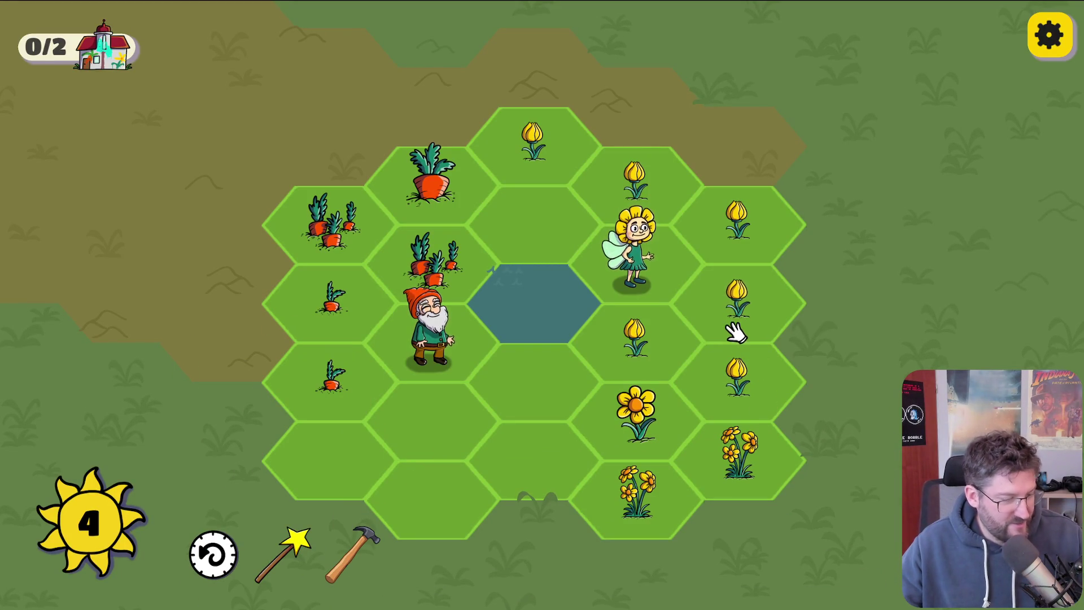
Step: Chain the tulips toward the lower-right tile, dismiss the gnome's tutorial, and rewind to an earlier turn
mouse_move(540, 141)
mouse_down()
mouse_move(734, 223)
mouse_move(693, 316)
mouse_move(726, 395)
mouse_up()
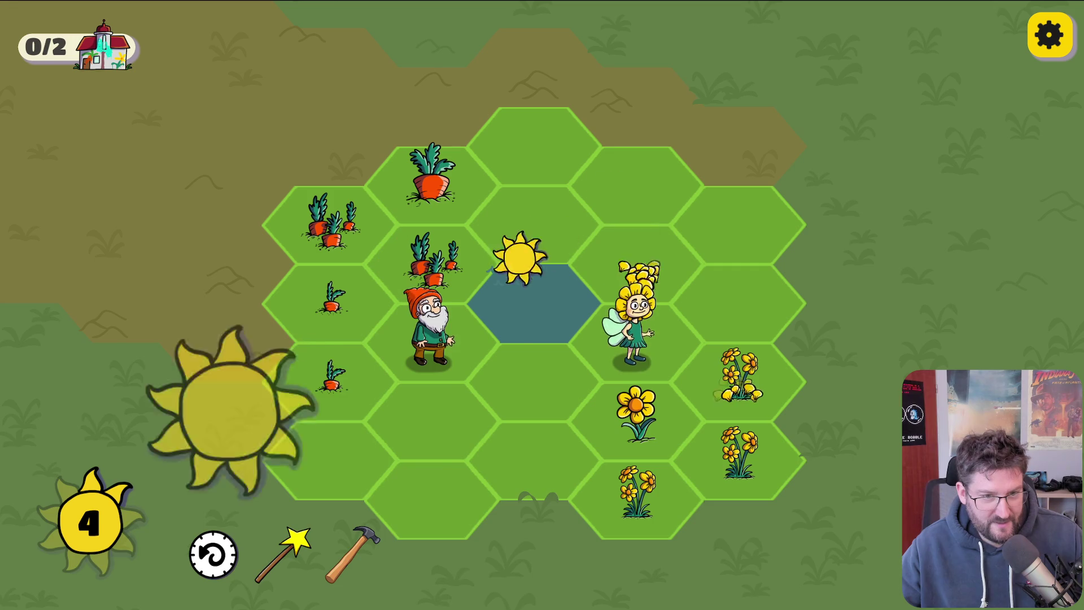
click(847, 580)
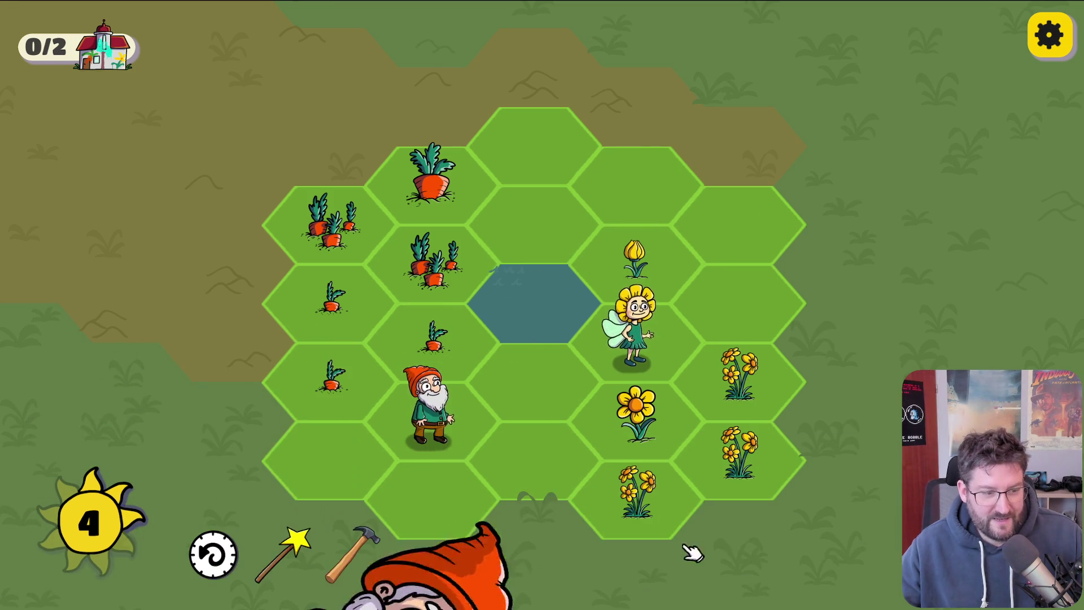
click(217, 559)
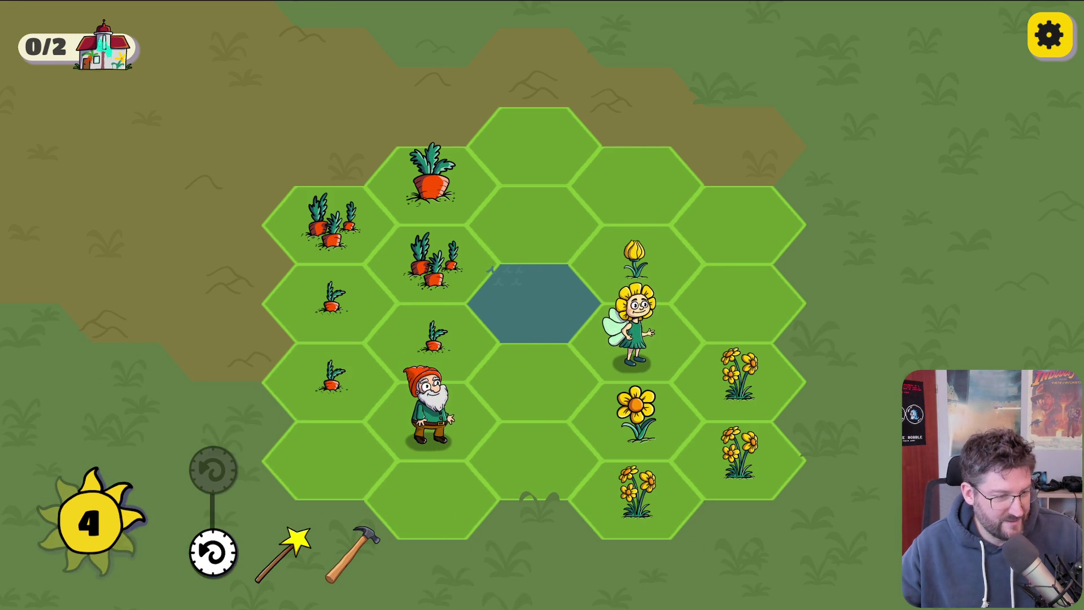
drag(213, 551, 213, 469)
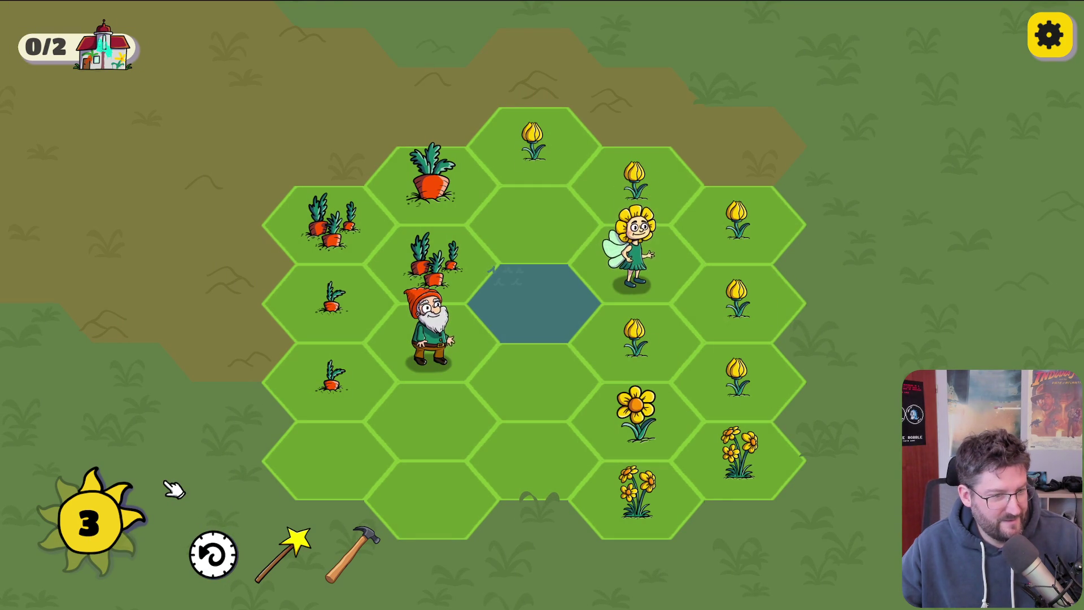
Step: Merge the tulip chain into the daffodil hex, undo that turn, then replay the tulip merge
mouse_move(527, 138)
mouse_down()
mouse_move(659, 208)
mouse_move(675, 331)
mouse_move(719, 395)
mouse_up()
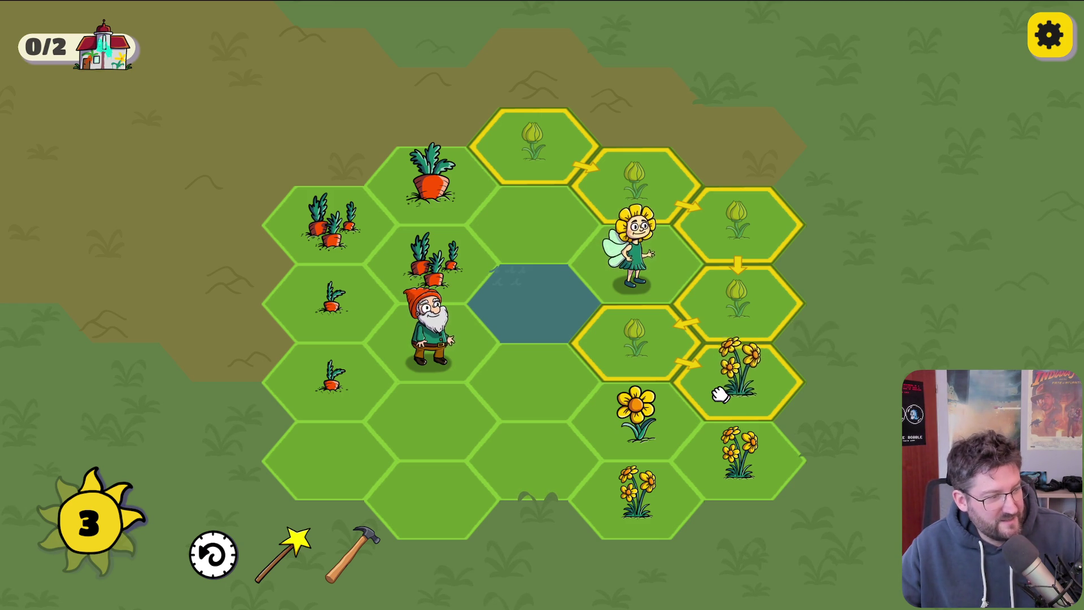
click(722, 393)
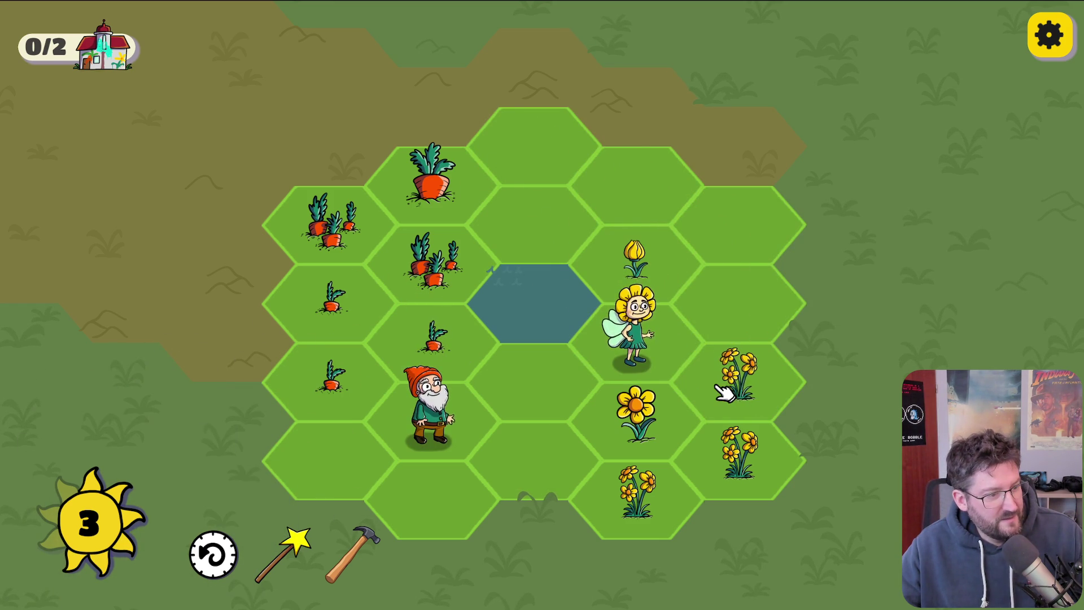
click(237, 557)
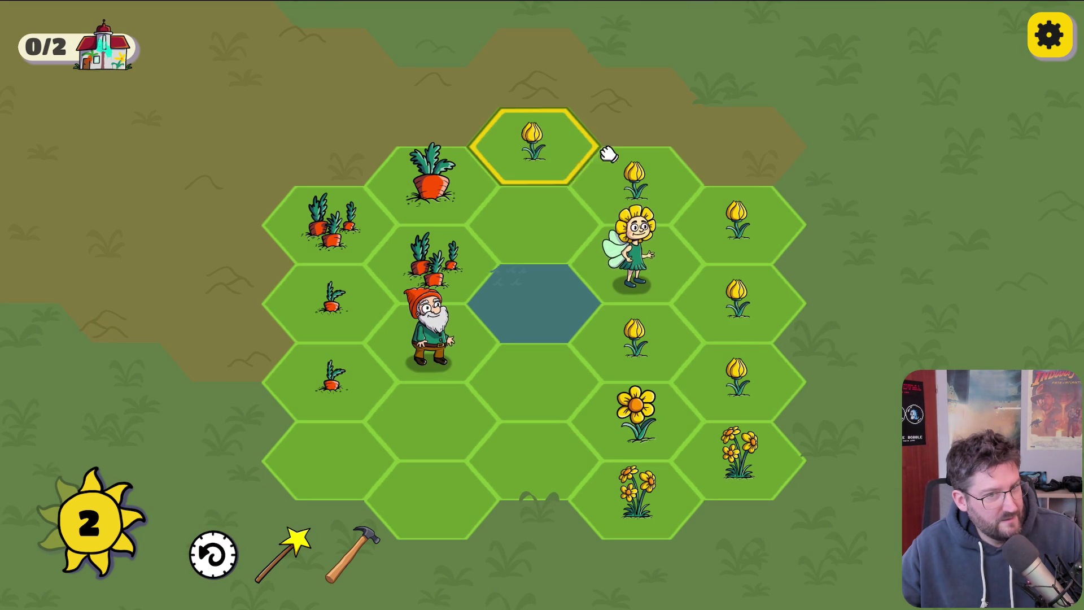
click(731, 339)
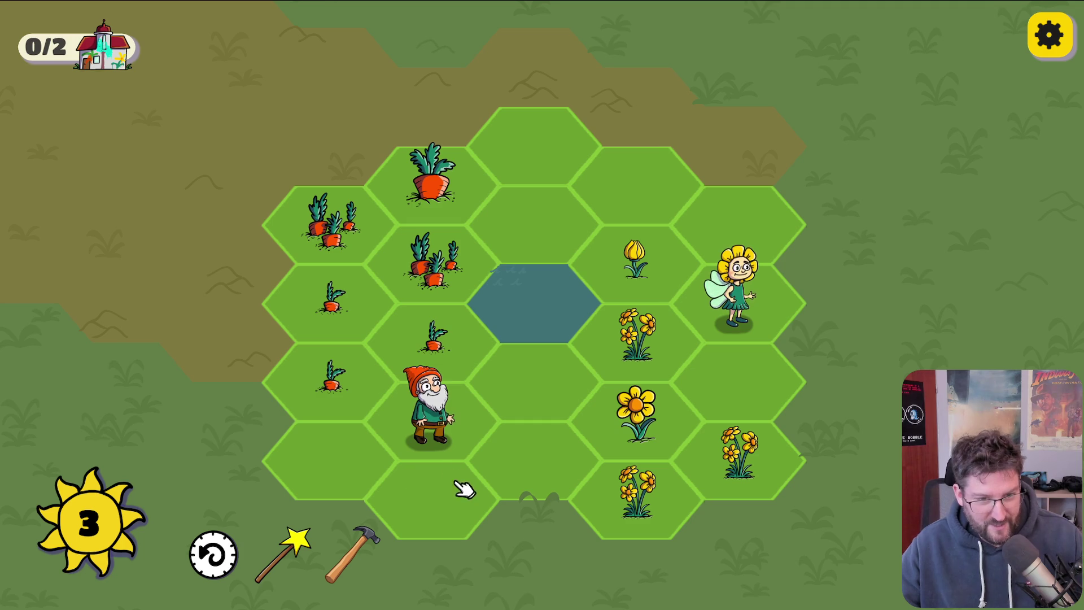
Step: Merge carrots into the upper-left hex and tulips into the bottom sunflower hex, then open Optionen
click(351, 317)
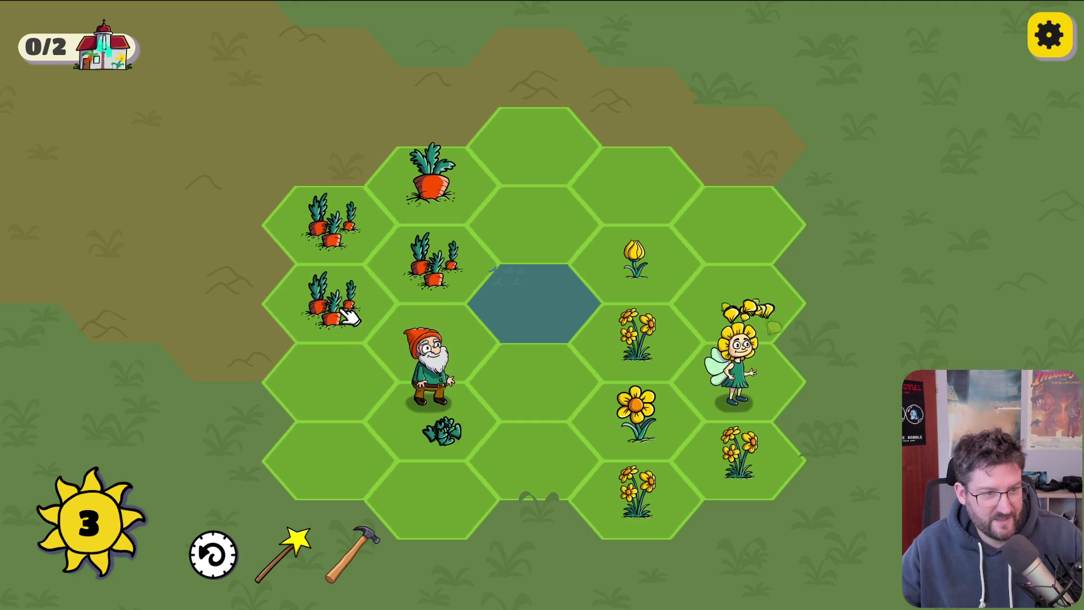
click(390, 252)
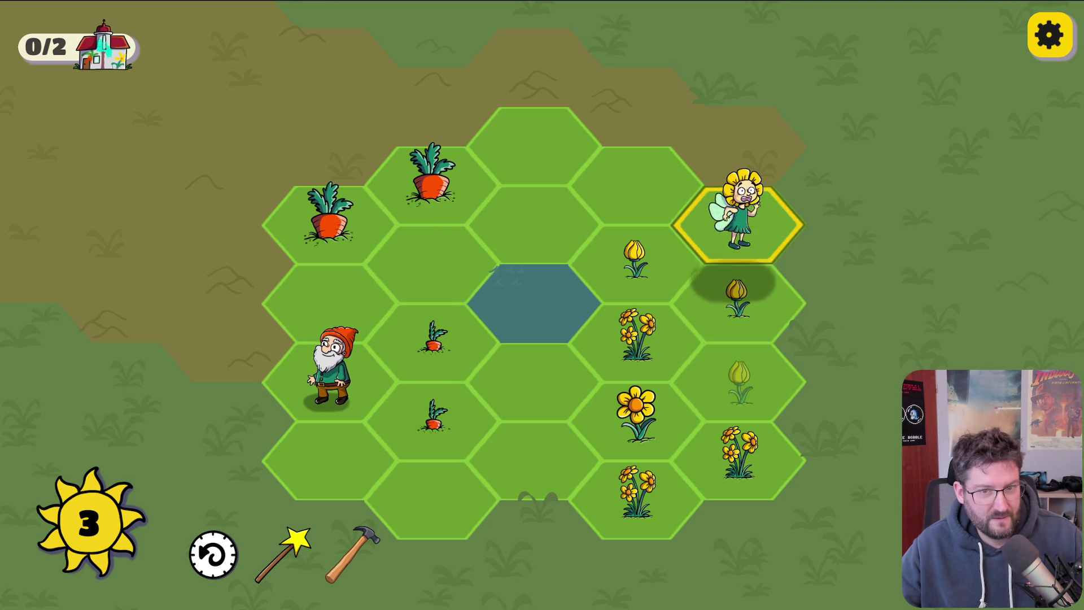
click(737, 387)
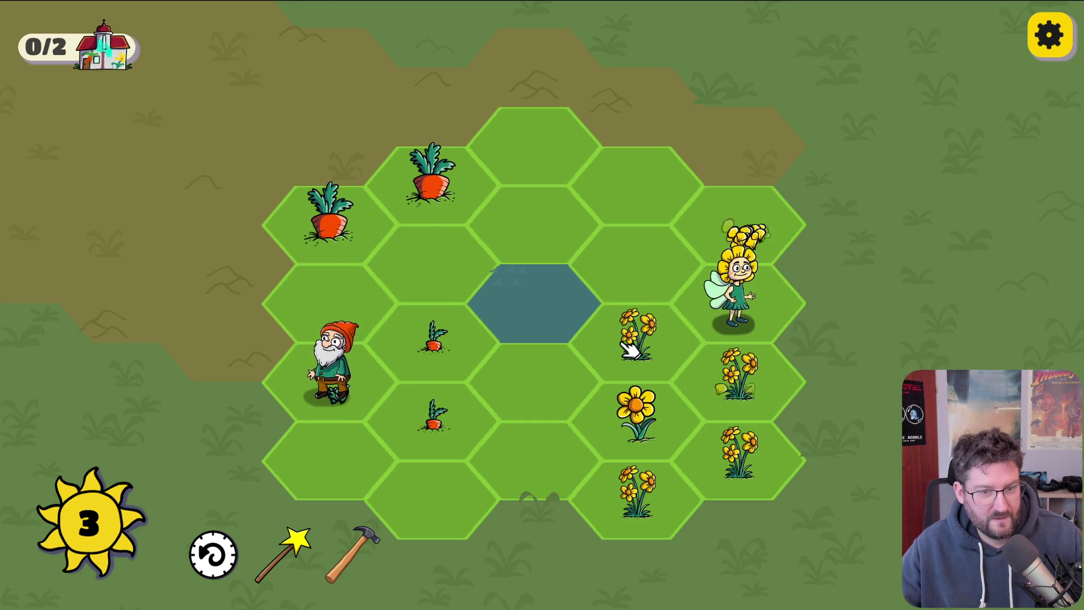
click(607, 495)
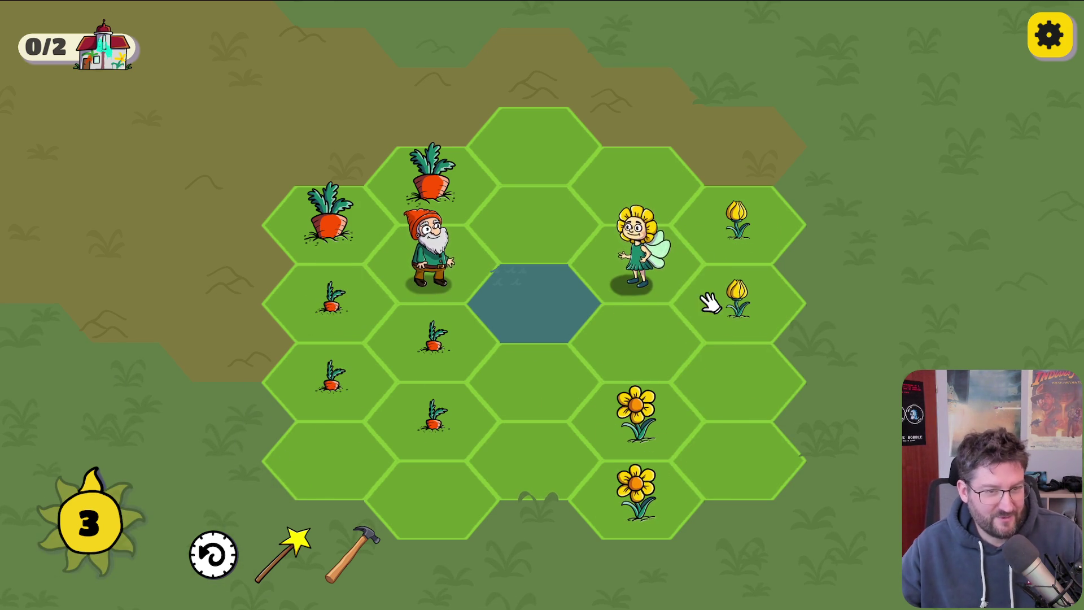
click(1045, 40)
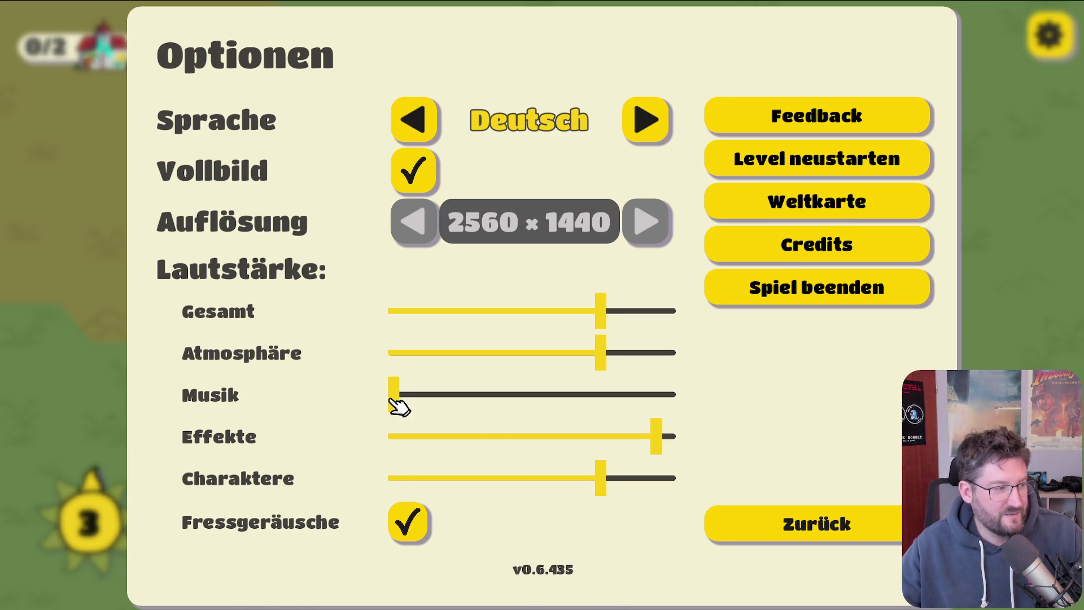
Step: Raise the Musik volume back up, return to the board, and merge carrot sprouts into a three-carrot hex
drag(454, 406, 603, 402)
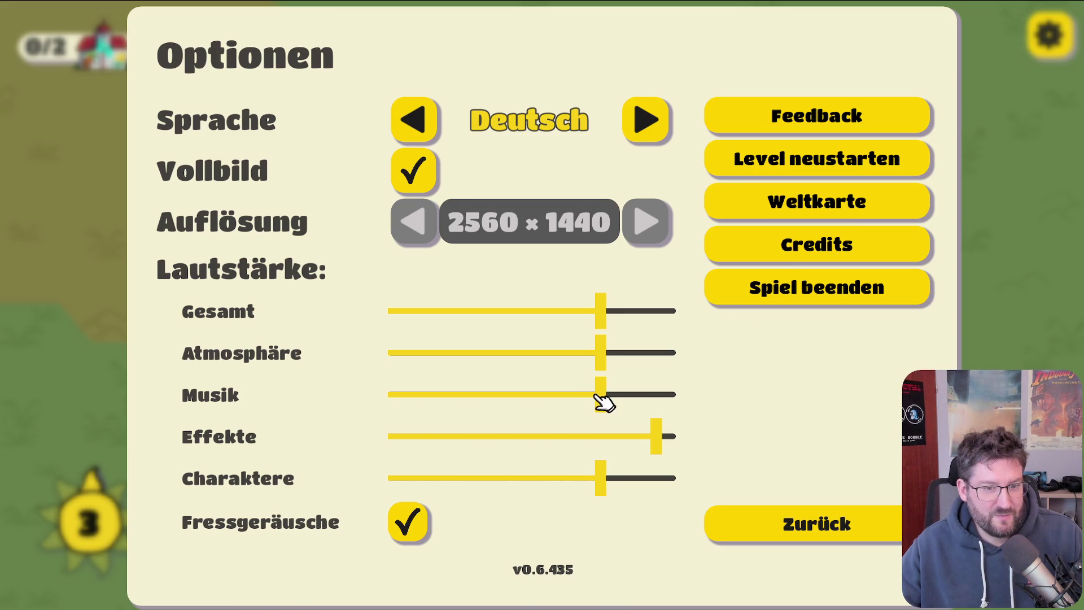
click(791, 523)
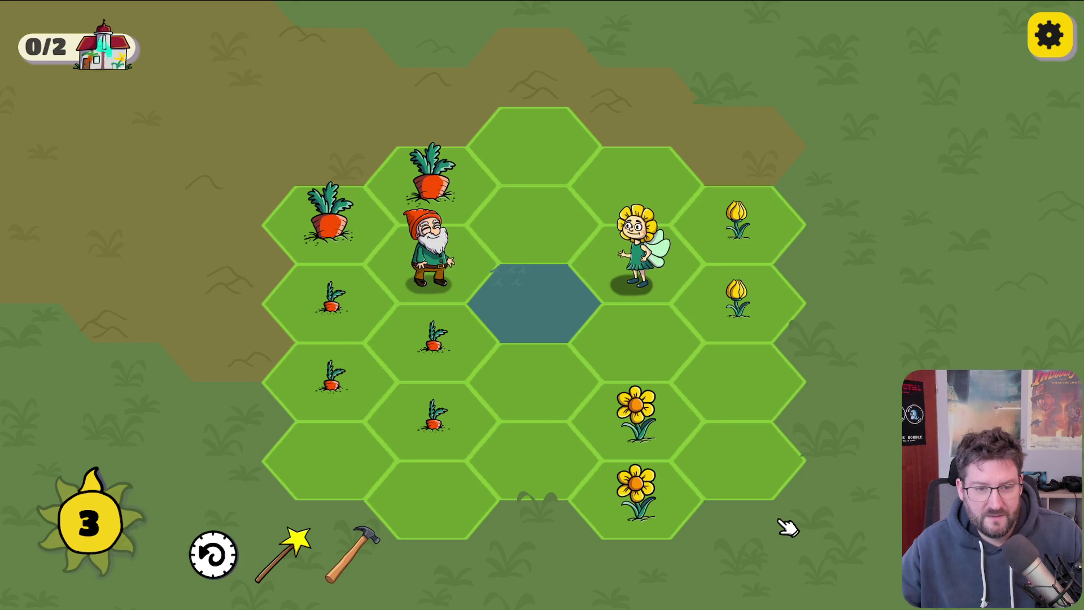
click(455, 346)
click(329, 314)
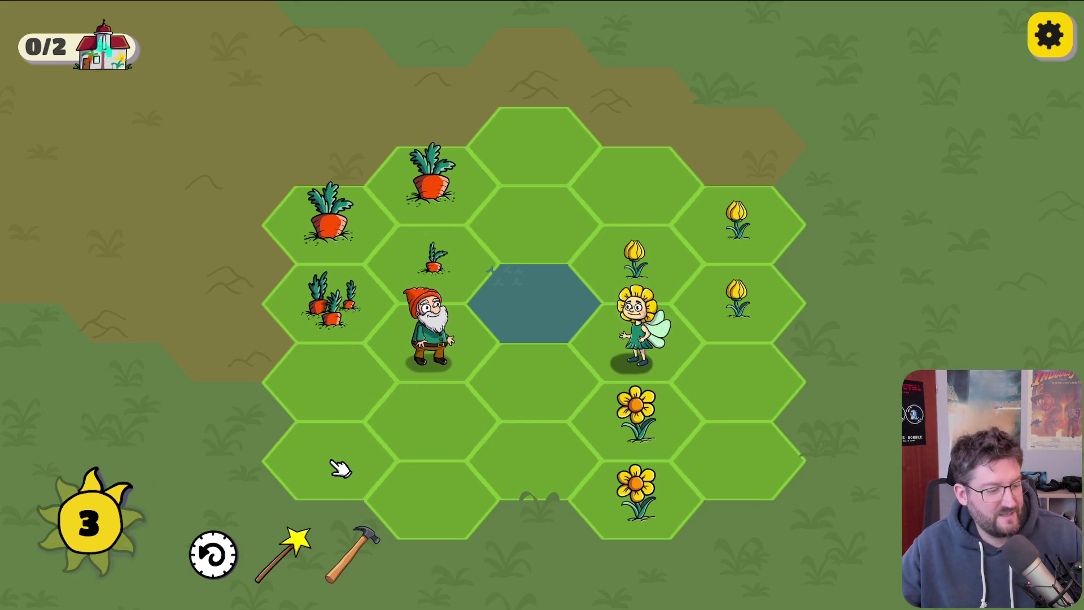
Step: Merge tulips into a bouquet and a sprout into a carrot clump, move the fairy up, and reopen Optionen
mouse_move(632, 274)
mouse_down()
mouse_move(649, 266)
mouse_move(734, 337)
mouse_up()
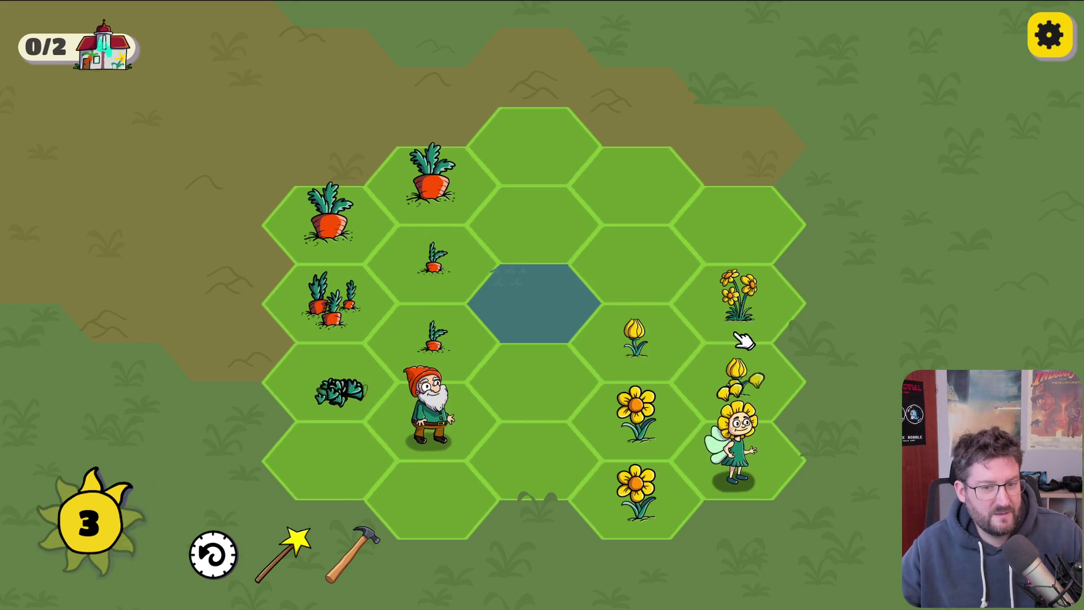
drag(332, 380, 472, 271)
mouse_move(713, 443)
mouse_down()
mouse_move(695, 257)
mouse_move(694, 308)
mouse_up()
mouse_move(754, 452)
mouse_down()
mouse_move(653, 200)
mouse_move(649, 254)
mouse_up()
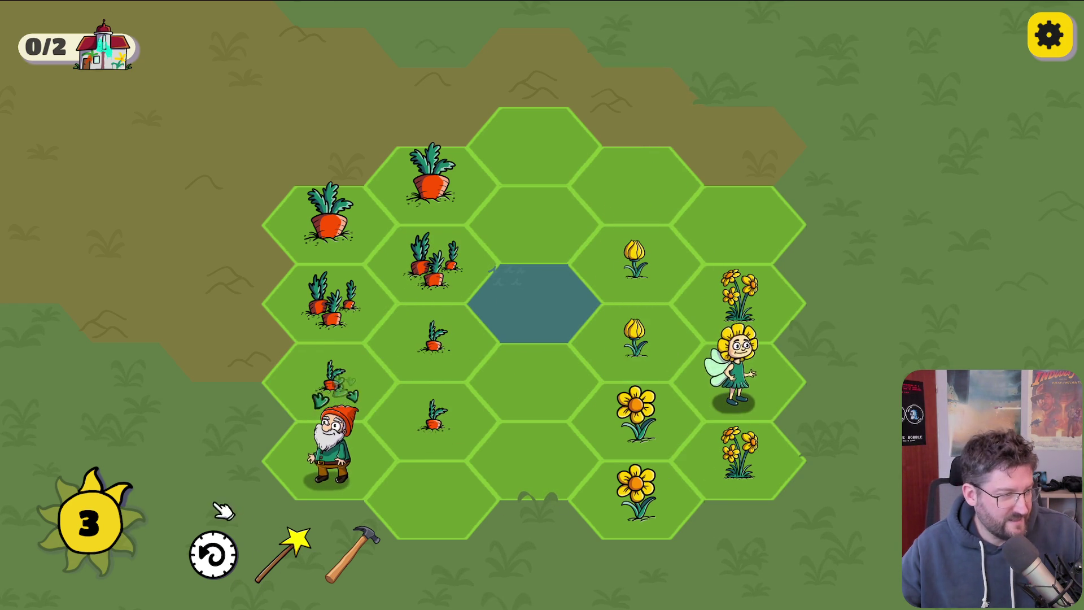
click(1048, 35)
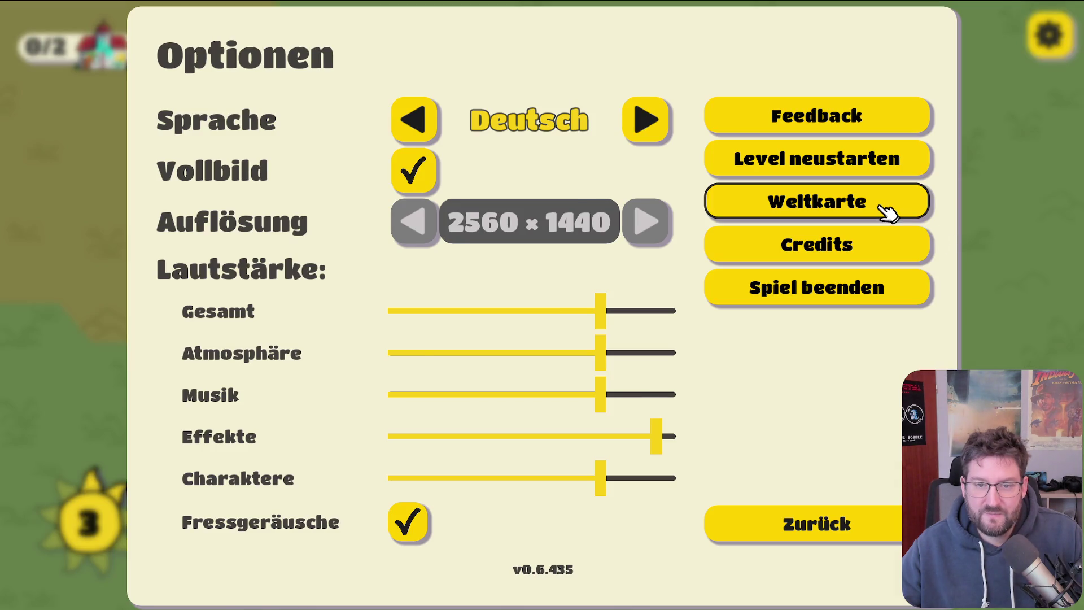
Step: Confirm leaving for the Weltkarte world map and start the Schafseselbaum level
click(885, 209)
click(693, 387)
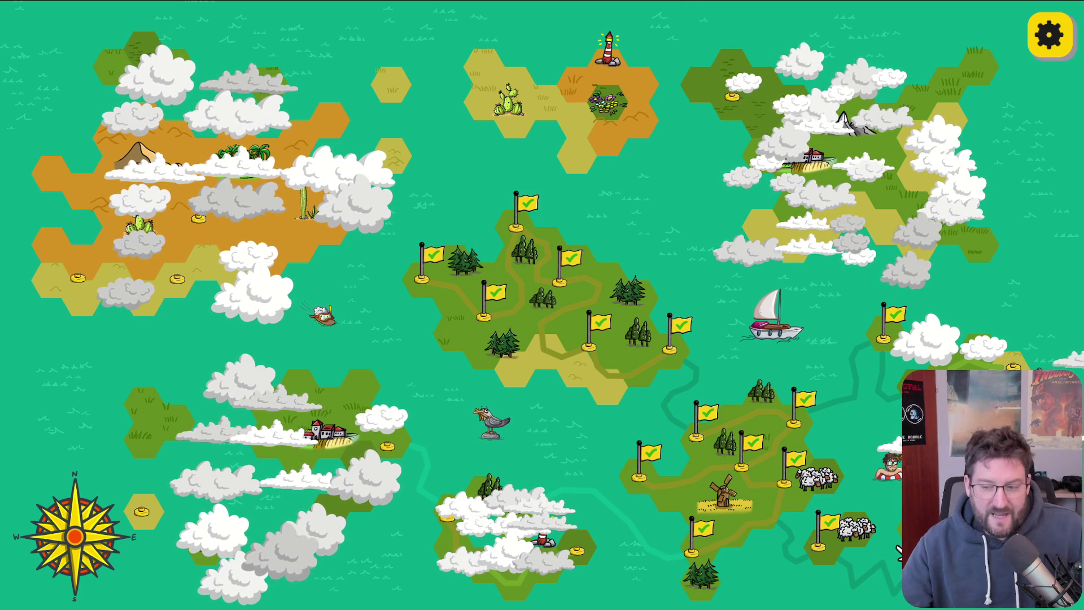
click(822, 530)
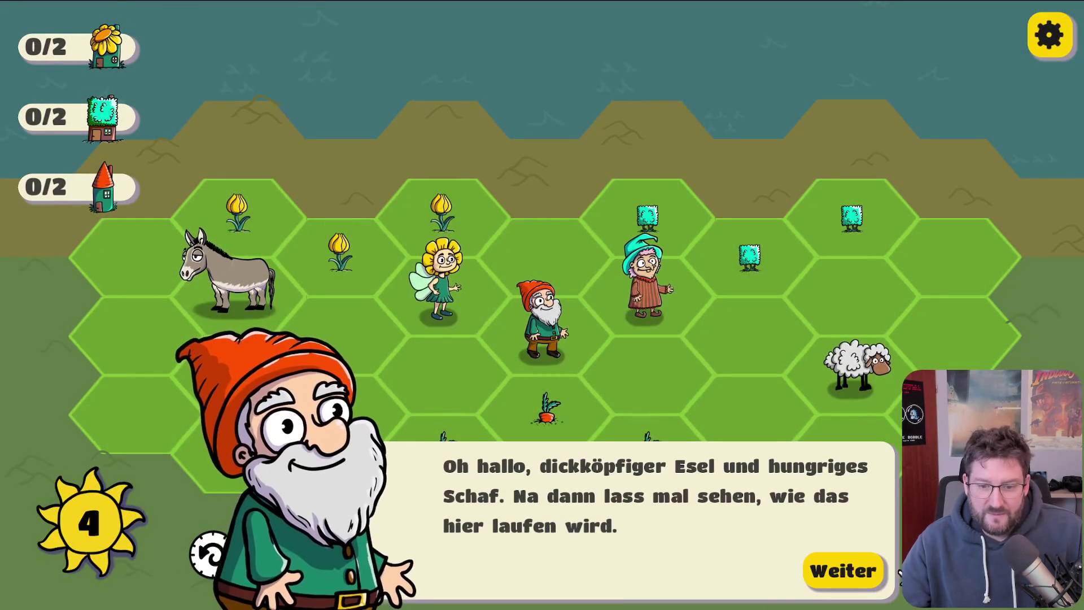
Step: Return to the world map via the gear menu's Weltkarte and Ja, then start Gänsekarotten
click(1049, 35)
click(895, 204)
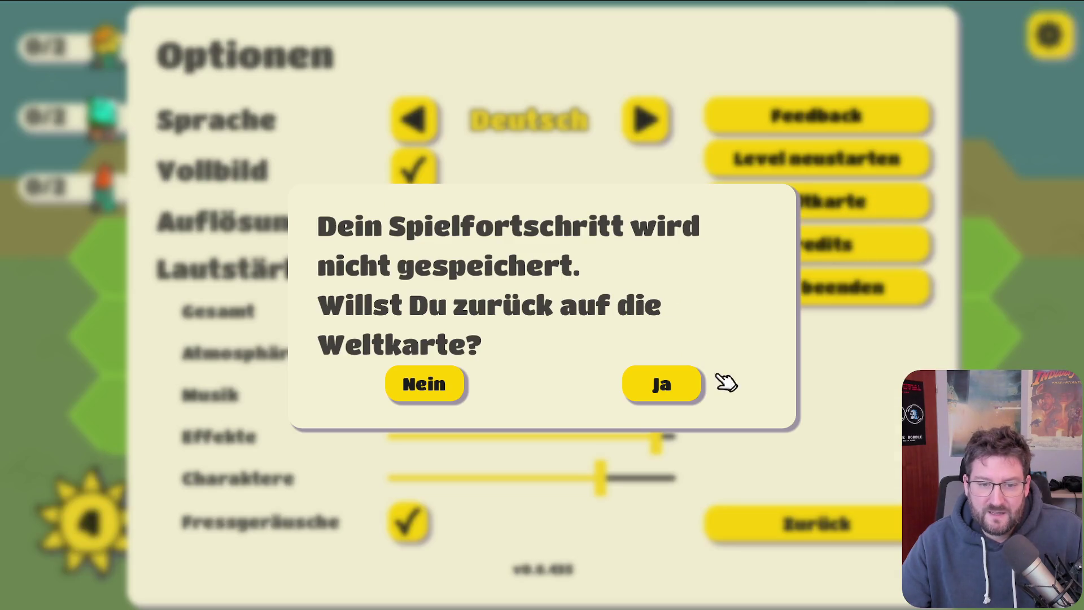
click(669, 387)
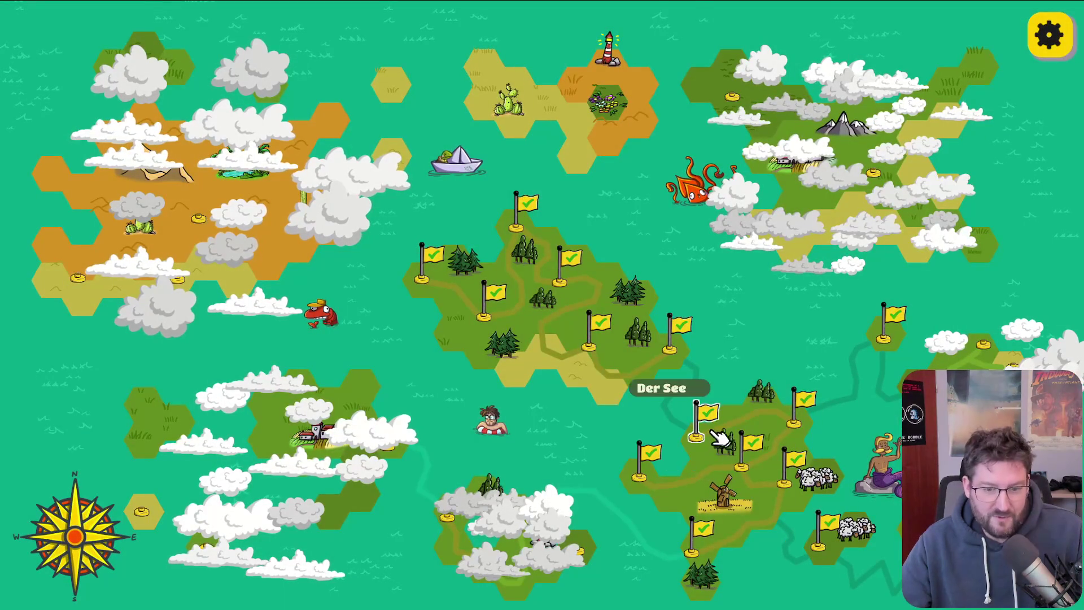
click(648, 476)
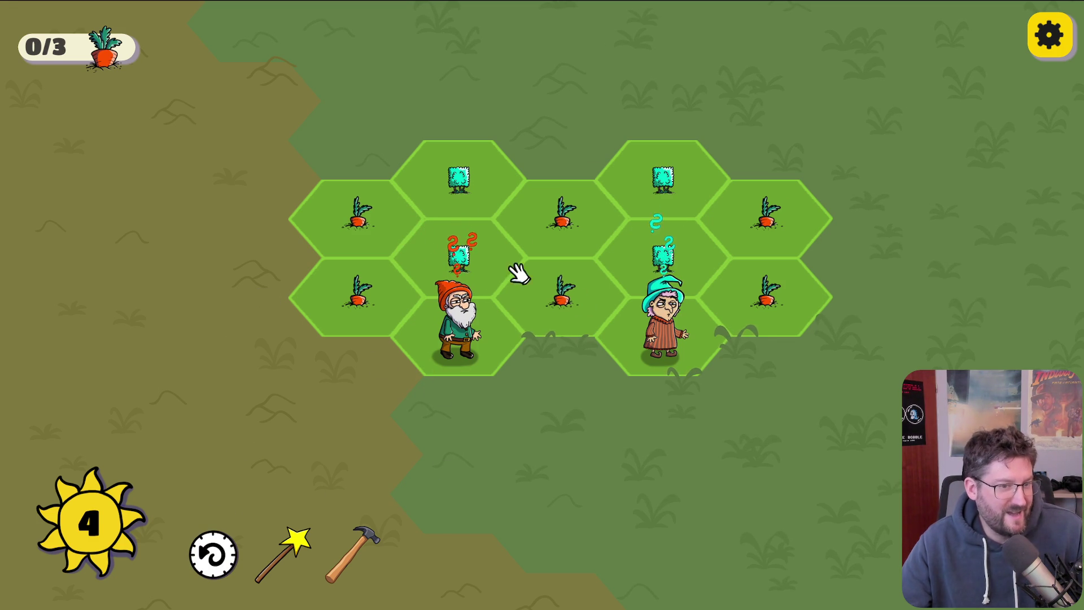
Step: Try out the hammer, magic wand, rewind and undo buttons
click(351, 573)
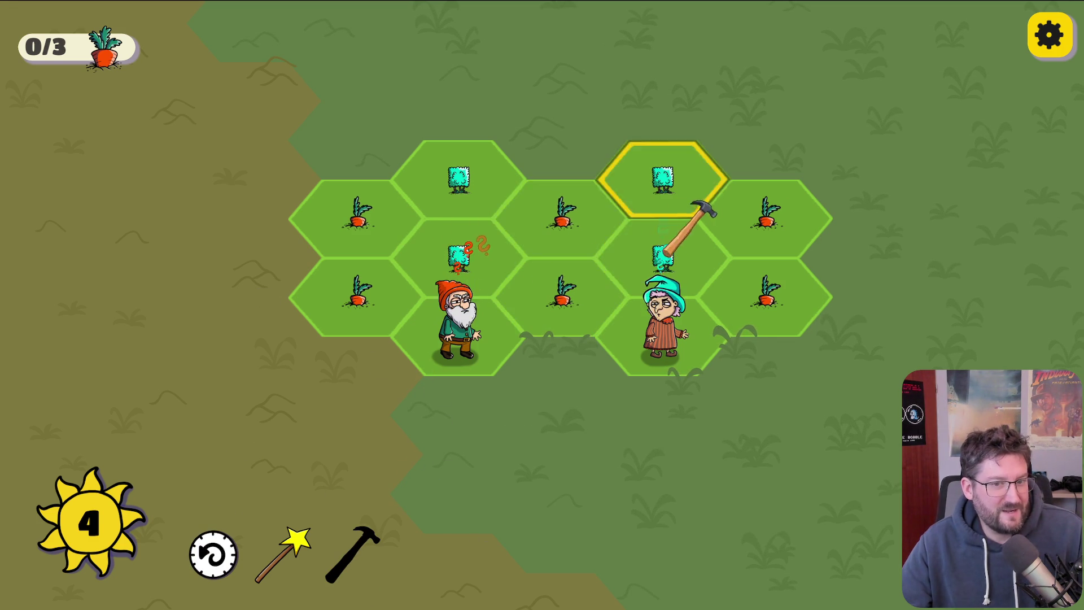
click(283, 557)
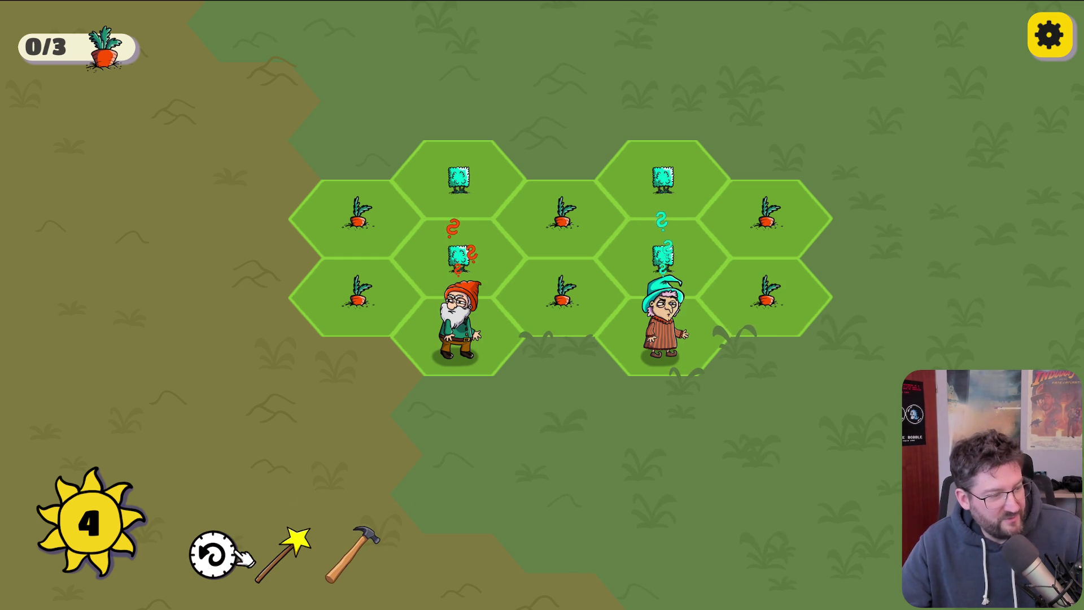
click(237, 555)
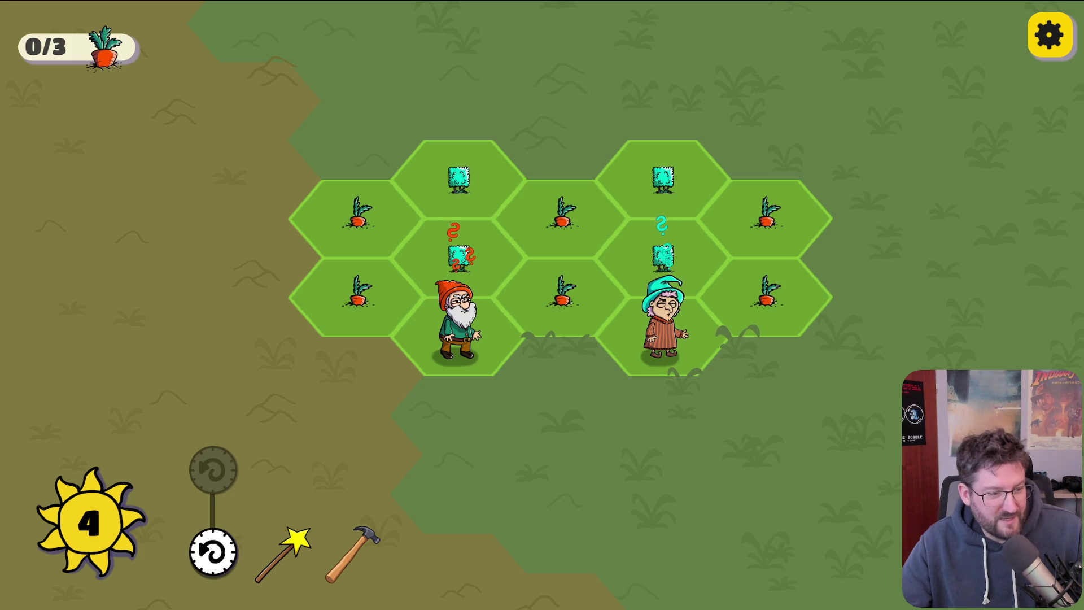
click(223, 554)
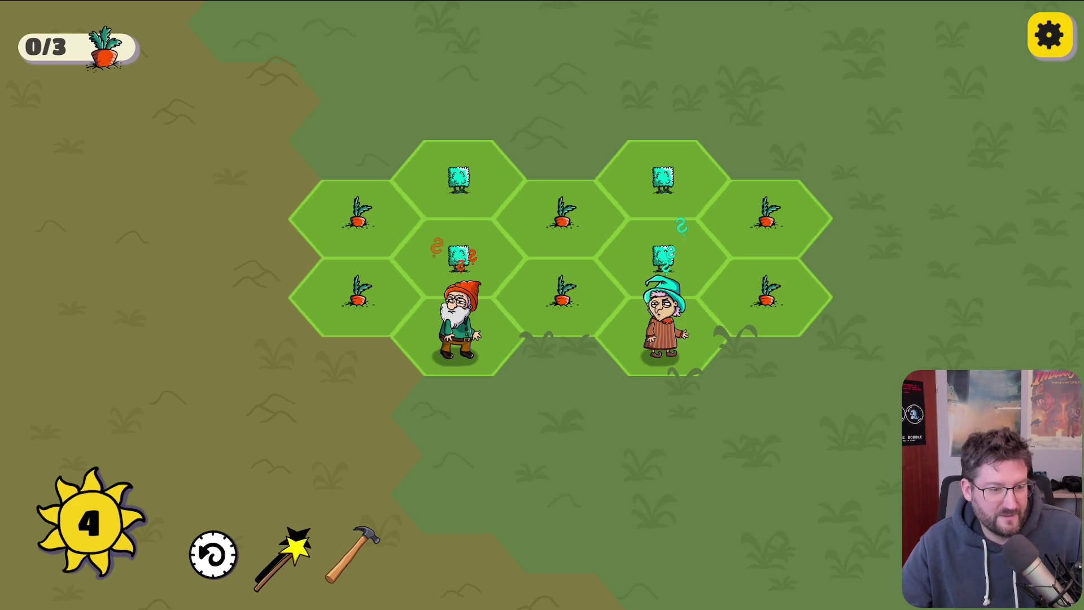
Step: Turn the middle-top carrot into bushes, send the gnome to the lower-left hex, and smash the bushes above him
click(584, 208)
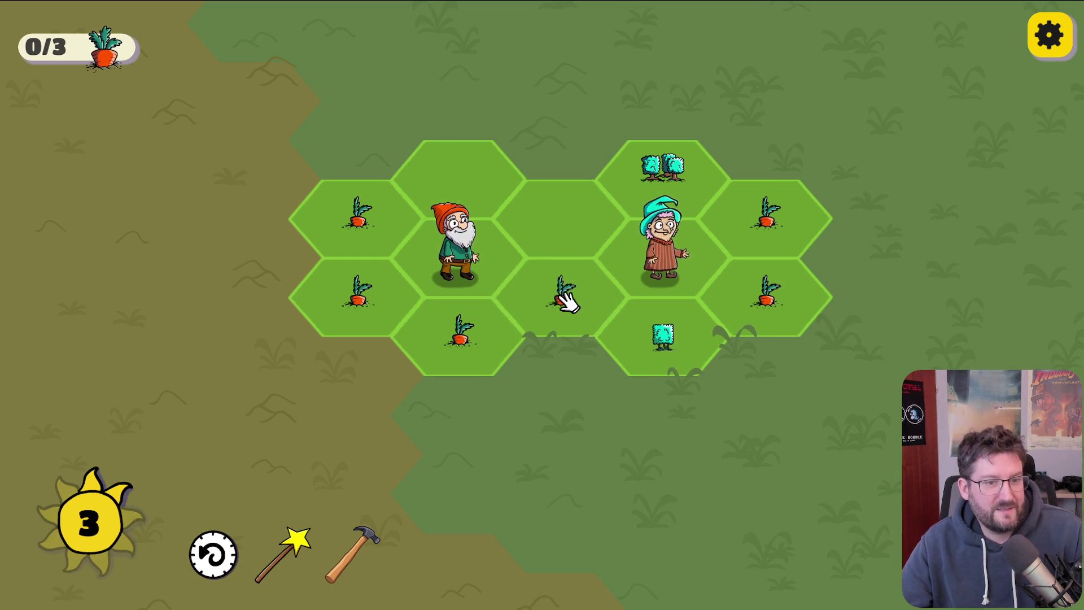
drag(564, 310, 451, 330)
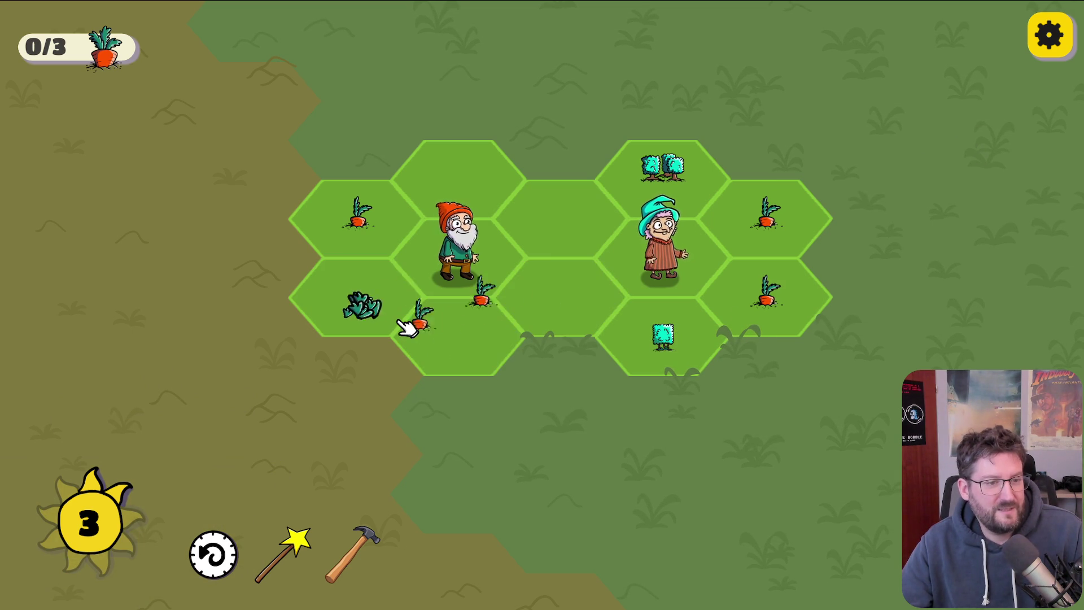
click(418, 325)
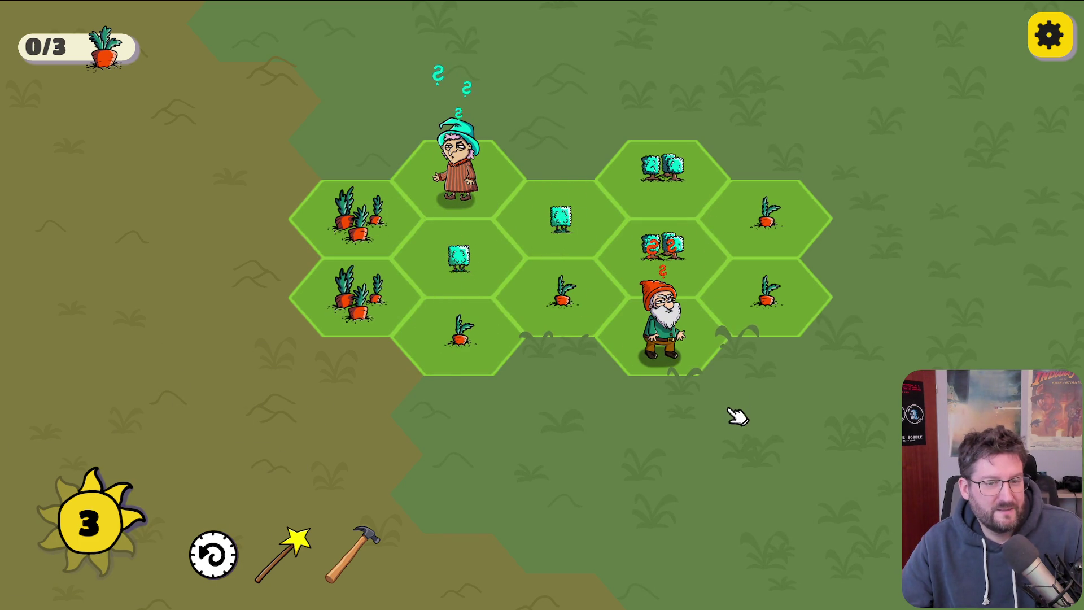
click(365, 562)
click(664, 249)
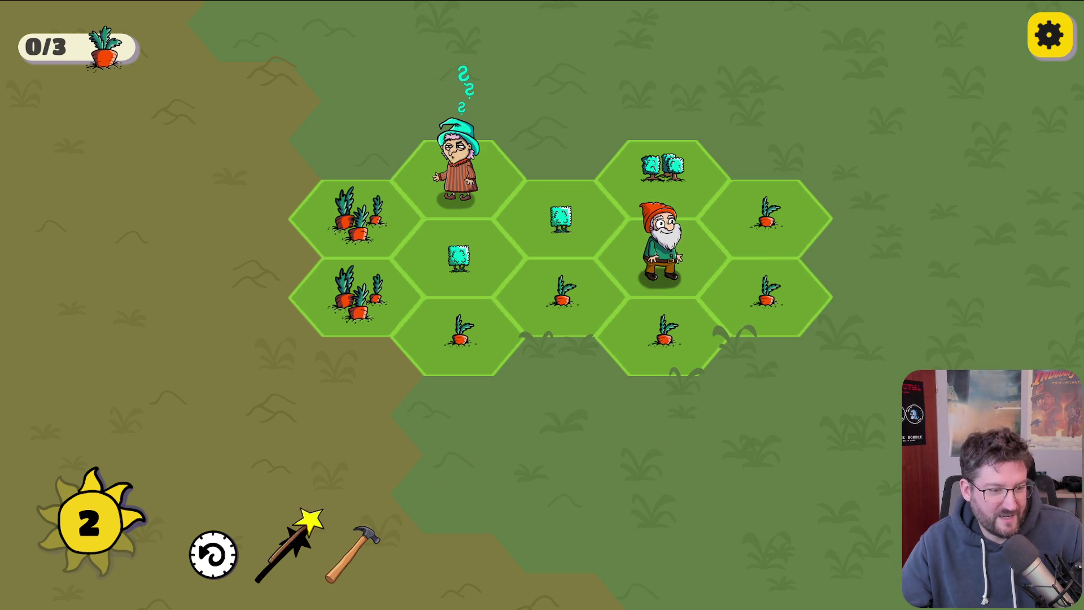
Step: Cancel a magic spell, merge the right-side carrots and left bushes, and harvest the top-left big carrot
click(288, 548)
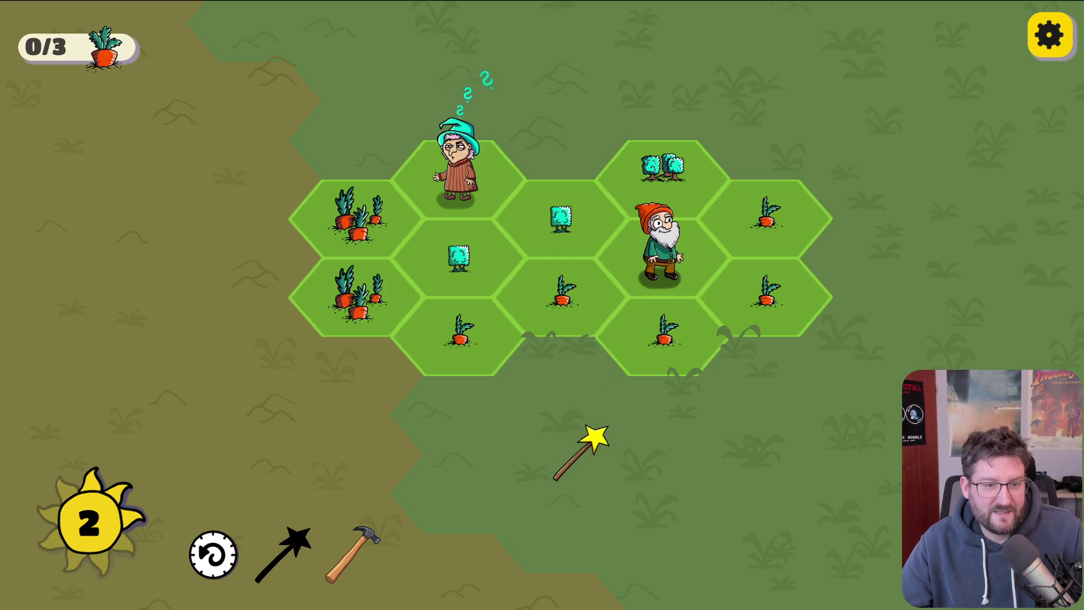
right_click(468, 271)
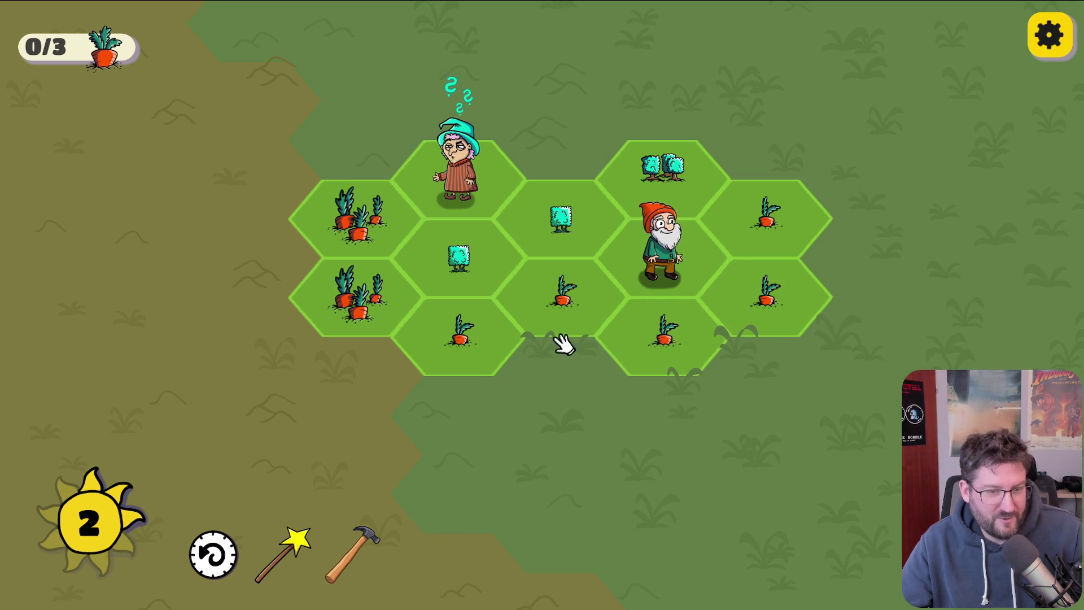
click(672, 320)
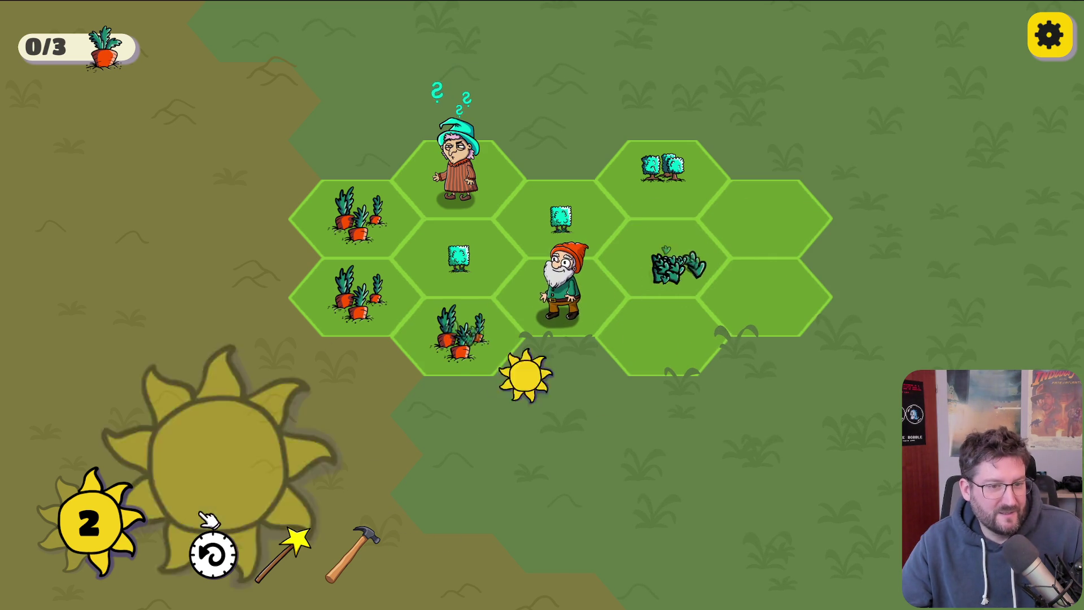
click(464, 182)
click(492, 278)
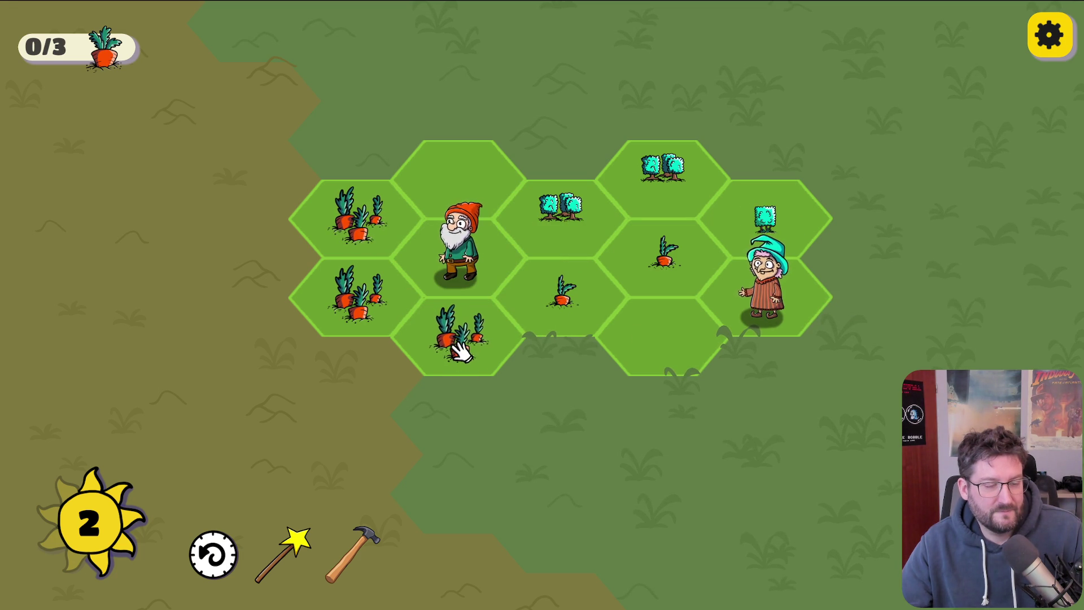
click(363, 225)
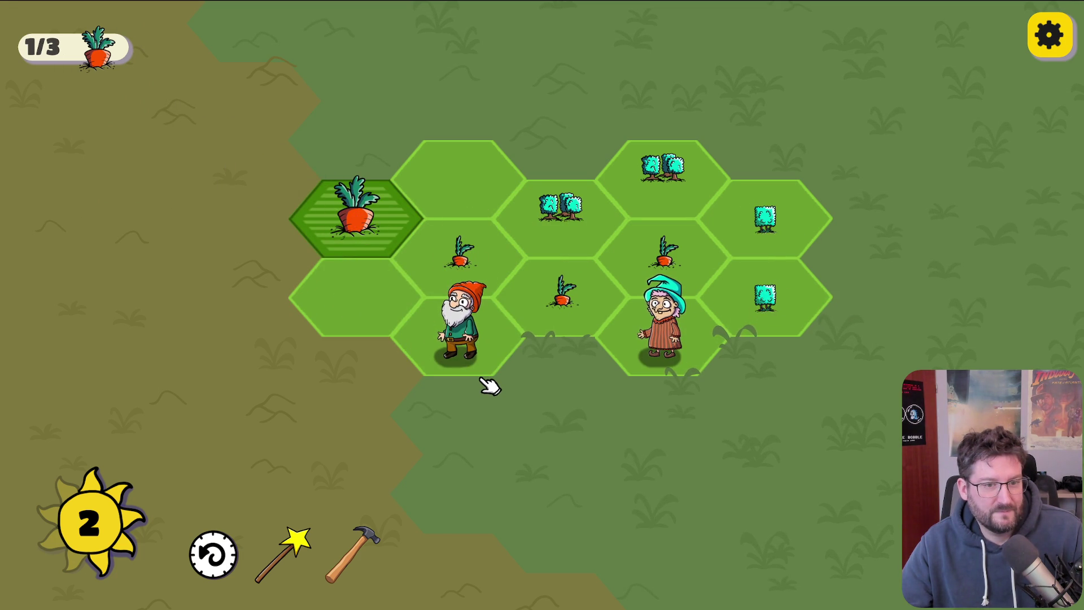
Step: Link the carrots to the gnome, grow the bushes into a tree on the right, and reposition gnome and witch
drag(667, 249, 497, 283)
drag(625, 329, 821, 257)
drag(573, 206, 779, 212)
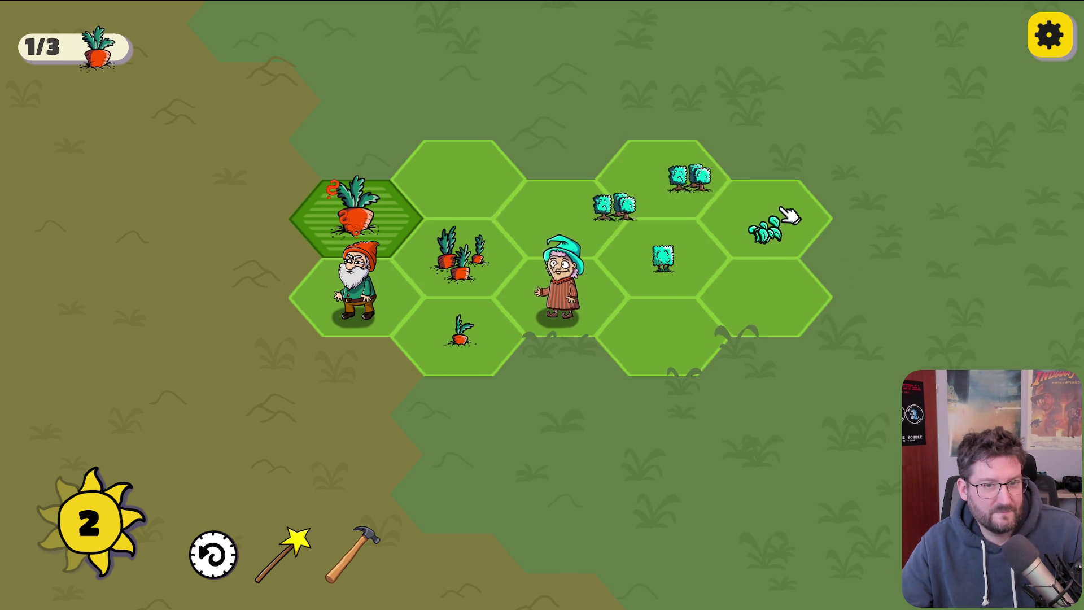
mouse_move(394, 315)
mouse_down()
mouse_move(398, 243)
mouse_move(404, 257)
mouse_move(457, 178)
mouse_up()
drag(282, 552, 558, 293)
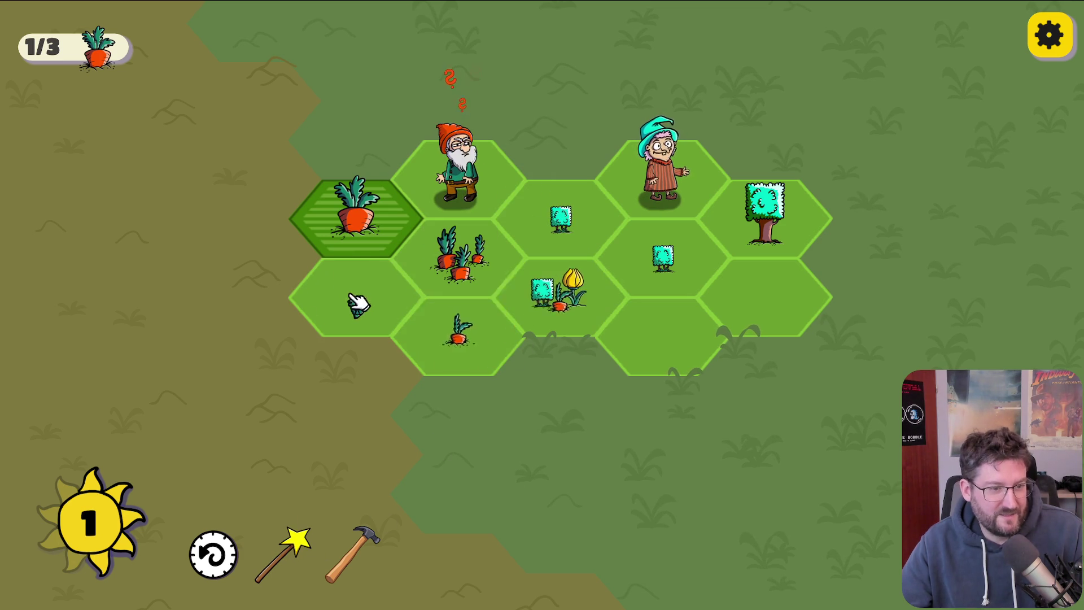
drag(666, 166, 765, 300)
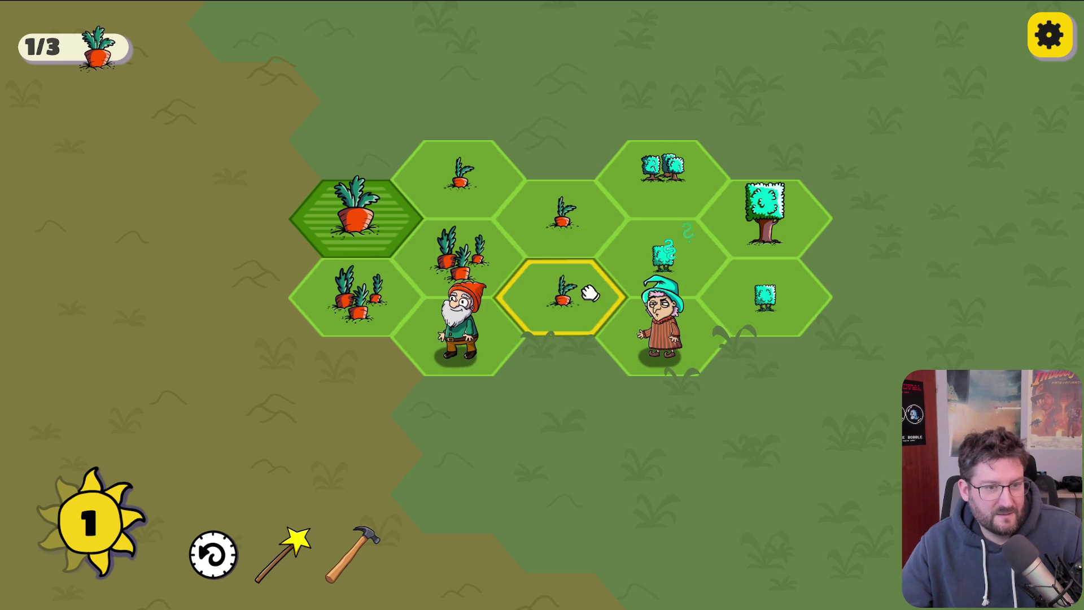
Step: Merge carrots into a large carrot and cluster, combine bush hexes into a leafy plant, and move the witch down
drag(371, 313, 471, 271)
drag(663, 259, 662, 337)
drag(397, 310, 496, 152)
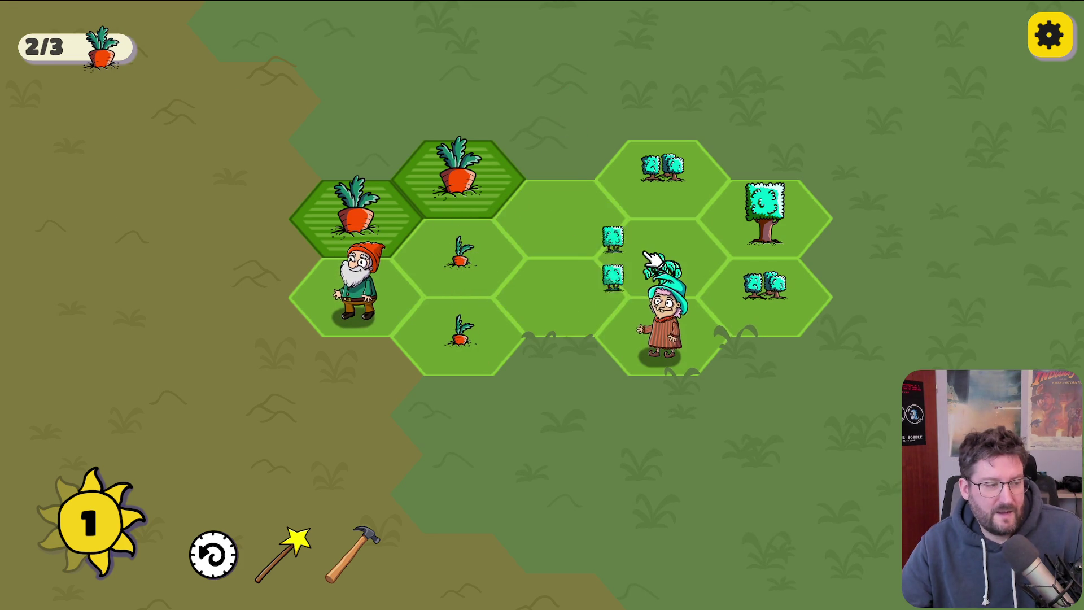
drag(674, 200, 661, 248)
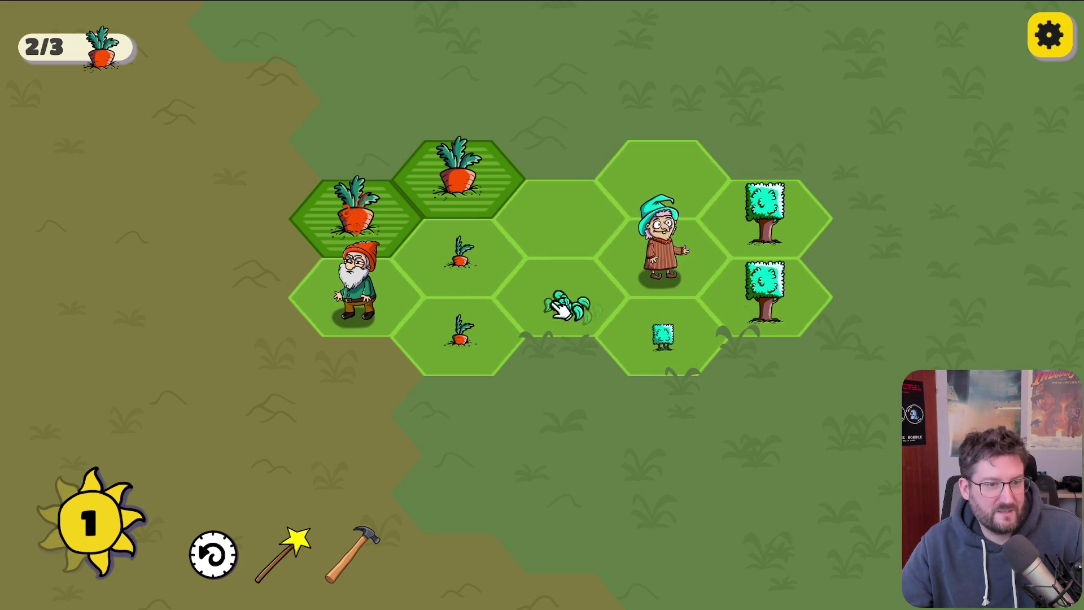
mouse_move(459, 254)
mouse_down()
mouse_move(480, 328)
mouse_move(363, 308)
mouse_up()
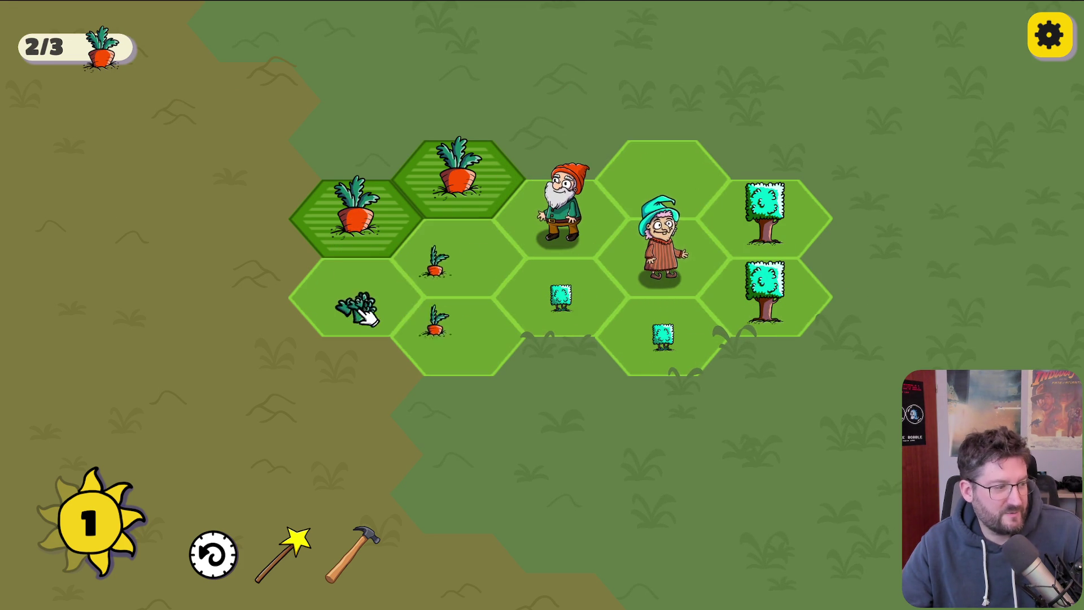
drag(568, 310, 708, 264)
mouse_move(689, 175)
mouse_down()
mouse_move(685, 279)
mouse_move(706, 338)
mouse_up()
drag(564, 320, 450, 261)
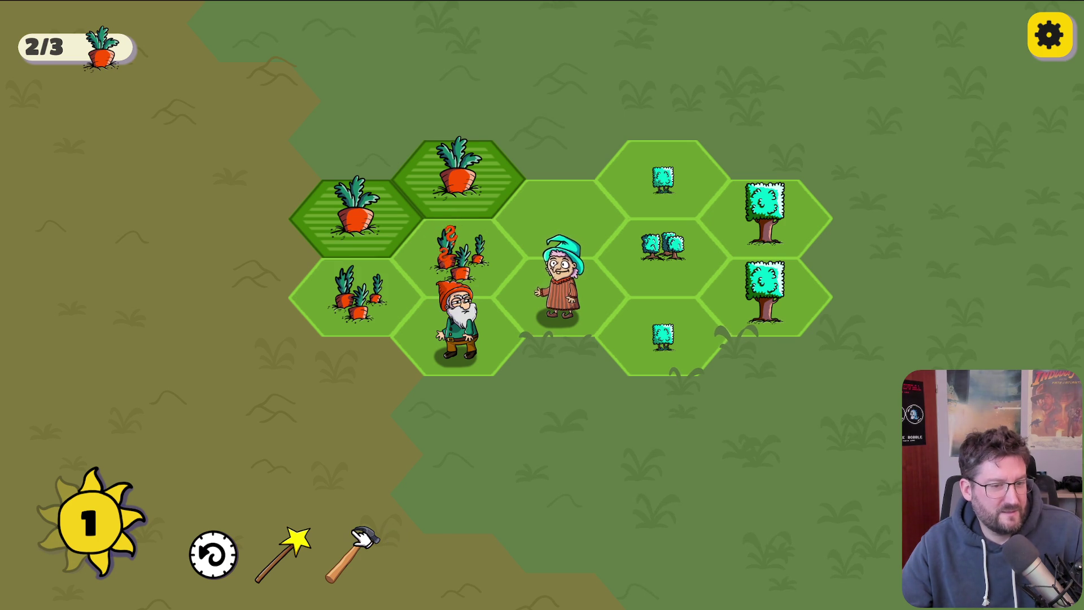
Step: Cast magic on the middle-right bushes, move the gnome to the top-middle hex, and restart after failing
drag(290, 554, 672, 249)
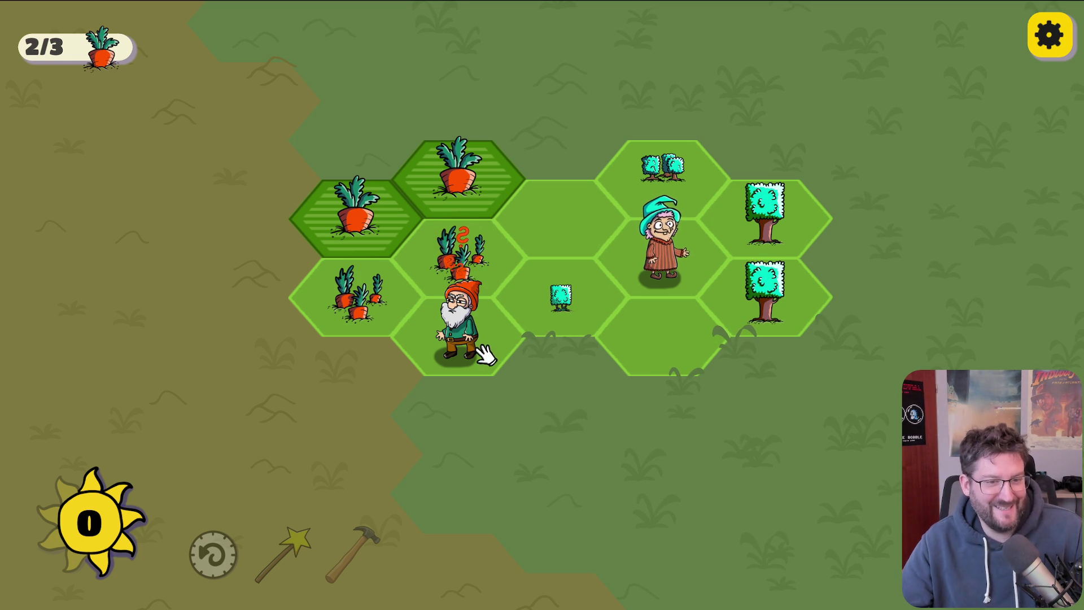
mouse_move(475, 356)
mouse_down()
mouse_move(559, 256)
mouse_move(562, 237)
mouse_up()
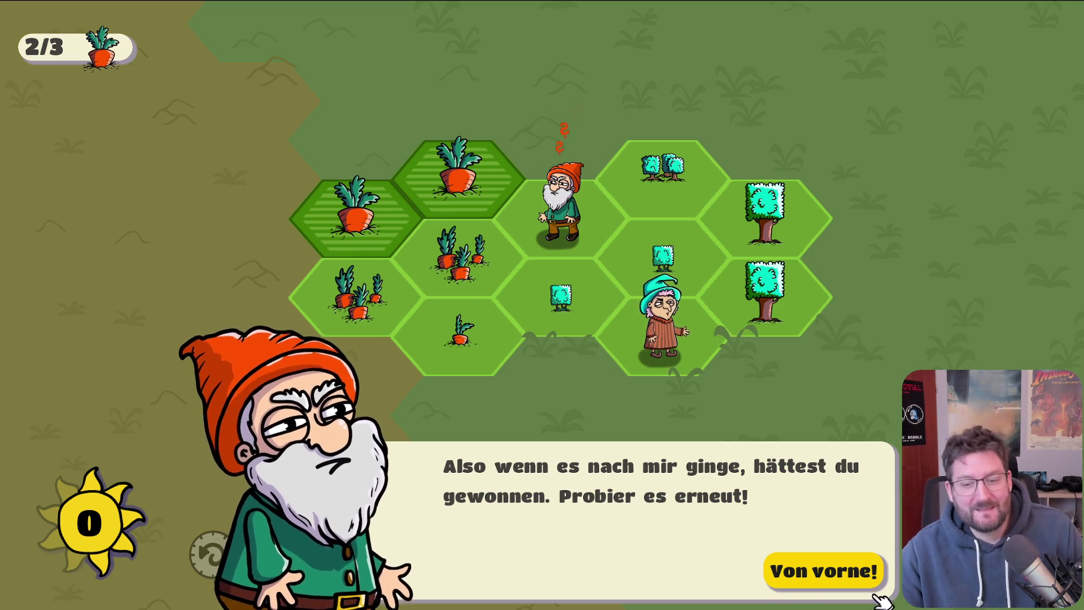
click(832, 576)
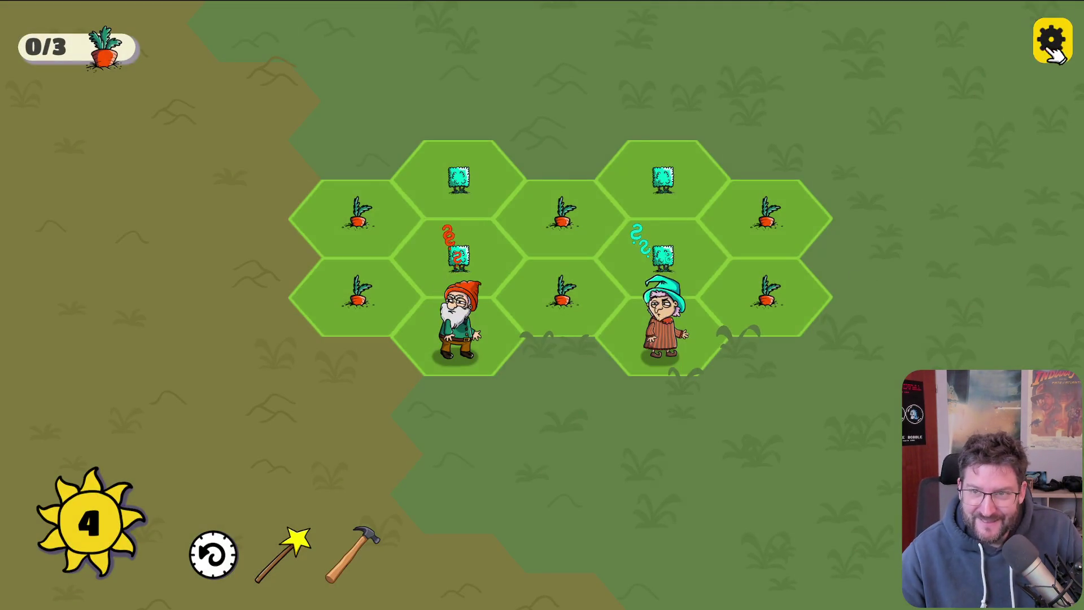
Step: Go back to the world map through the gear menu and start the night-time Stonehenge level
click(1049, 35)
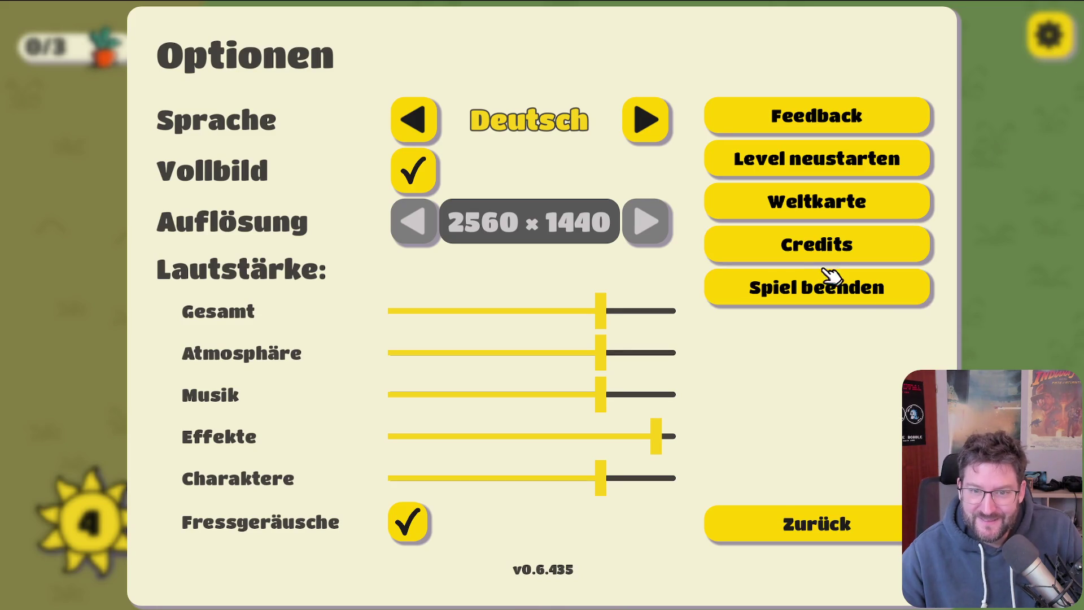
click(819, 206)
click(684, 394)
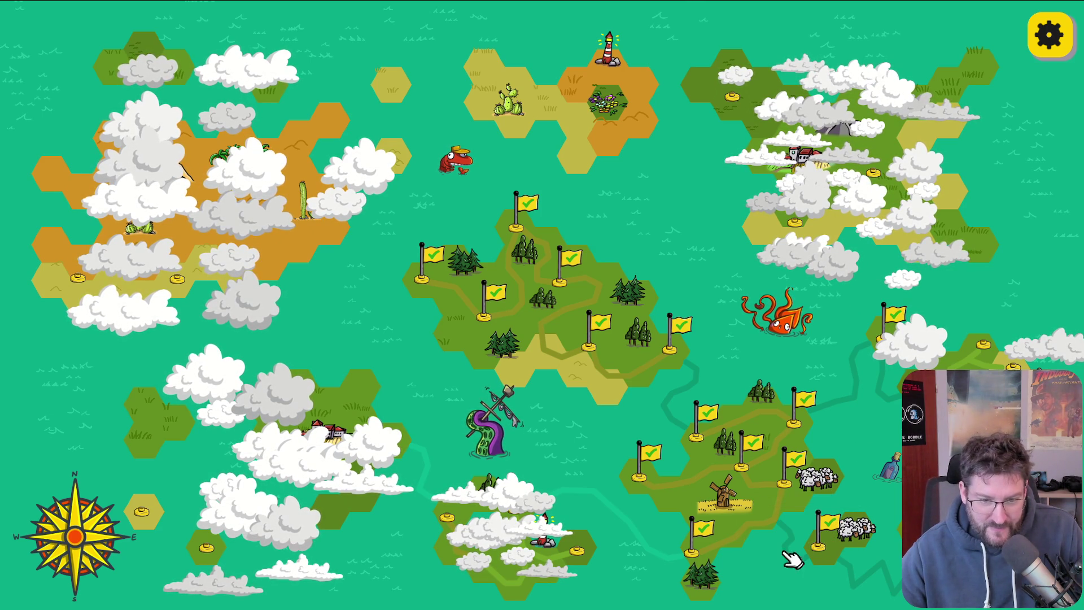
click(693, 554)
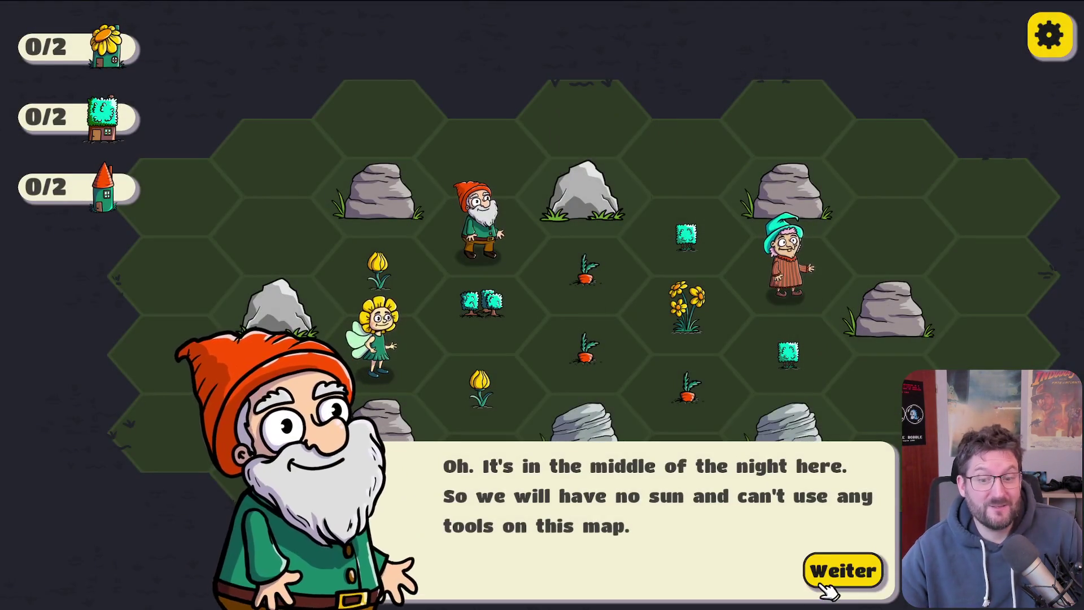
Step: Dismiss the gnome's intro, restart the level with Level neustarten, and dismiss the night-time notice
click(823, 586)
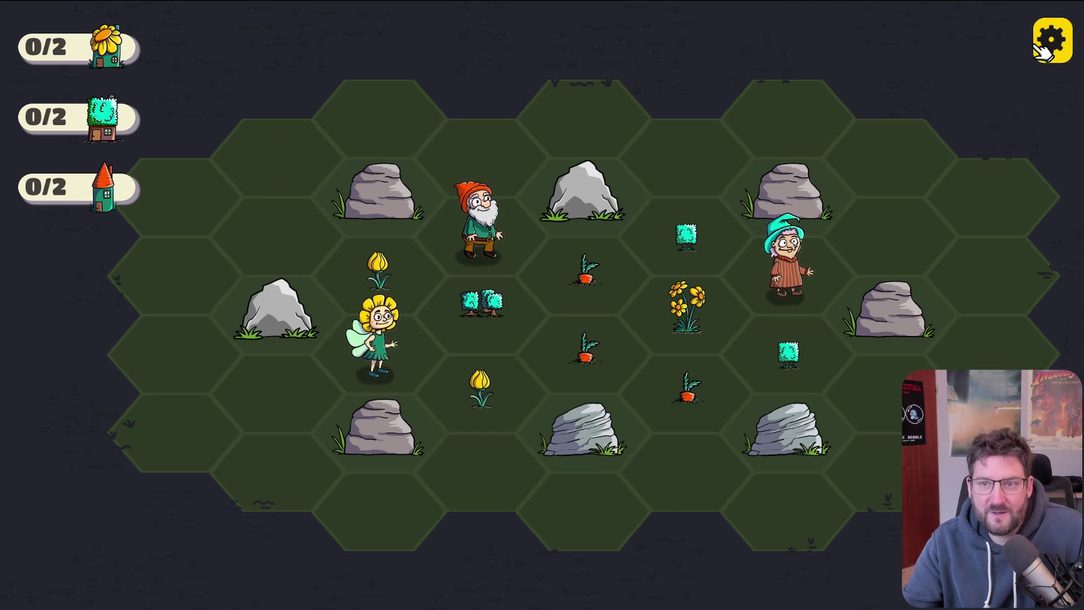
click(1049, 35)
click(860, 174)
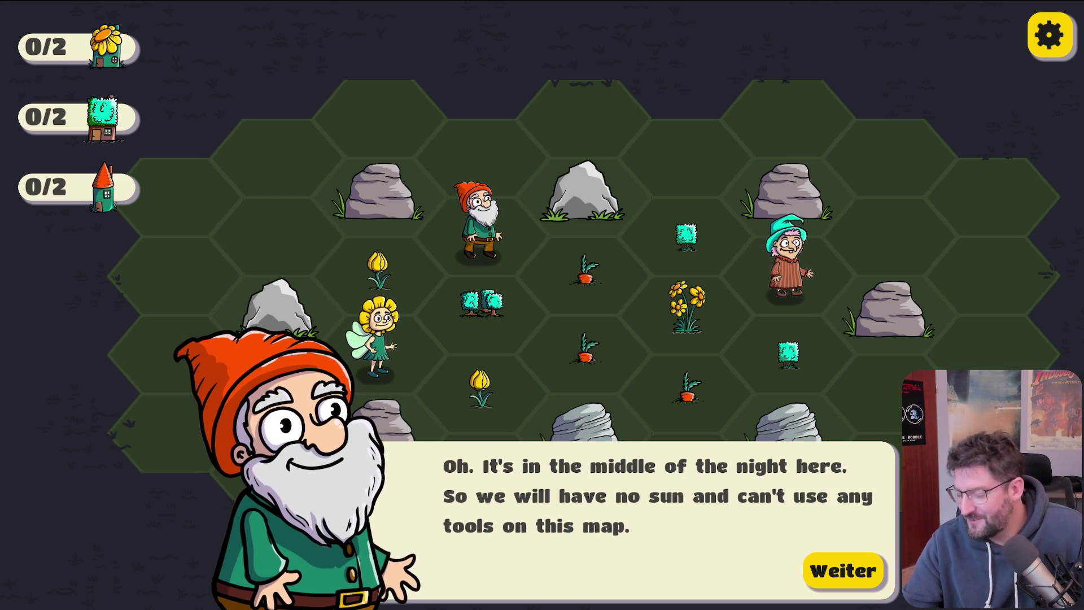
click(849, 570)
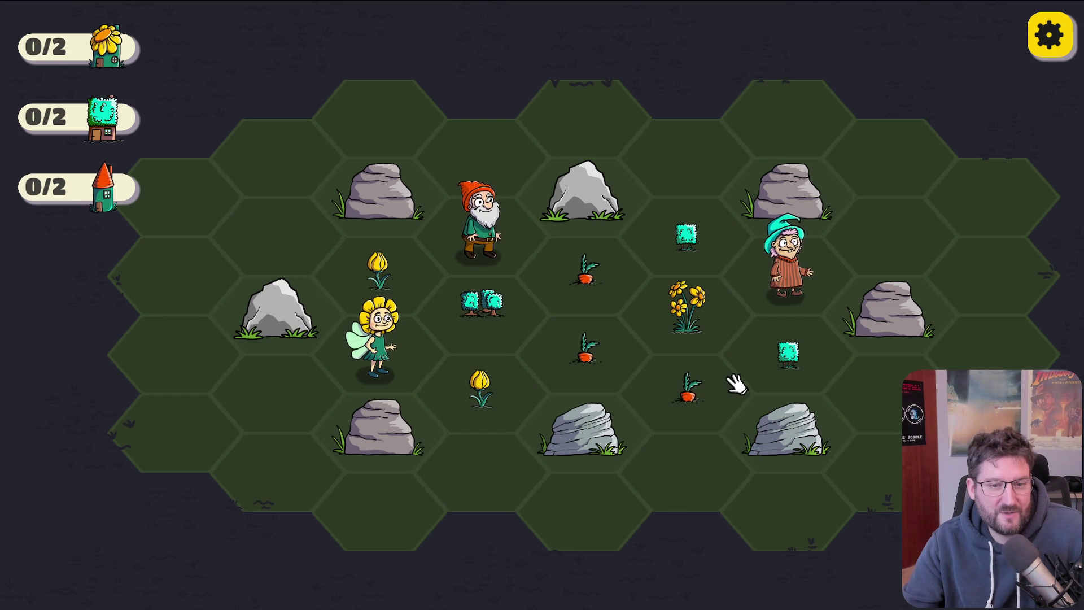
Step: Merge carrots, tulips and bushes into clusters, swap the leafy bush with a carrot, and preview a tulip chain
drag(705, 391, 600, 229)
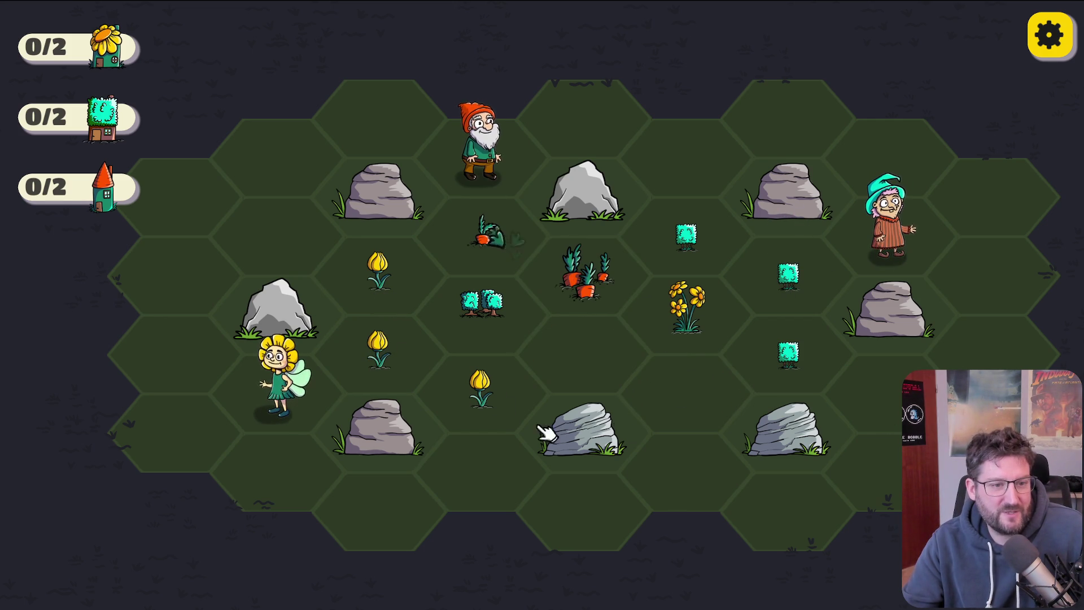
drag(388, 268, 484, 394)
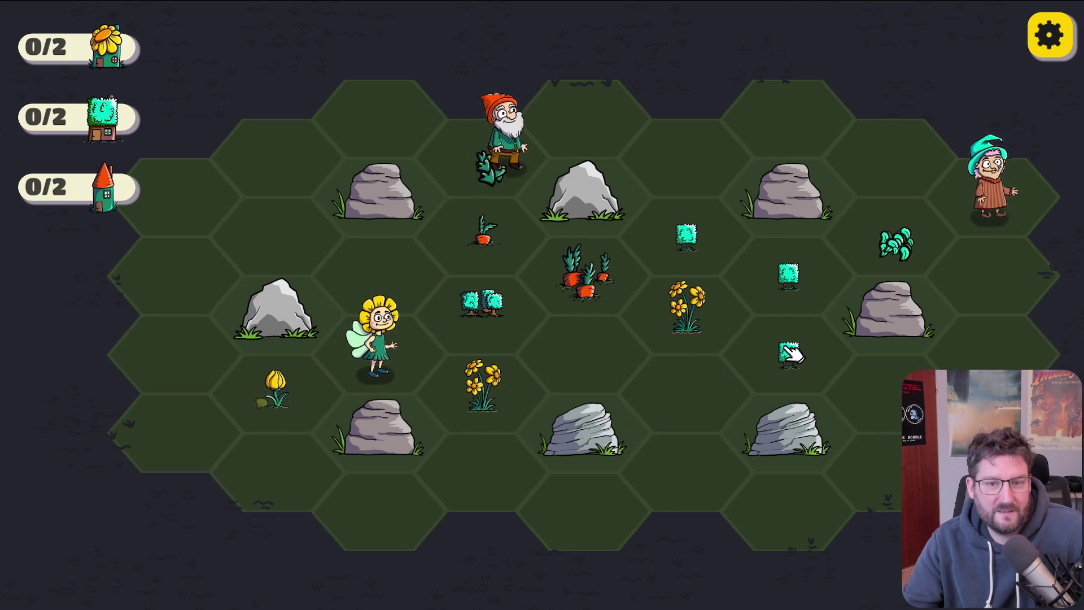
mouse_move(909, 231)
mouse_down()
mouse_move(672, 252)
mouse_move(678, 243)
mouse_up()
drag(590, 121, 497, 277)
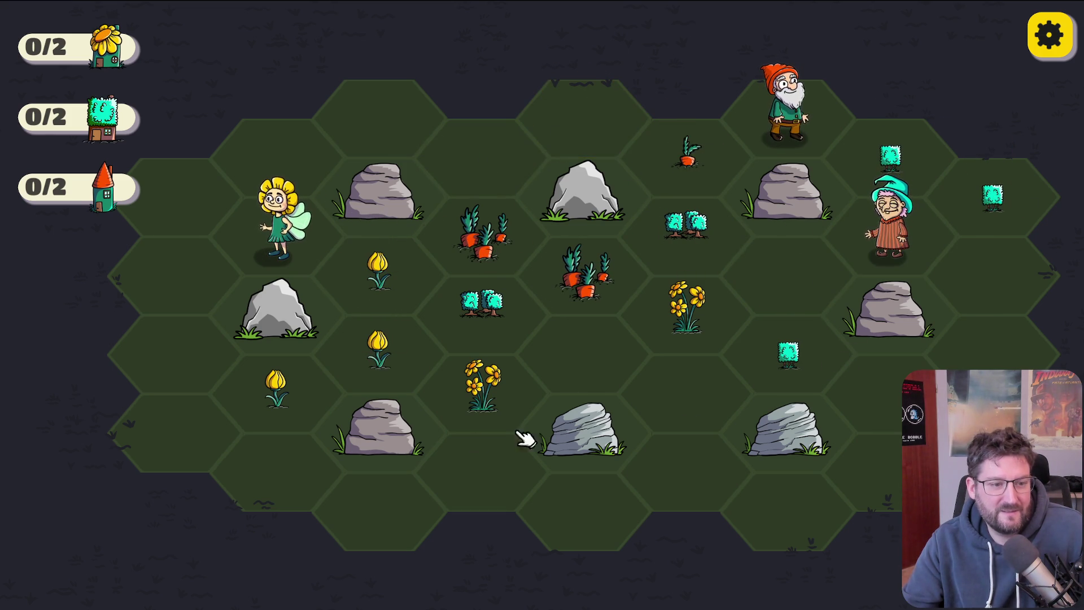
mouse_move(270, 427)
mouse_down()
mouse_move(378, 334)
mouse_move(380, 310)
mouse_move(344, 411)
mouse_move(283, 430)
mouse_move(371, 300)
mouse_move(381, 299)
mouse_up()
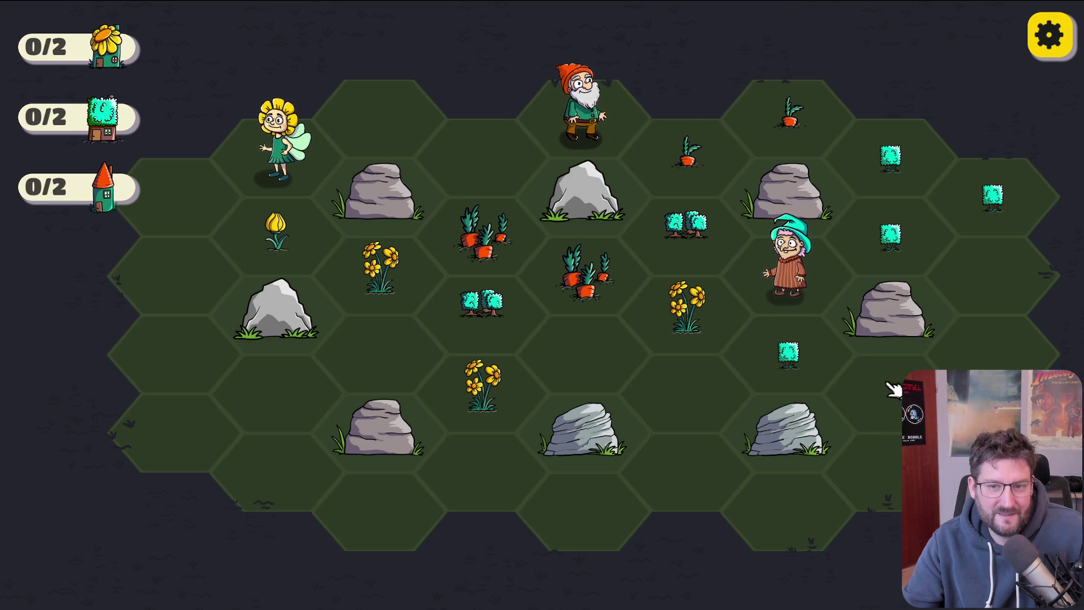
Step: Merge the shrubs top-right and three carrots on top, then abandon a redrawn shrub merge
click(897, 240)
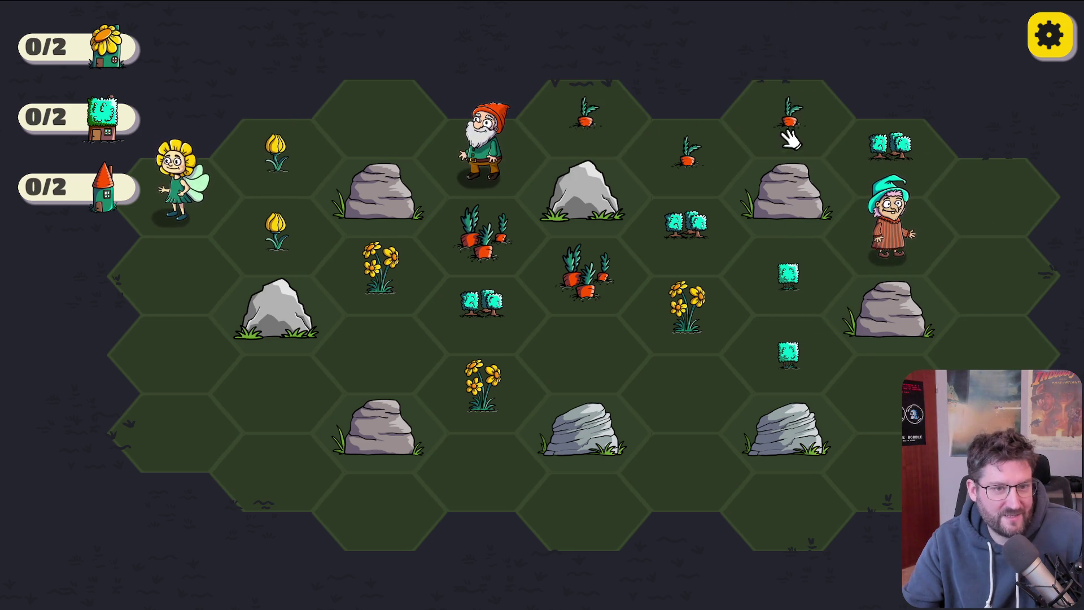
mouse_move(802, 123)
mouse_down()
mouse_move(815, 126)
mouse_move(600, 138)
mouse_move(590, 127)
mouse_up()
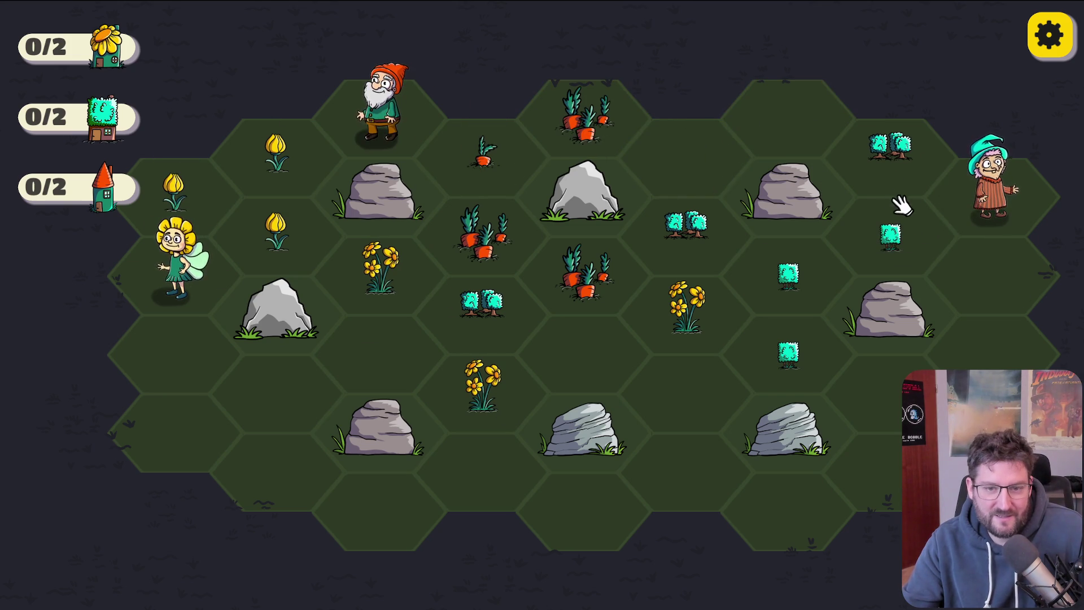
drag(785, 400, 866, 269)
drag(919, 247, 787, 310)
mouse_move(891, 235)
mouse_down()
mouse_move(774, 380)
mouse_move(792, 305)
mouse_move(806, 357)
mouse_up()
mouse_move(820, 320)
mouse_down()
mouse_move(903, 232)
mouse_move(791, 370)
mouse_move(787, 274)
mouse_move(905, 229)
mouse_up()
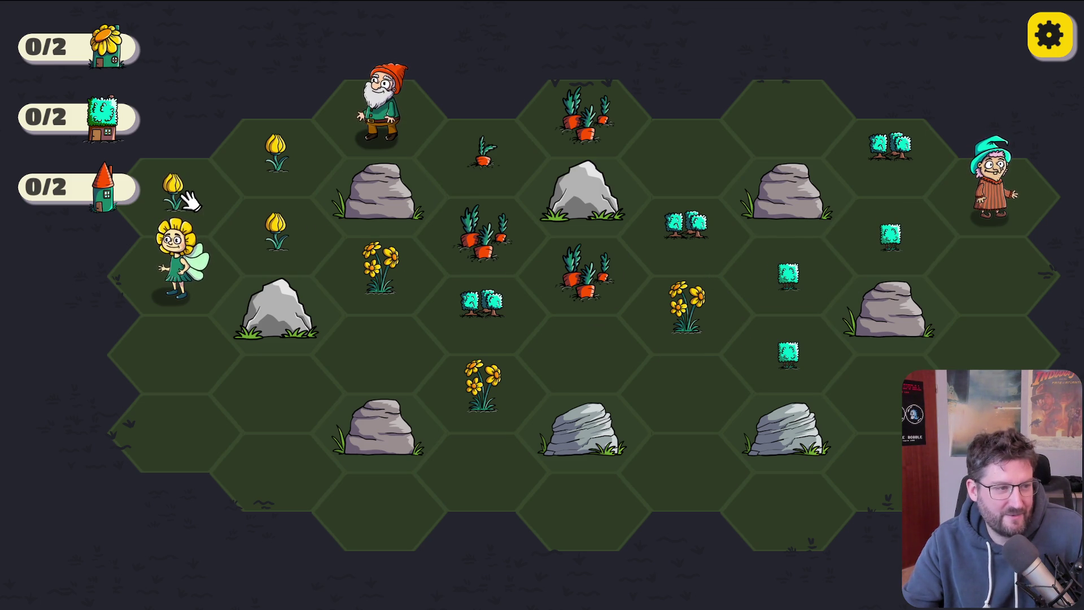
Step: Merge two tulips into daisies and three bushes into a bush pair
mouse_move(192, 195)
mouse_down()
mouse_move(243, 243)
mouse_move(186, 200)
mouse_up()
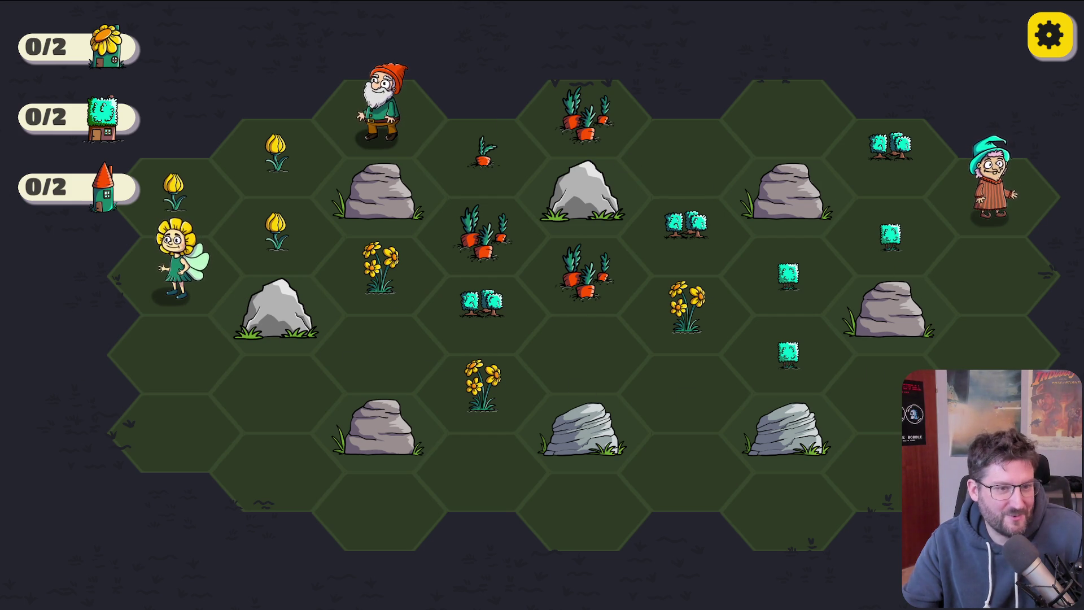
drag(298, 168, 302, 244)
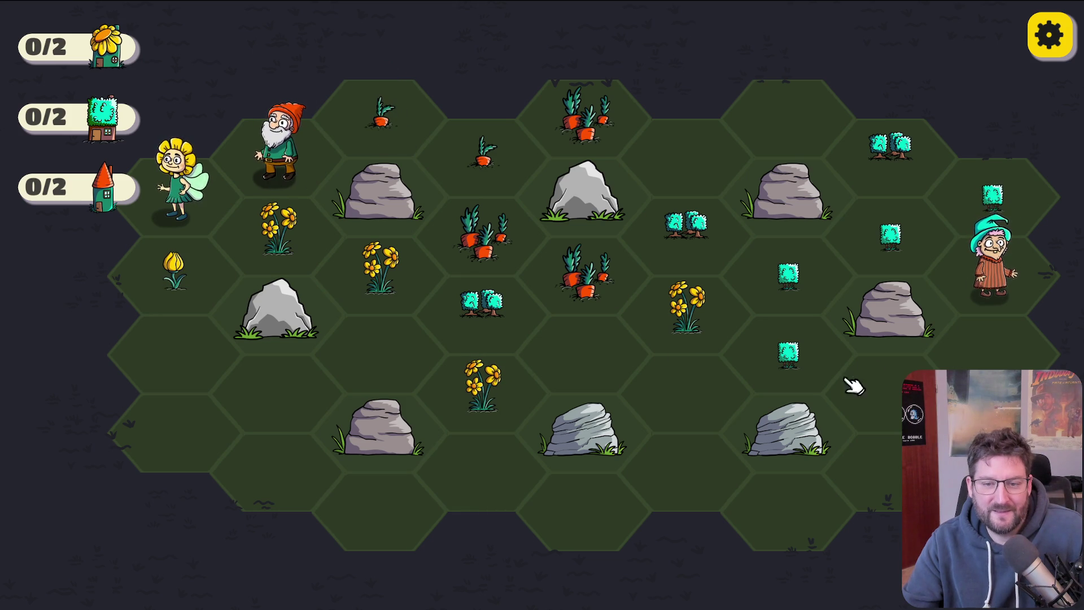
drag(993, 192, 811, 273)
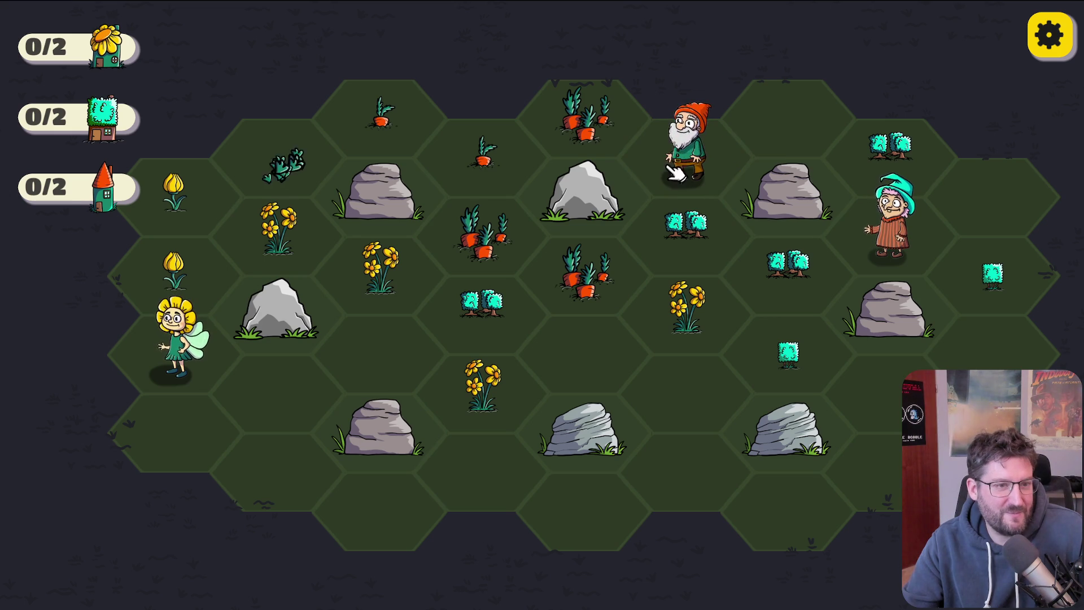
Step: Merge carrots into bigger clusters, join the left-column tulips, and chain bushes into a tree
mouse_move(316, 163)
mouse_down()
mouse_move(315, 140)
mouse_move(485, 151)
mouse_up()
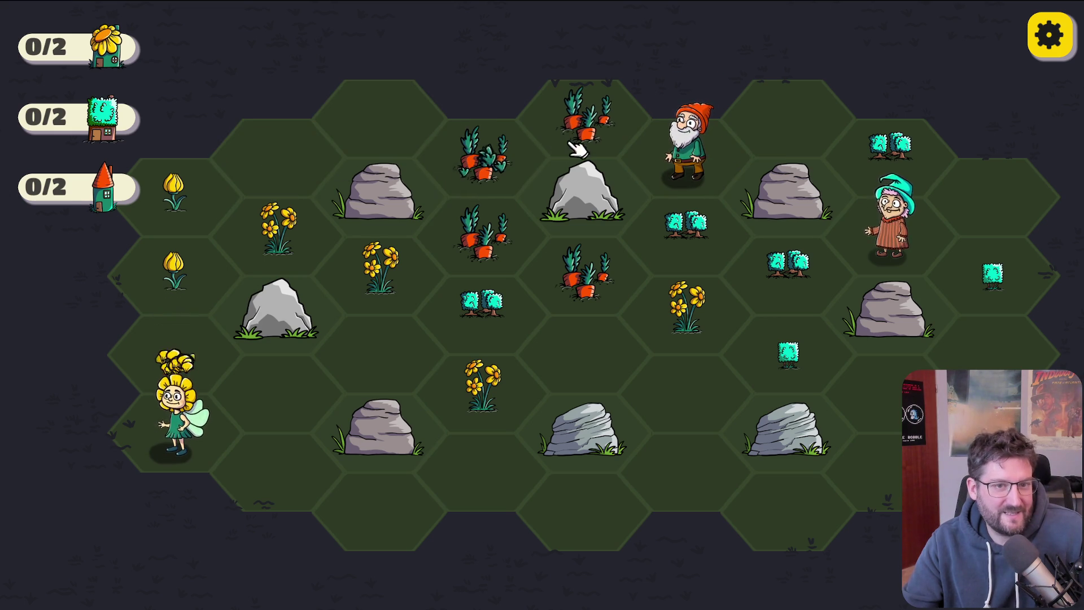
mouse_move(590, 116)
mouse_down()
mouse_move(513, 165)
mouse_move(598, 294)
mouse_up()
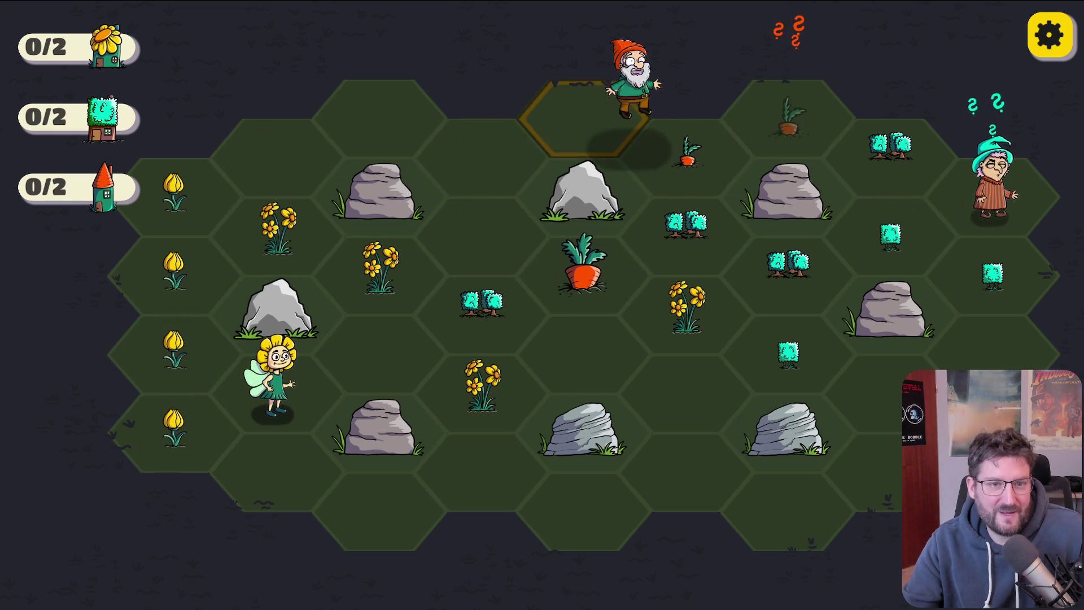
mouse_move(173, 427)
mouse_down()
mouse_move(186, 303)
mouse_move(174, 192)
mouse_up()
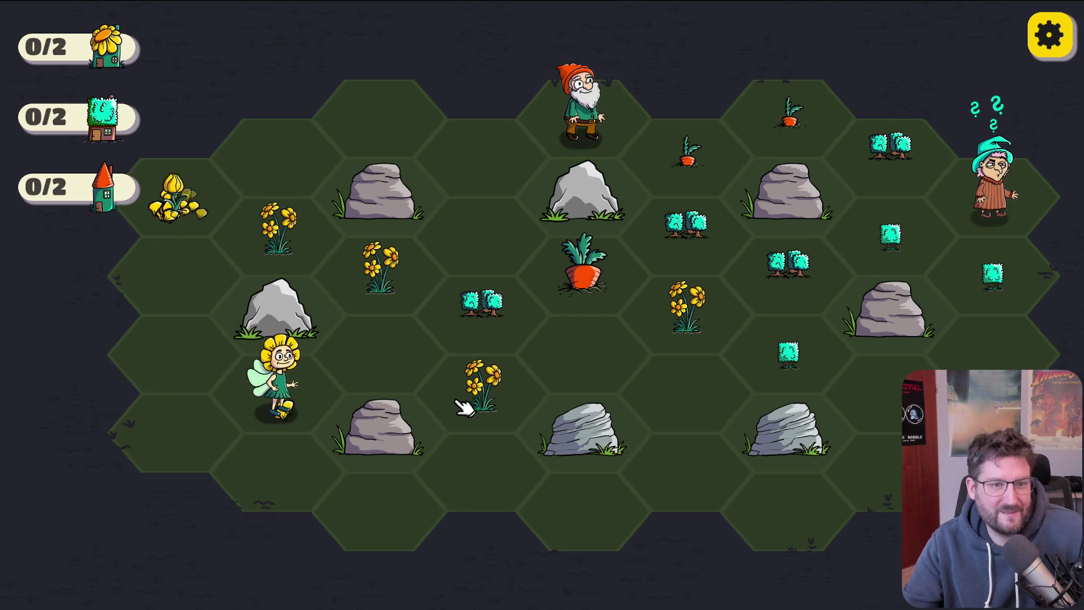
mouse_move(1004, 218)
mouse_down()
mouse_move(1008, 308)
mouse_move(992, 193)
mouse_move(847, 213)
mouse_up()
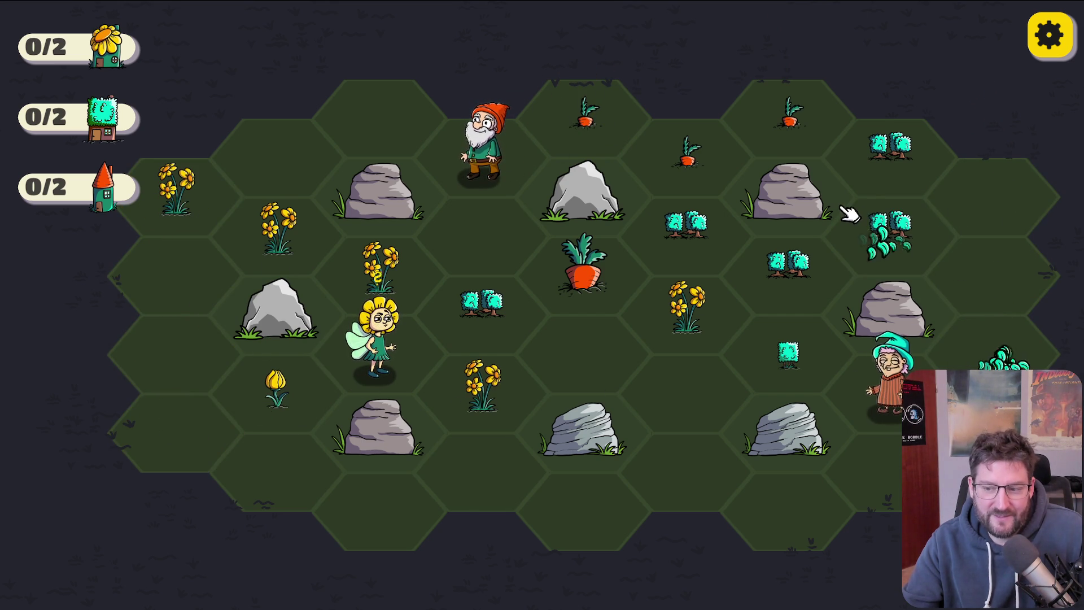
drag(892, 138, 690, 243)
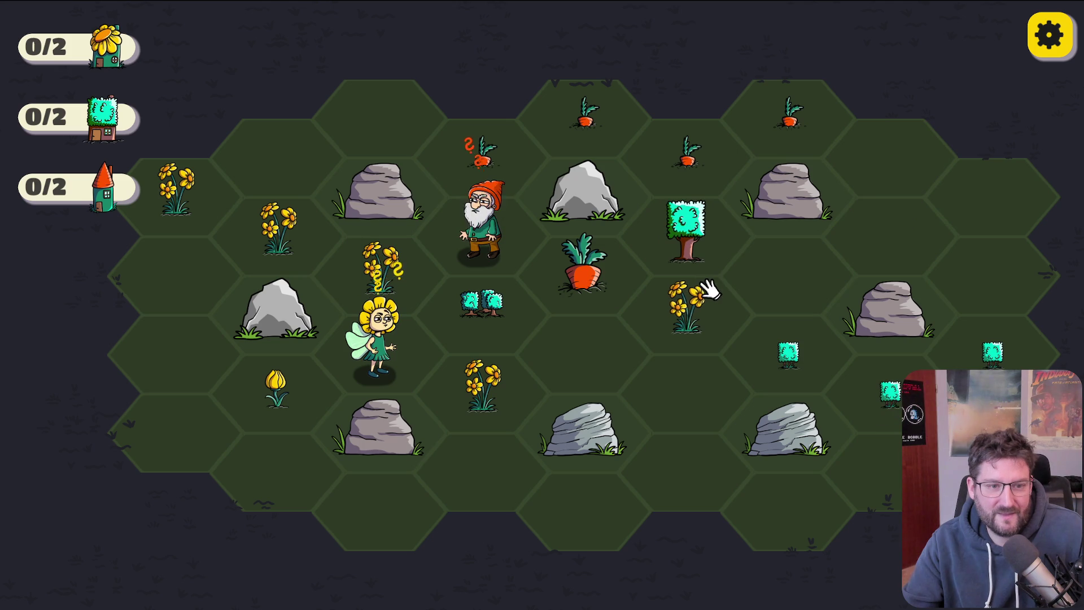
drag(993, 353, 791, 356)
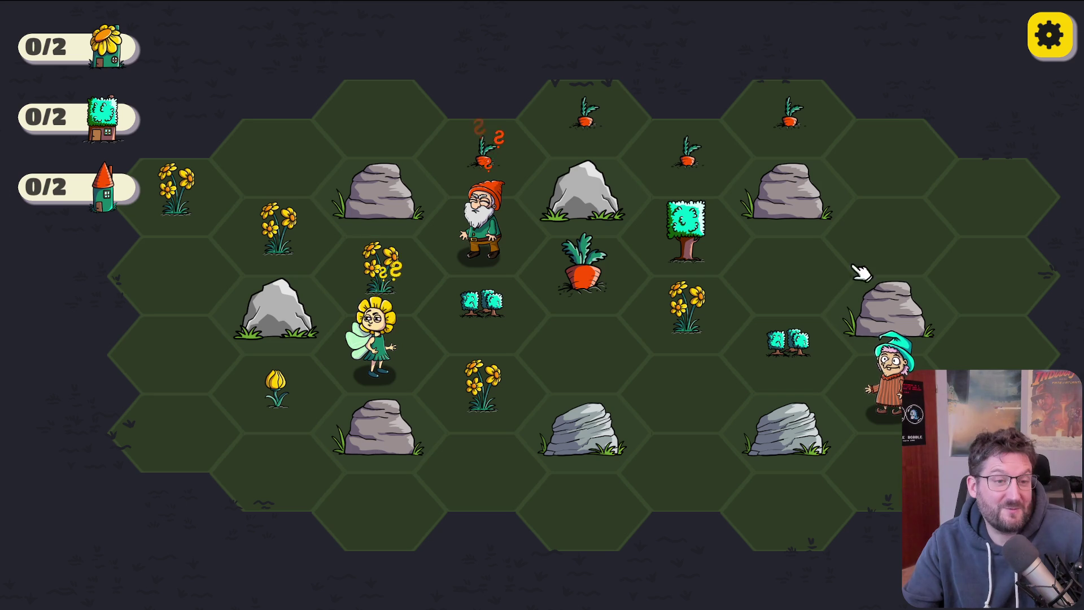
Step: Merge the top-left flowers, tulips, top carrots and right-edge bushes, then turn the left tulips into a sunflower
mouse_move(412, 355)
mouse_down()
mouse_move(243, 330)
mouse_move(175, 341)
mouse_up()
mouse_move(176, 190)
mouse_down()
mouse_move(237, 230)
mouse_move(276, 231)
mouse_up()
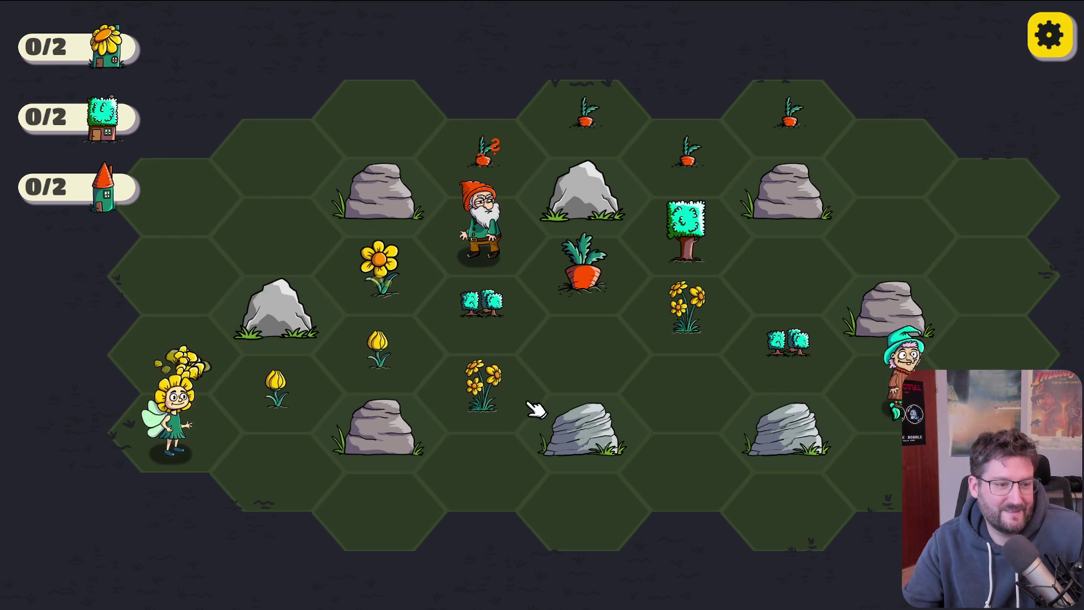
drag(273, 380, 409, 346)
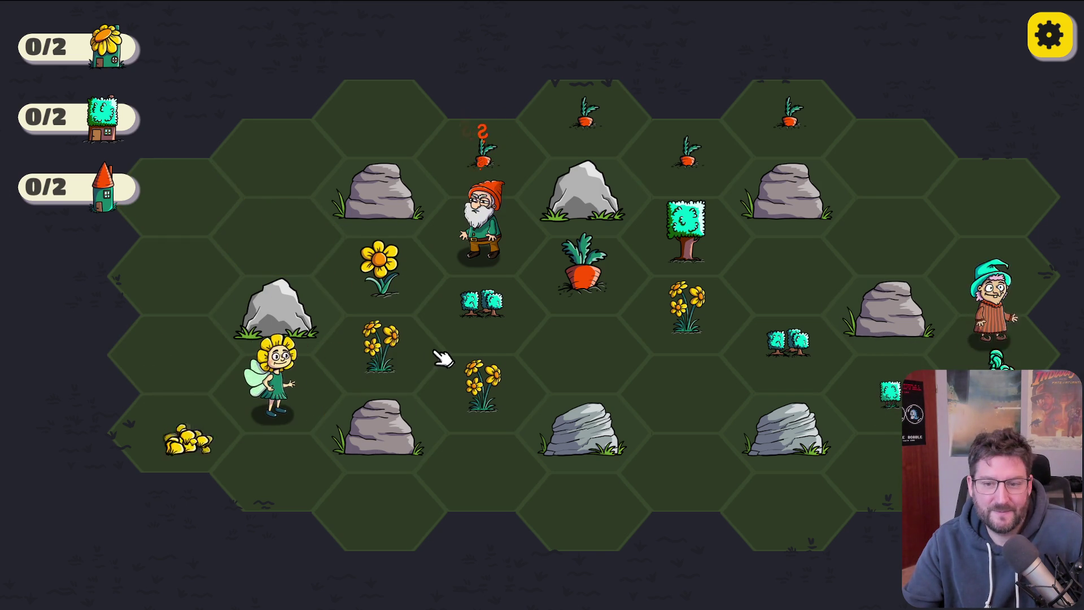
mouse_move(762, 103)
mouse_down()
mouse_move(581, 112)
mouse_move(483, 234)
mouse_up()
drag(993, 274, 889, 392)
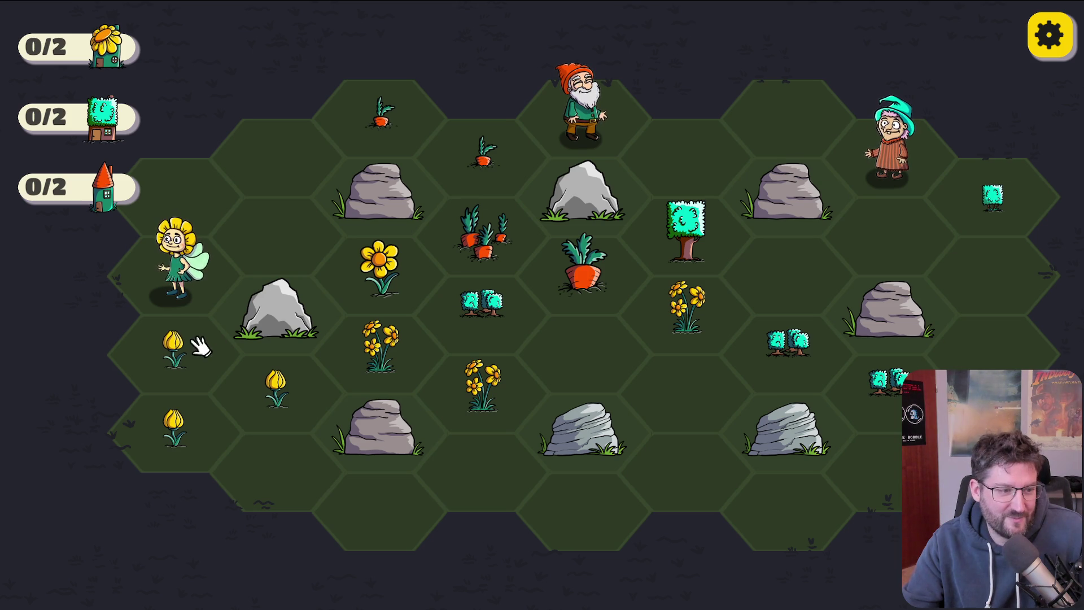
click(239, 425)
Step: Merge the yellow flowers into a sunflower and the top-row carrot sprouts into a carrot bunch
drag(275, 389, 496, 406)
drag(277, 395, 460, 394)
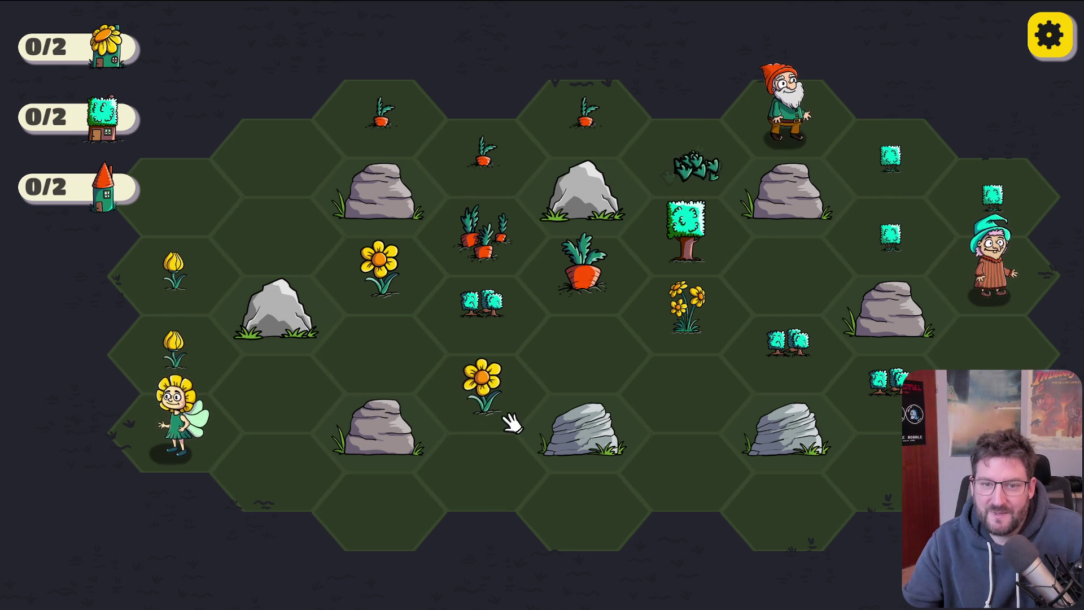
mouse_move(703, 182)
mouse_down()
mouse_move(714, 175)
mouse_move(281, 113)
mouse_up()
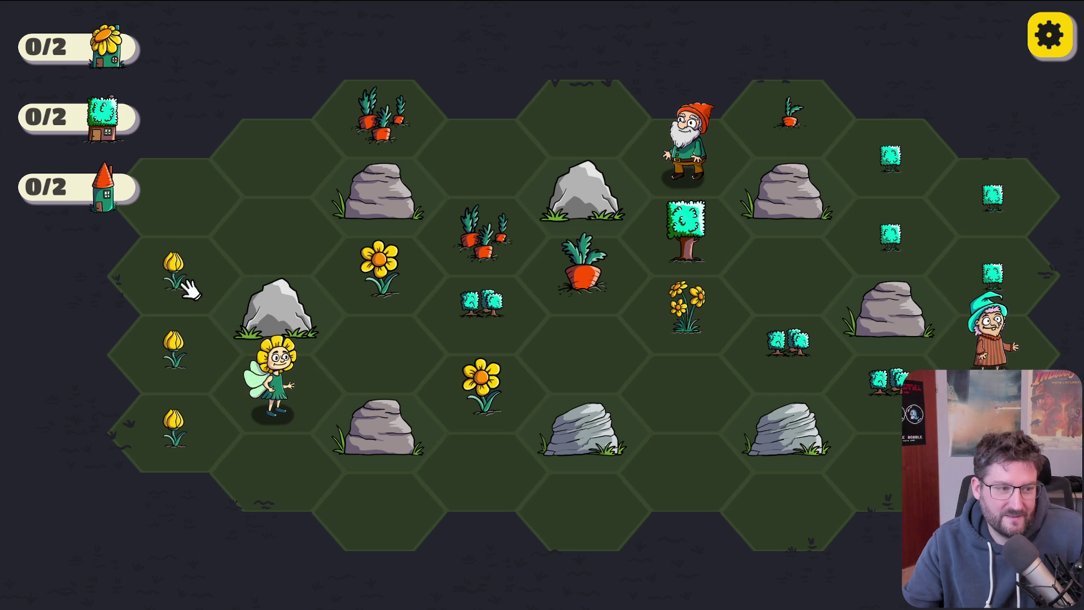
Step: Merge three tulips into a daffodil bunch and chain the teal bushes together
drag(174, 255, 177, 432)
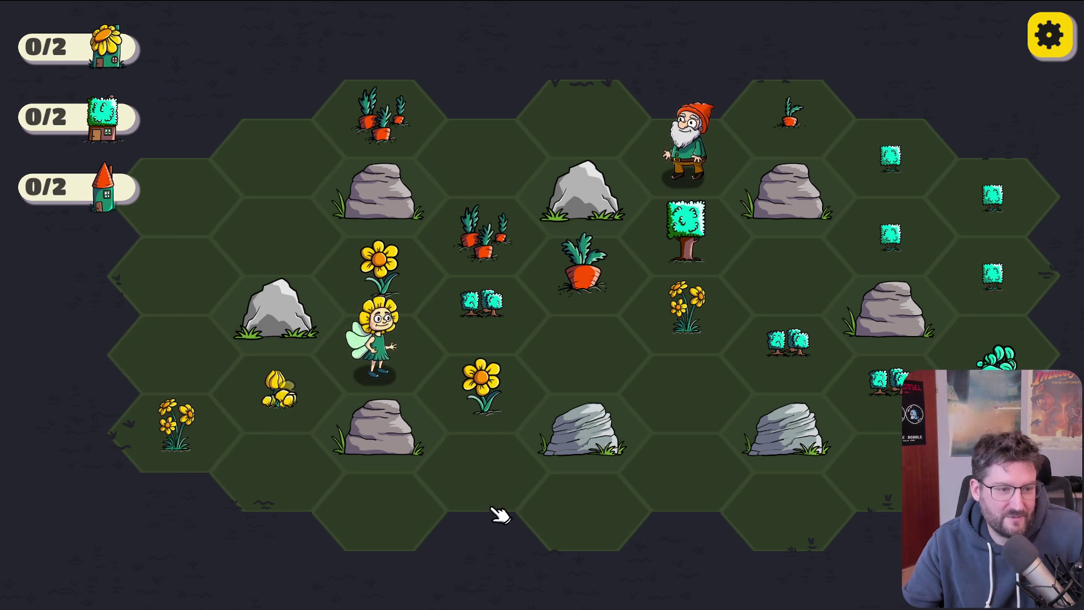
drag(1000, 253, 1001, 330)
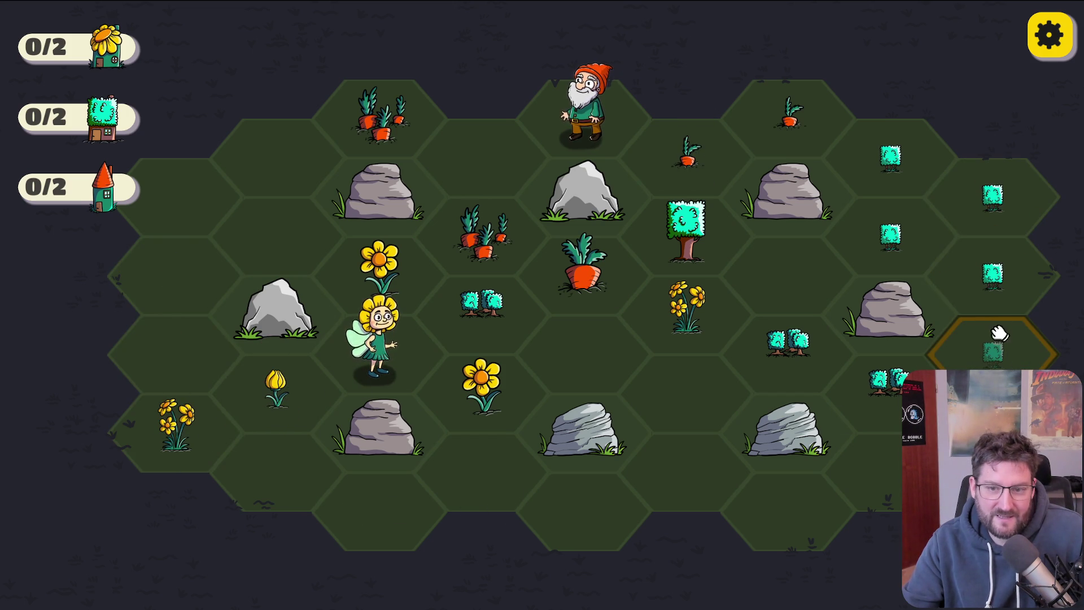
mouse_move(889, 243)
mouse_down()
mouse_move(1011, 346)
mouse_move(1011, 363)
mouse_move(799, 357)
mouse_up()
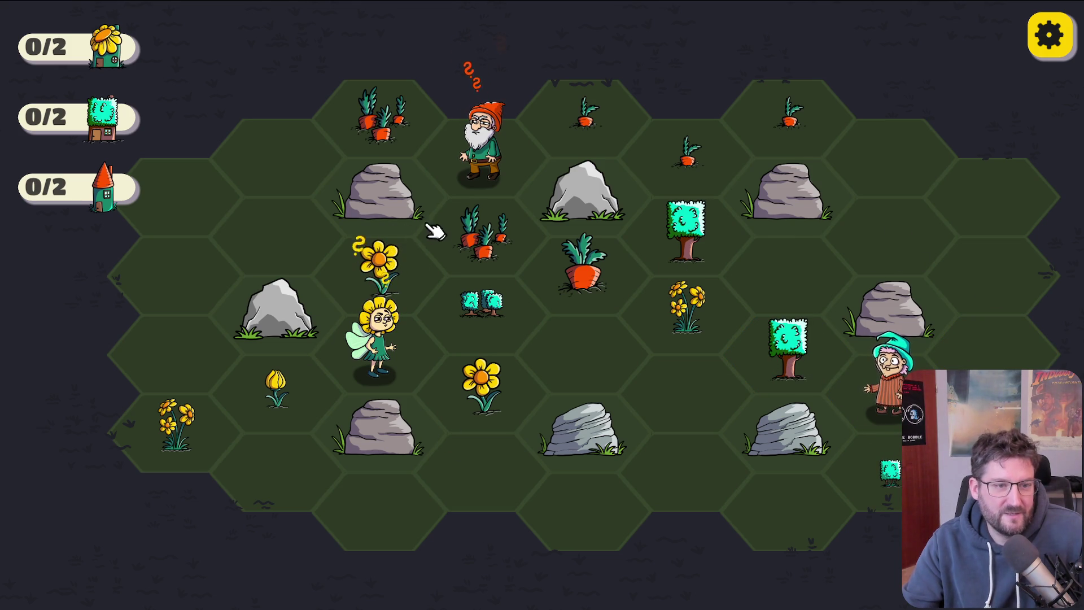
mouse_move(480, 147)
mouse_down()
mouse_move(344, 130)
mouse_move(314, 169)
mouse_up()
Step: Merge sprouts into a larger carrot, join the centre flowers and right bushes, and place the fairy on the tulip hex
mouse_move(793, 147)
mouse_down()
mouse_move(584, 118)
mouse_move(504, 165)
mouse_move(384, 125)
mouse_move(484, 164)
mouse_move(496, 242)
mouse_up()
mouse_move(398, 384)
mouse_down()
mouse_move(282, 429)
mouse_move(276, 468)
mouse_up()
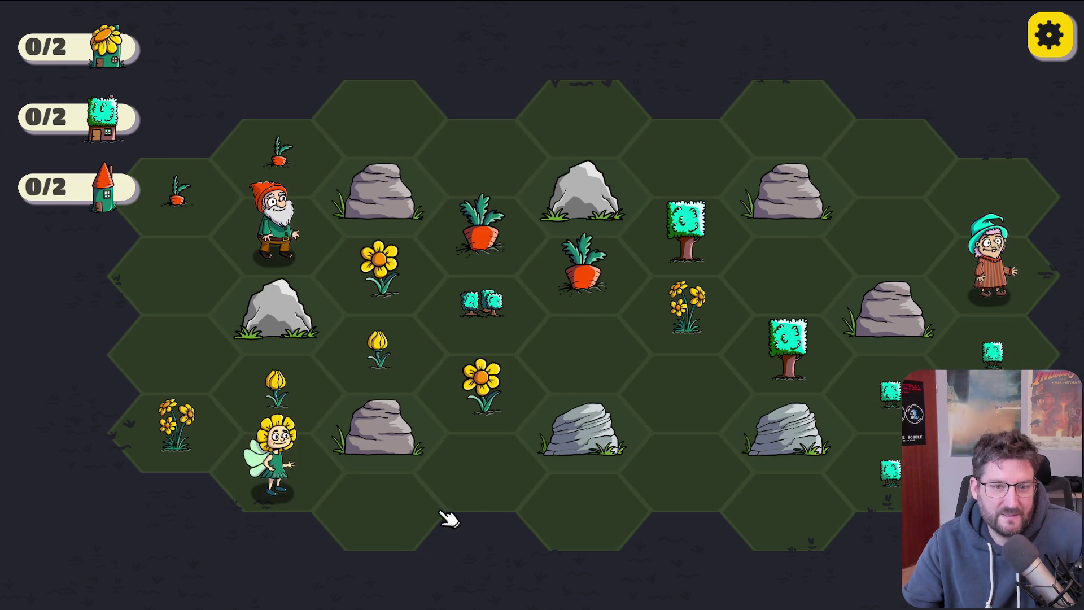
mouse_move(996, 356)
mouse_down()
mouse_move(892, 460)
mouse_move(879, 423)
mouse_move(889, 395)
mouse_up()
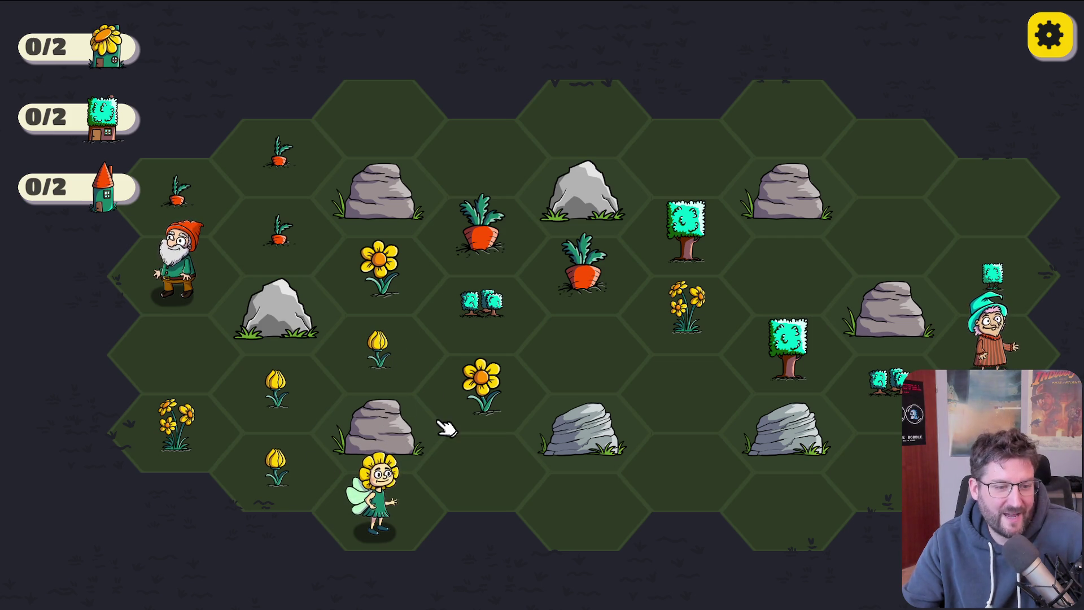
click(281, 446)
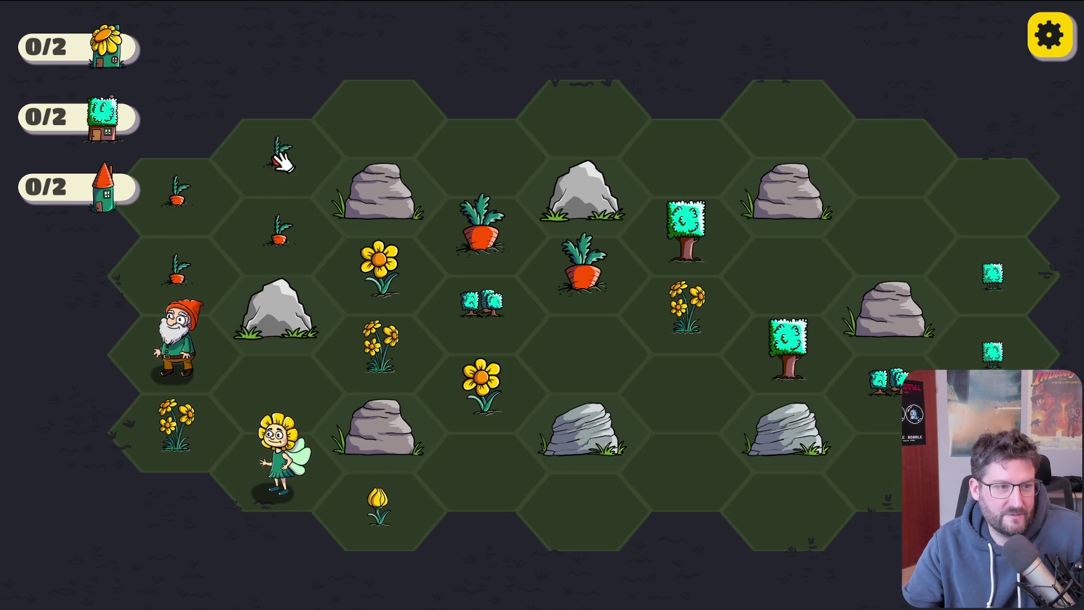
Step: Gather carrots into the top-left tile, move the fairy to the flower, and merge three tulips into yellow flowers
drag(279, 234, 257, 163)
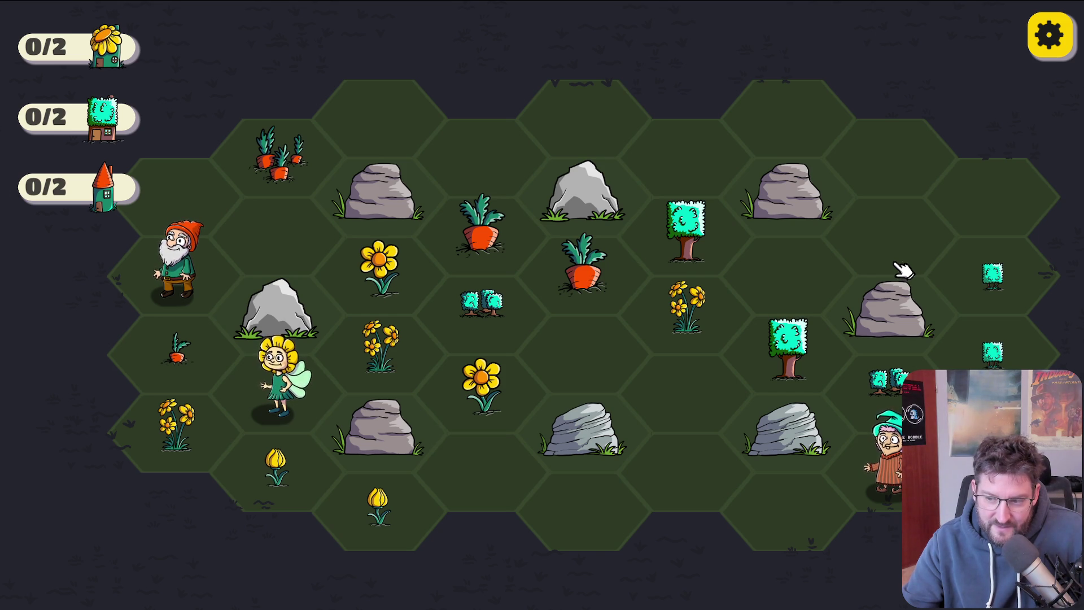
click(985, 280)
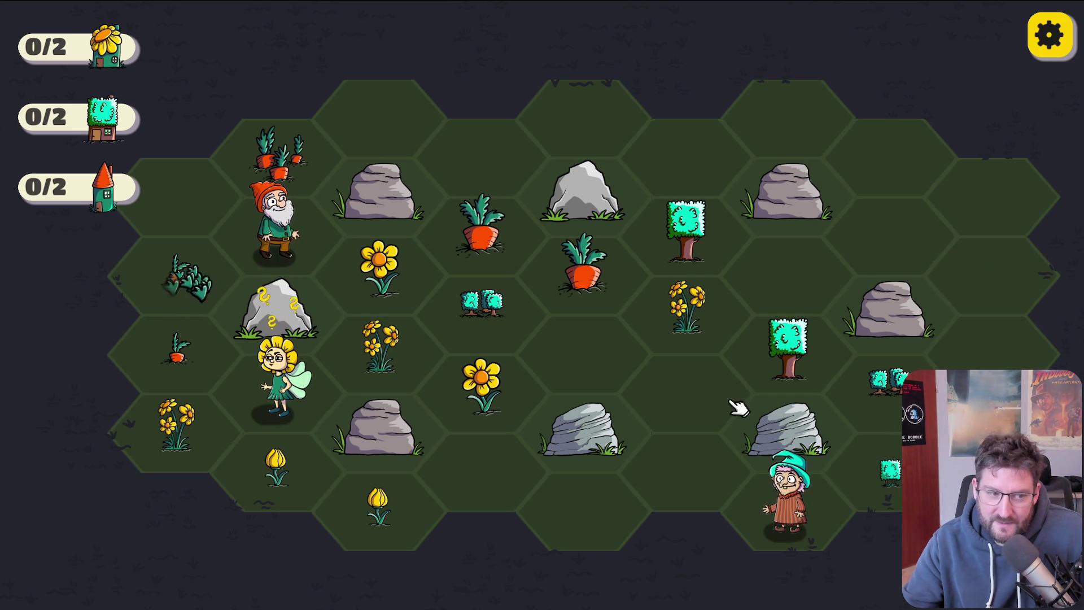
click(372, 339)
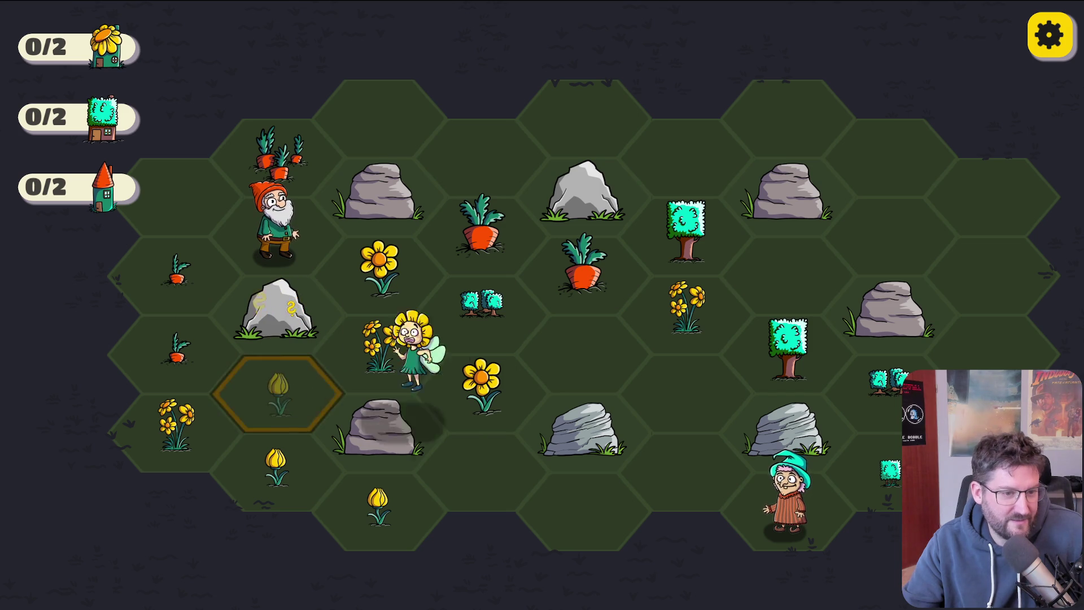
click(283, 409)
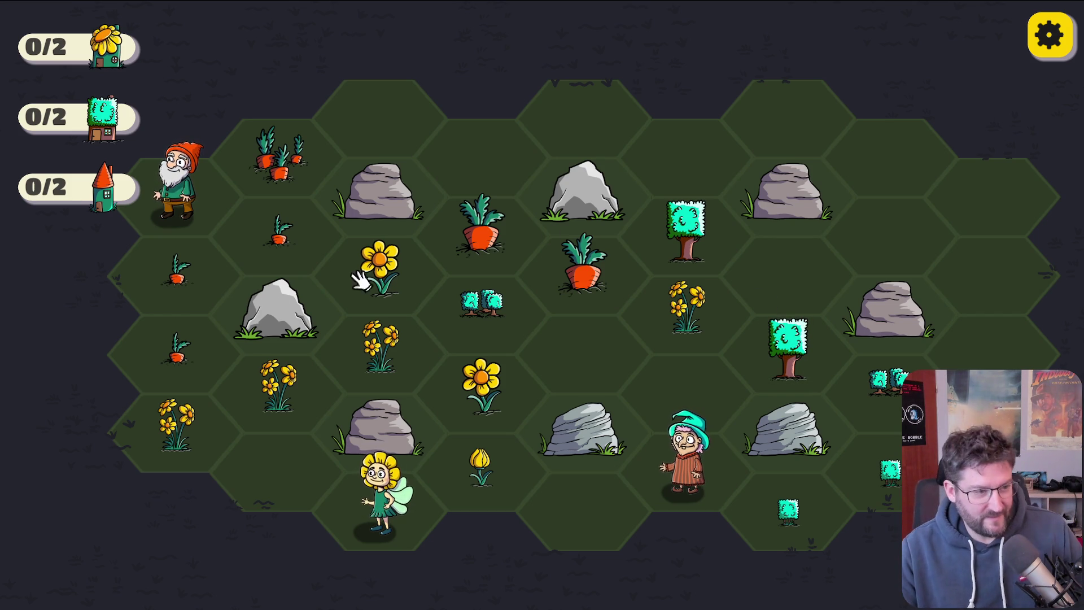
mouse_move(180, 368)
mouse_down()
mouse_move(181, 283)
mouse_move(265, 246)
mouse_up()
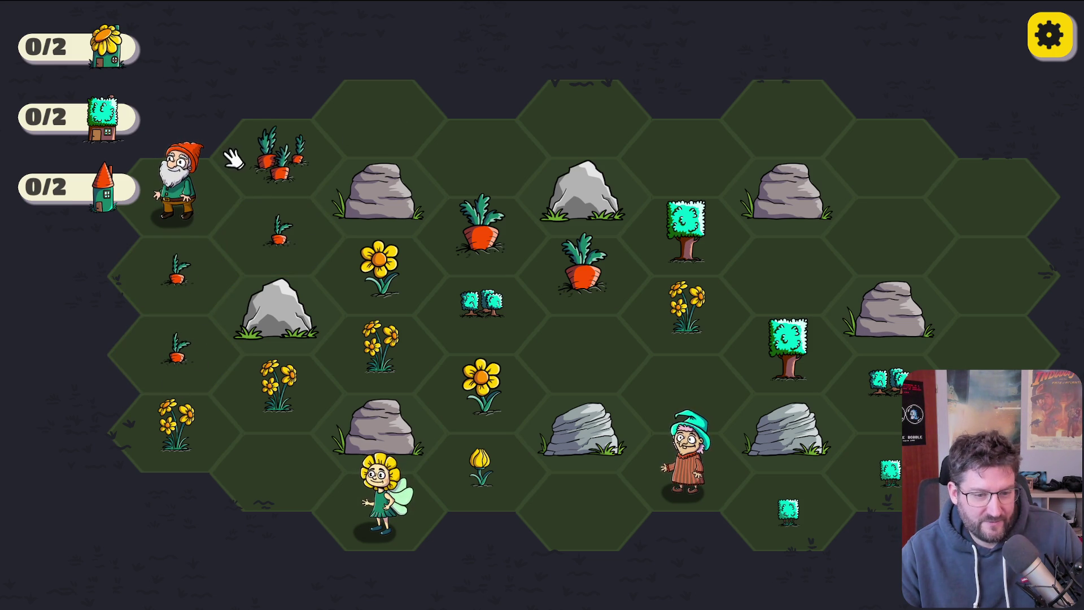
Step: Join two flower hexes, bunch the left-column carrots, then extend the flower chain into a sunflower house
drag(186, 418, 372, 356)
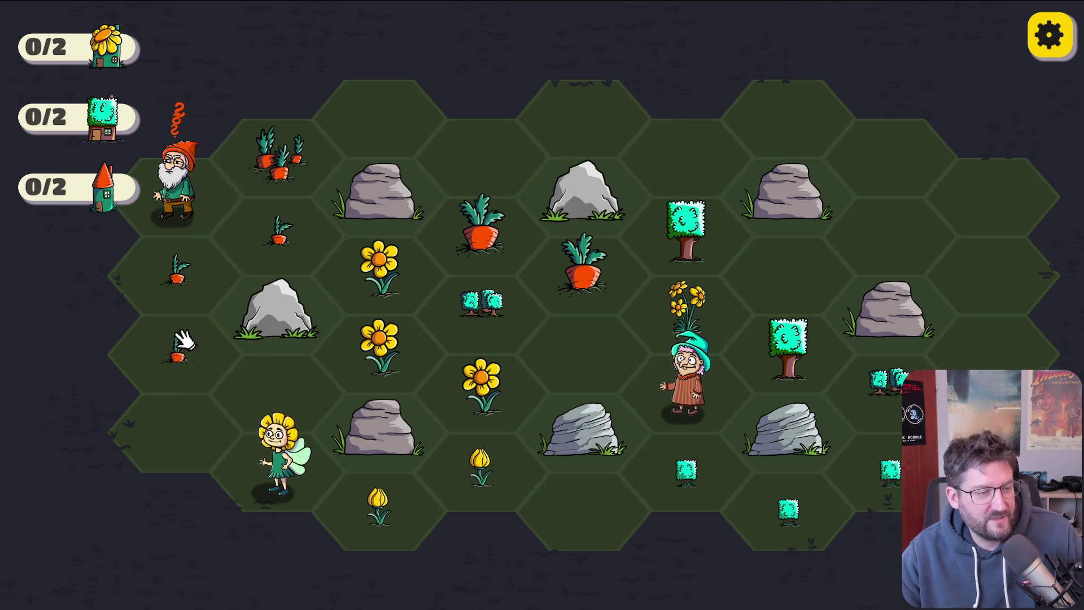
click(182, 209)
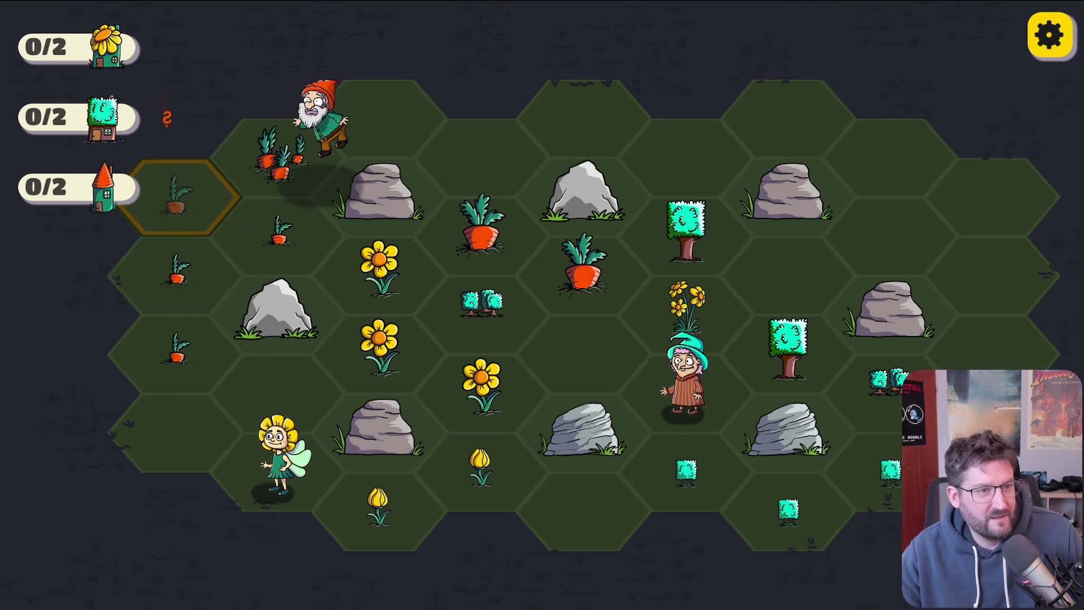
click(172, 359)
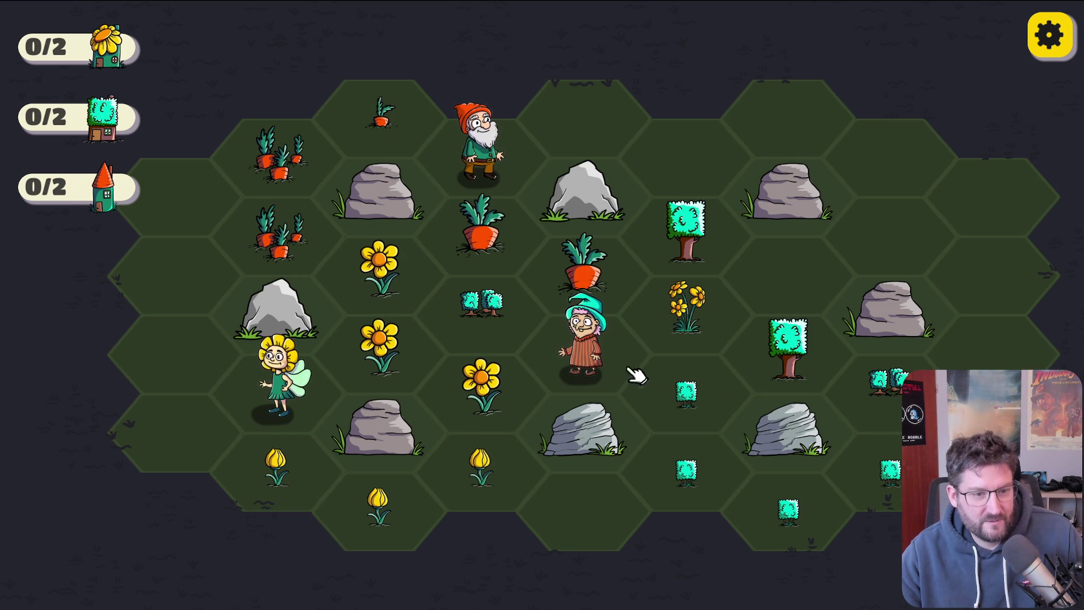
drag(357, 382, 487, 425)
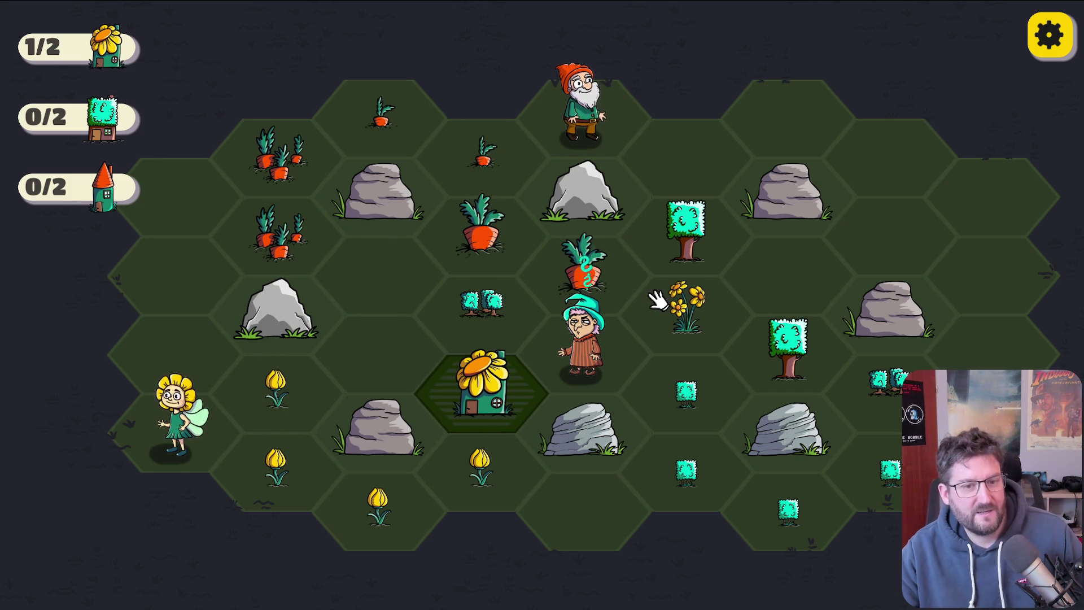
click(614, 374)
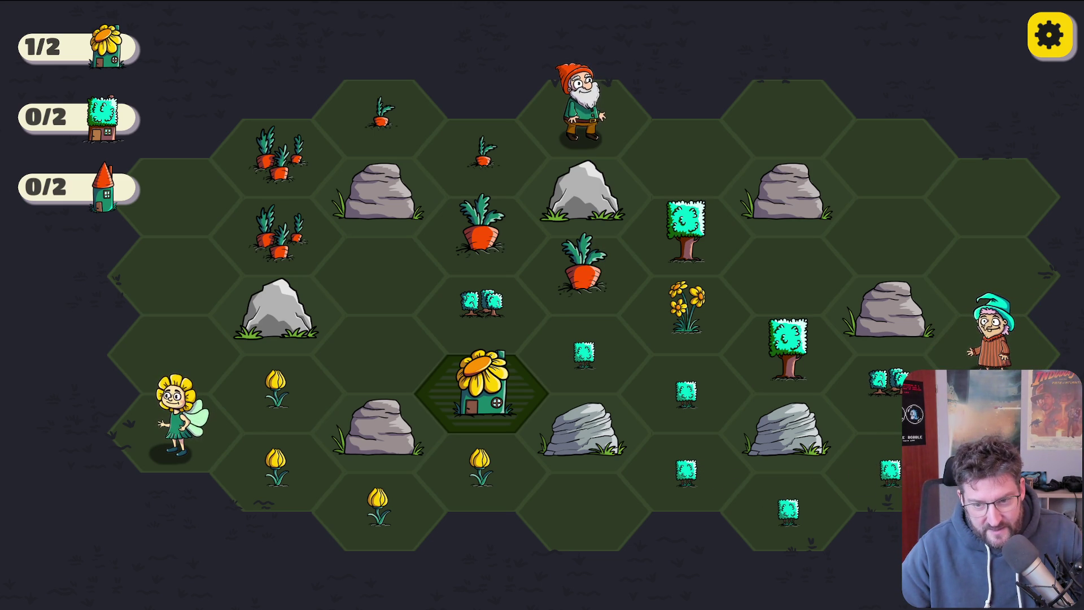
Step: Chain the lower-right bushes, tulips and single carrots, and merge three single trees into a cluster
mouse_move(887, 471)
mouse_down()
mouse_move(704, 486)
mouse_move(572, 360)
mouse_up()
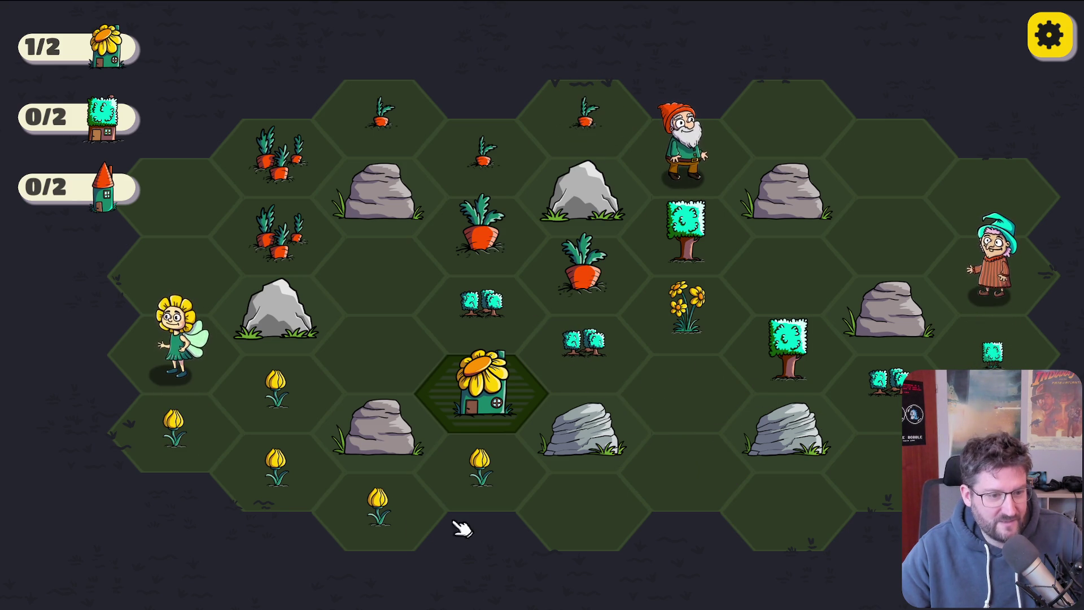
mouse_move(279, 395)
mouse_down()
mouse_move(303, 501)
mouse_move(492, 481)
mouse_up()
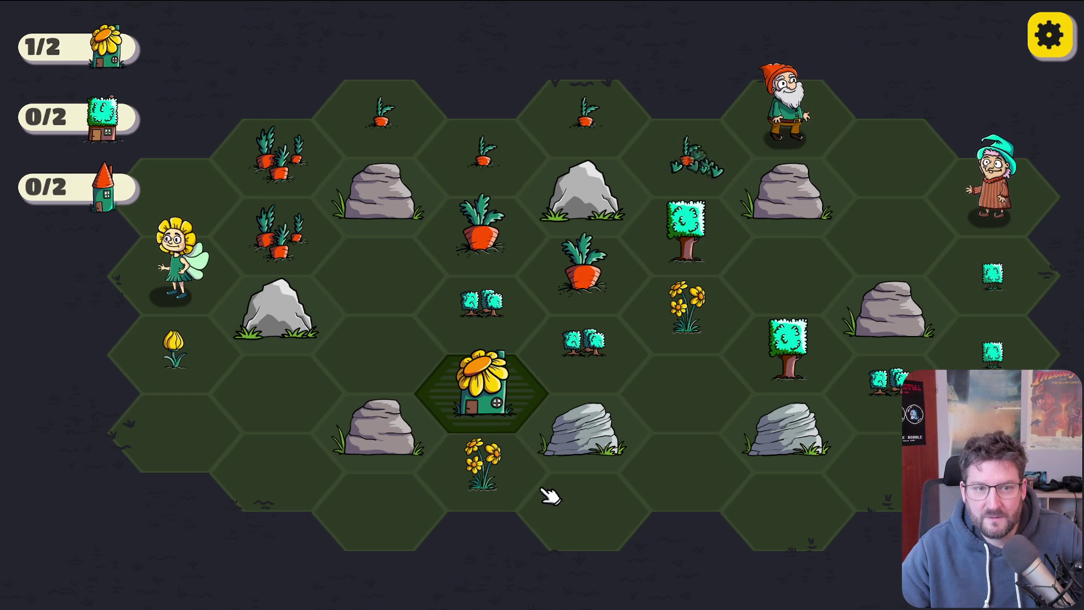
mouse_move(686, 151)
mouse_down()
mouse_move(636, 109)
mouse_move(381, 116)
mouse_up()
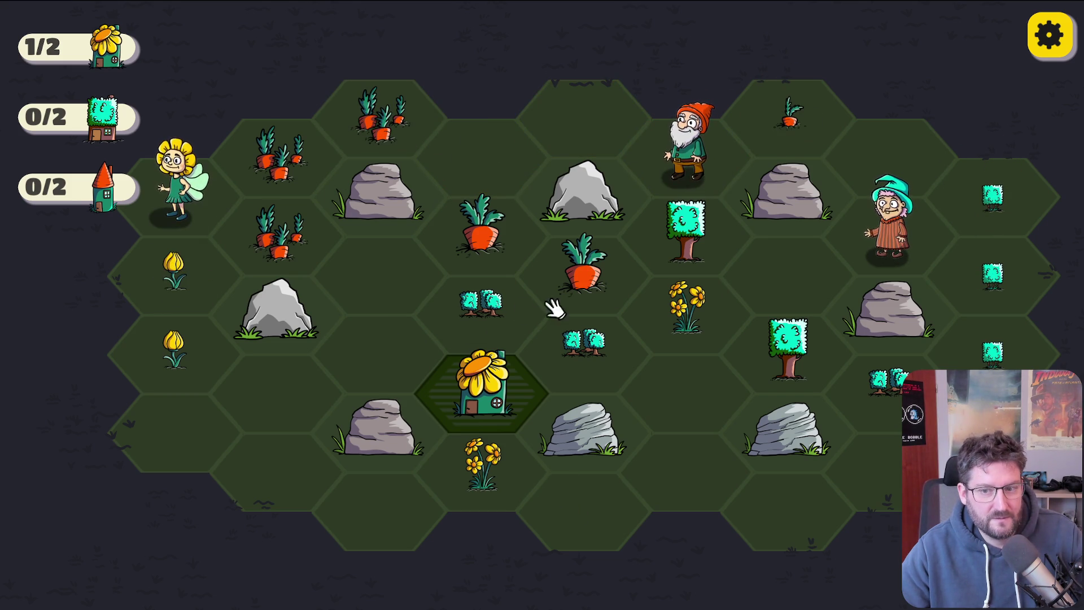
drag(995, 195, 992, 350)
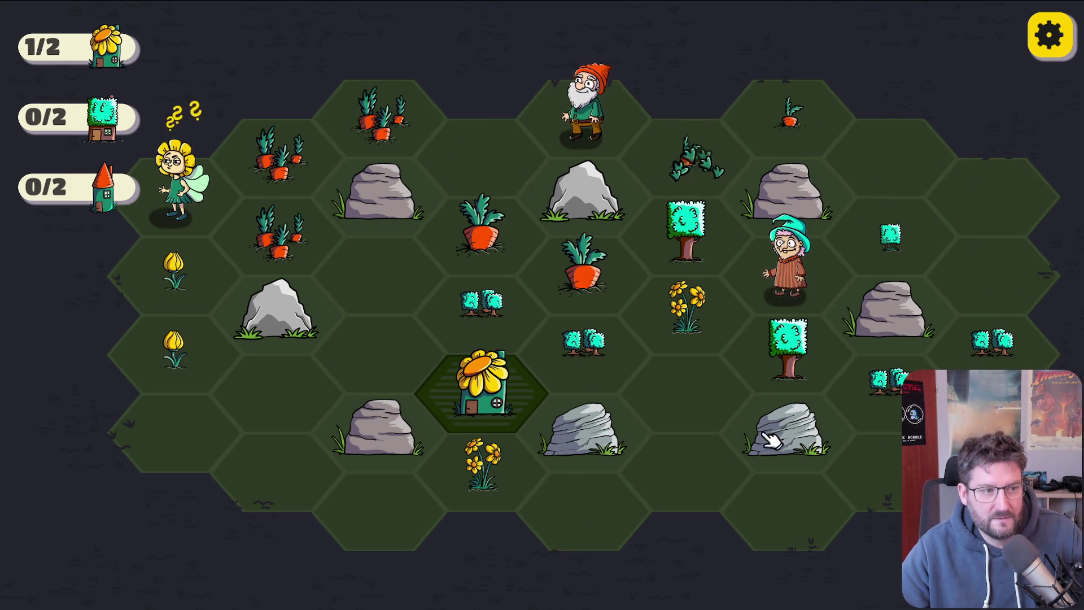
Step: Move the fairy below the rock, merge the tree cluster into a big tree, and move the witch
drag(209, 200, 412, 528)
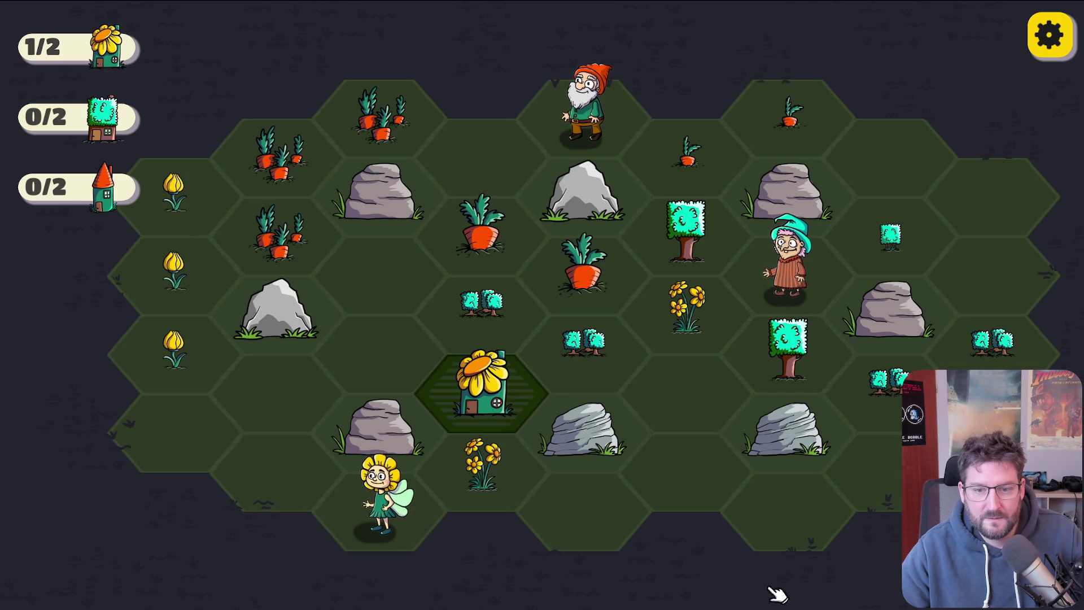
drag(988, 354, 888, 395)
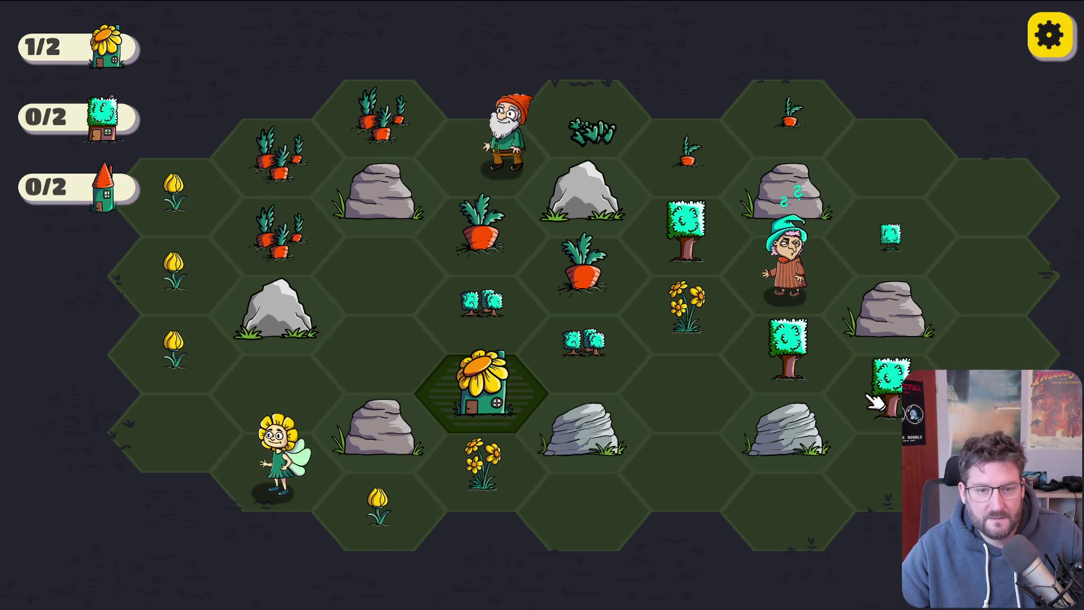
drag(765, 282, 692, 398)
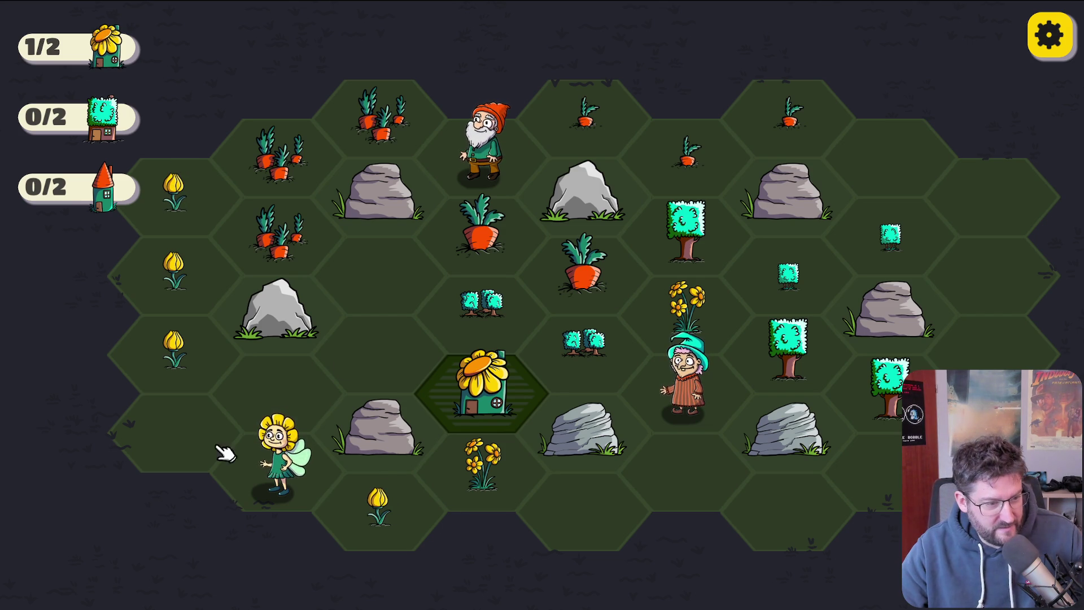
Step: Chain carrots across three and four hexes and merge the left tulips into a daffodil
mouse_move(172, 220)
mouse_down()
mouse_move(225, 375)
mouse_move(192, 190)
mouse_up()
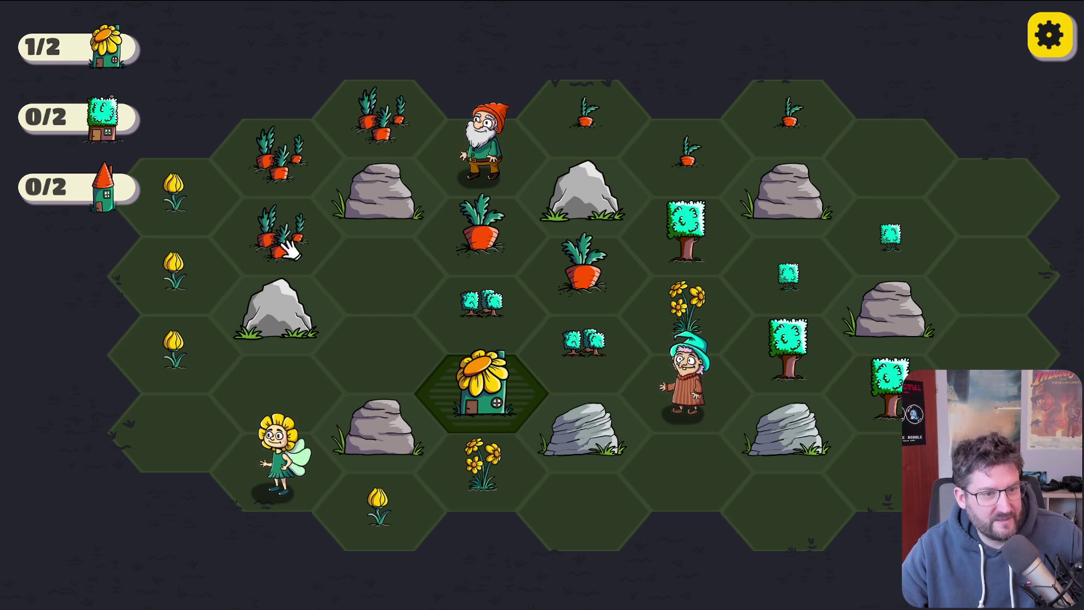
mouse_move(412, 133)
mouse_down()
mouse_move(291, 160)
mouse_move(293, 269)
mouse_up()
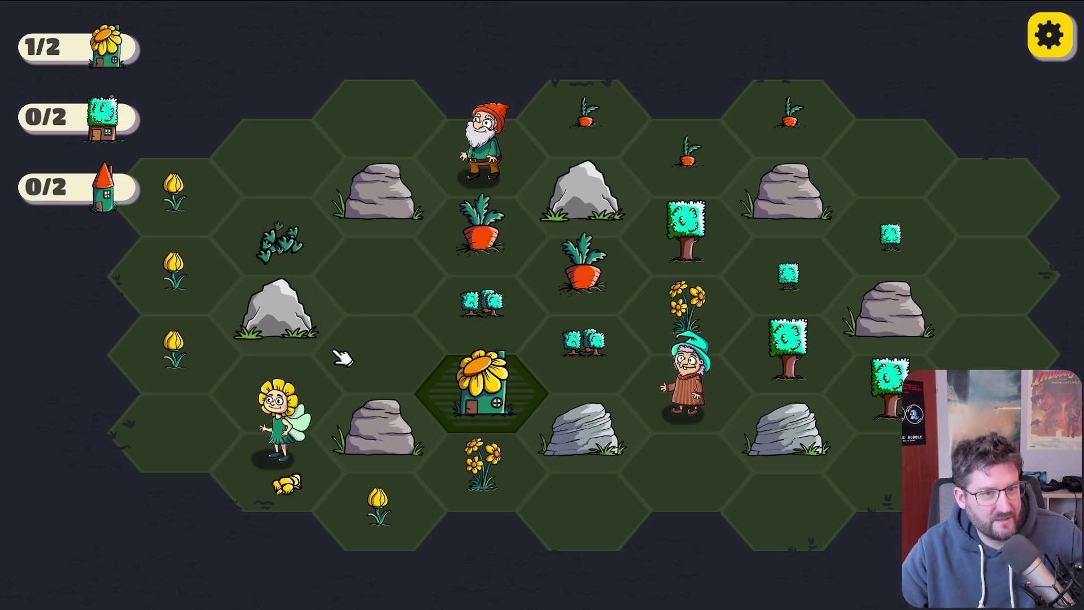
mouse_move(802, 121)
mouse_down()
mouse_move(581, 107)
mouse_move(518, 148)
mouse_up()
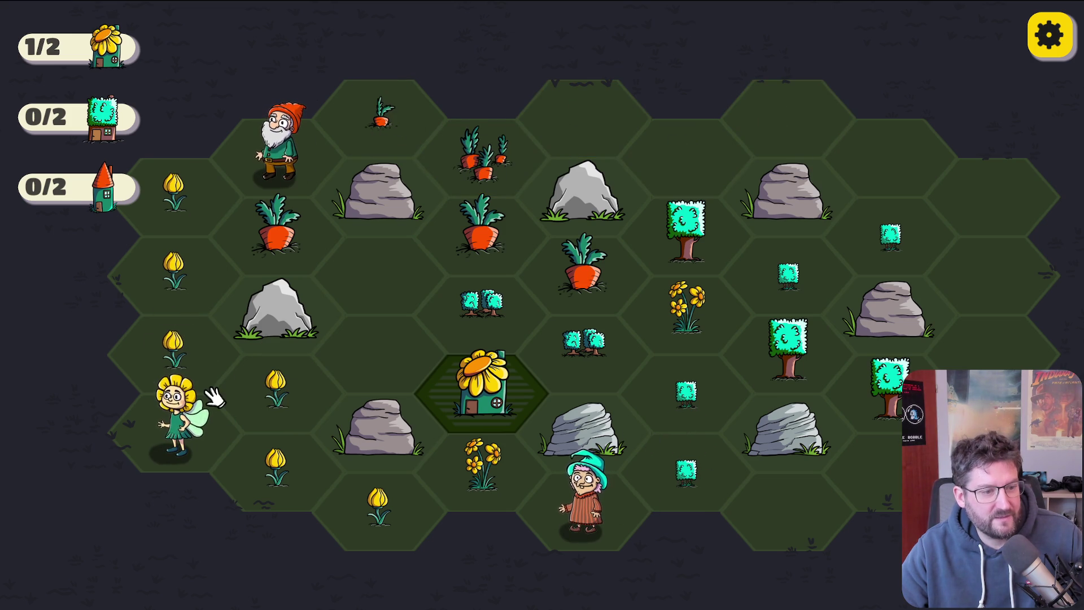
mouse_move(175, 192)
mouse_down()
mouse_move(174, 300)
mouse_move(293, 441)
mouse_move(422, 531)
mouse_up()
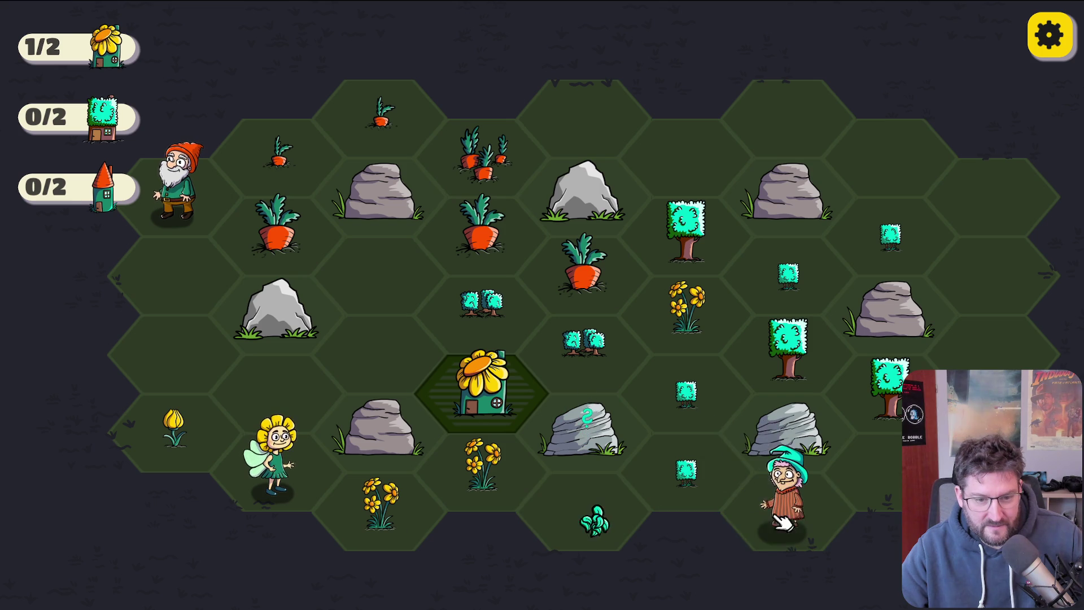
Step: Chain the bottom sapling and bushes toward the tree above the witch, merging three trees into a tree house
mouse_move(585, 509)
mouse_down()
mouse_move(653, 484)
mouse_move(680, 412)
mouse_up()
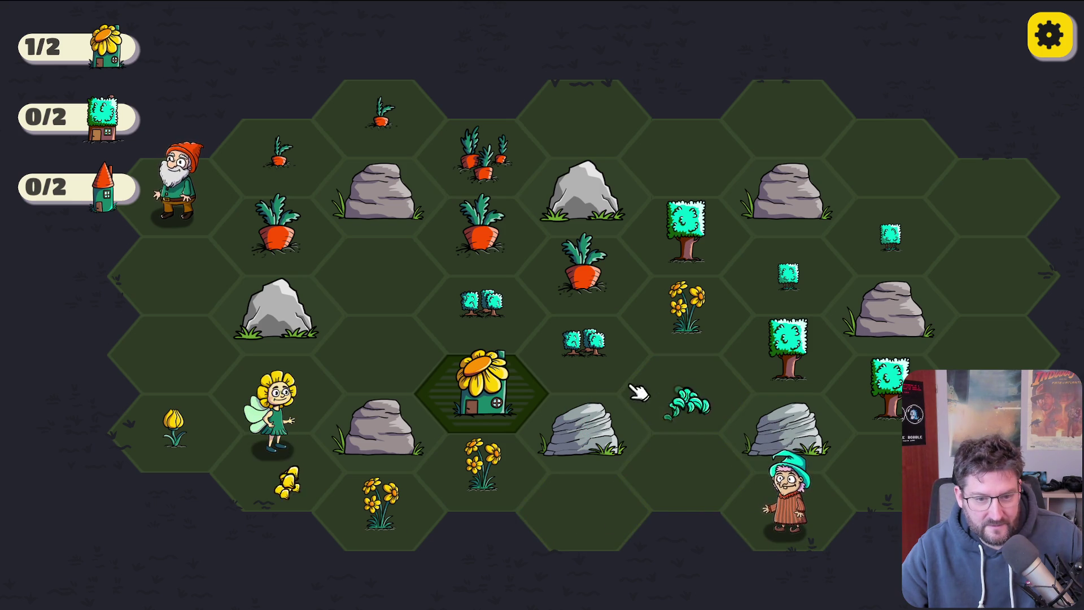
drag(486, 305, 684, 391)
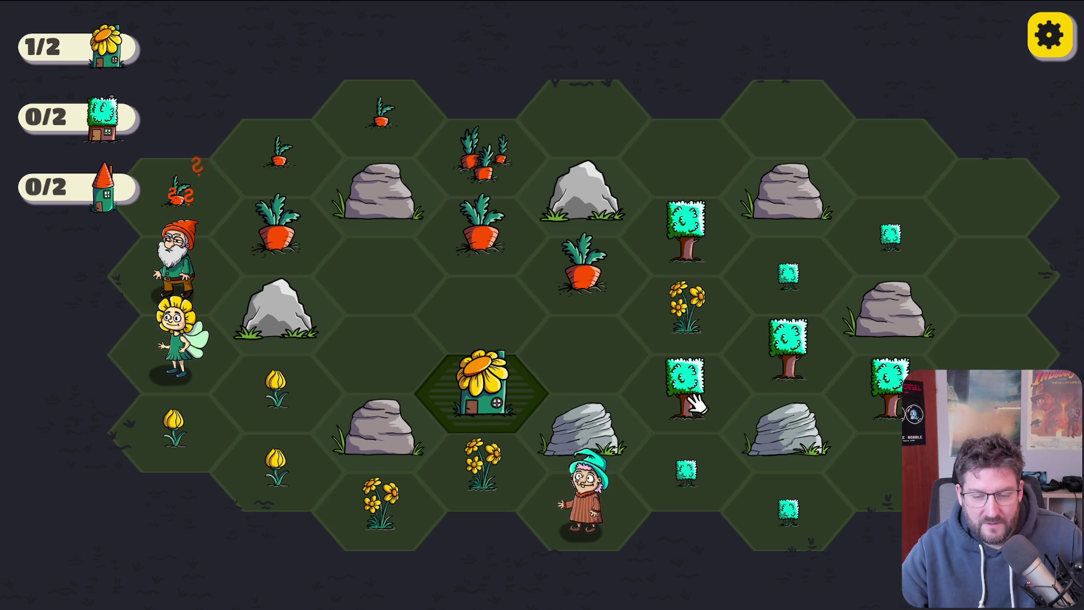
mouse_move(898, 404)
mouse_down()
mouse_move(823, 375)
mouse_move(689, 407)
mouse_up()
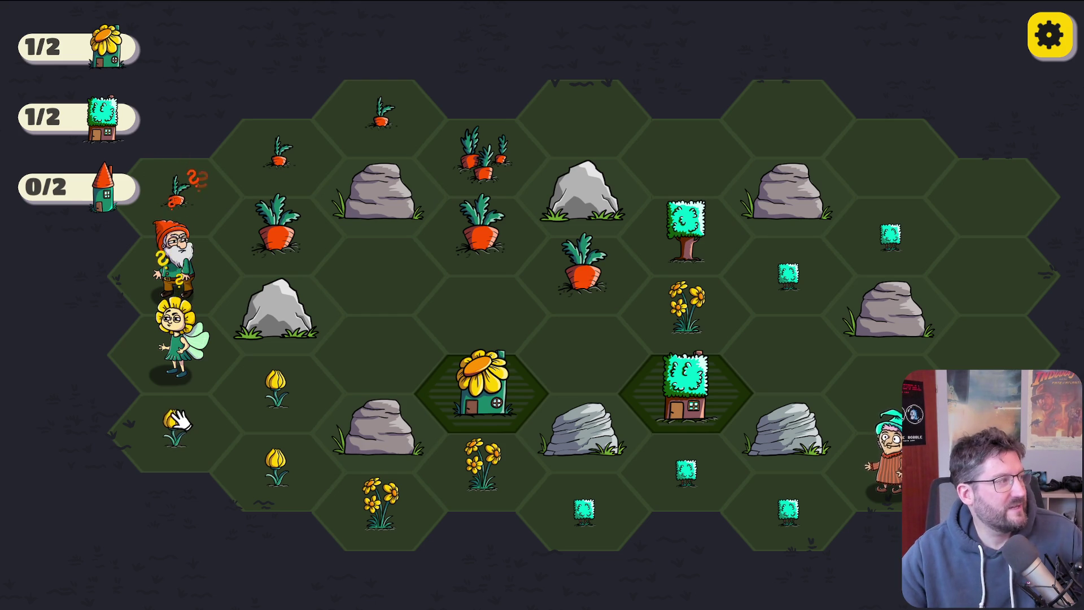
Step: Link the bottom-left tulips, chain carrots from the gnome's hex, merge the bottom daisies, and chain the bottom bushes
mouse_move(174, 426)
mouse_down()
mouse_move(272, 395)
mouse_move(276, 466)
mouse_up()
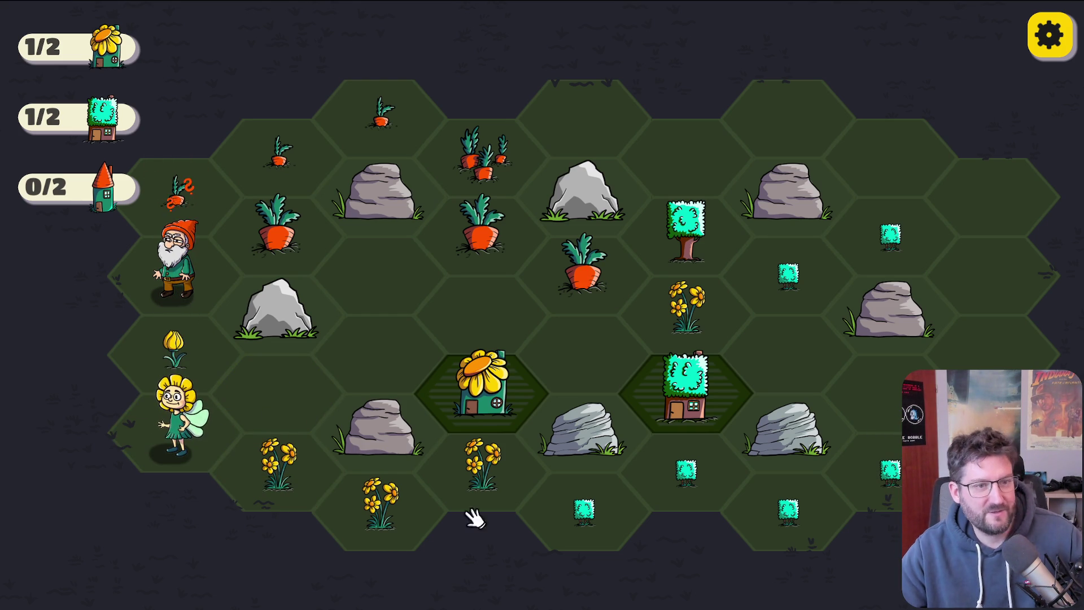
mouse_move(180, 192)
mouse_down()
mouse_move(226, 170)
mouse_move(383, 135)
mouse_up()
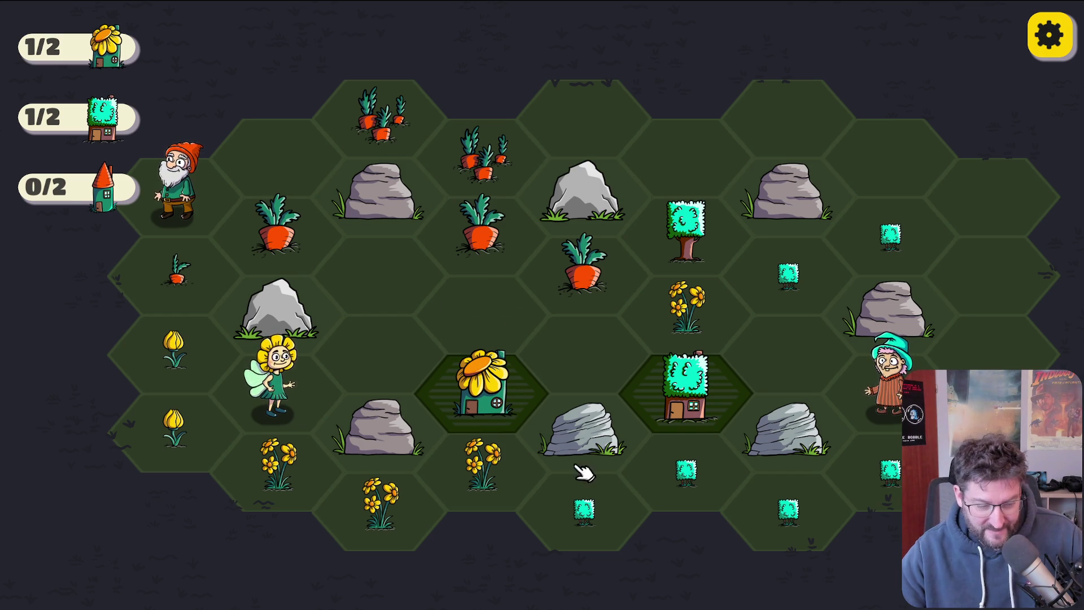
click(407, 533)
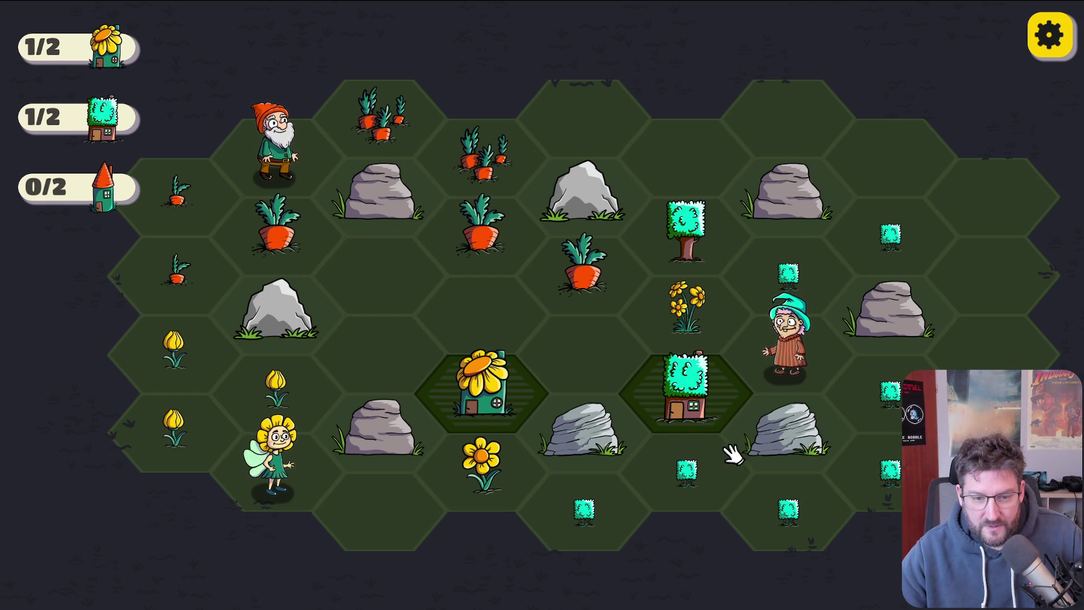
mouse_move(581, 516)
mouse_down()
mouse_move(791, 529)
mouse_move(890, 472)
mouse_up()
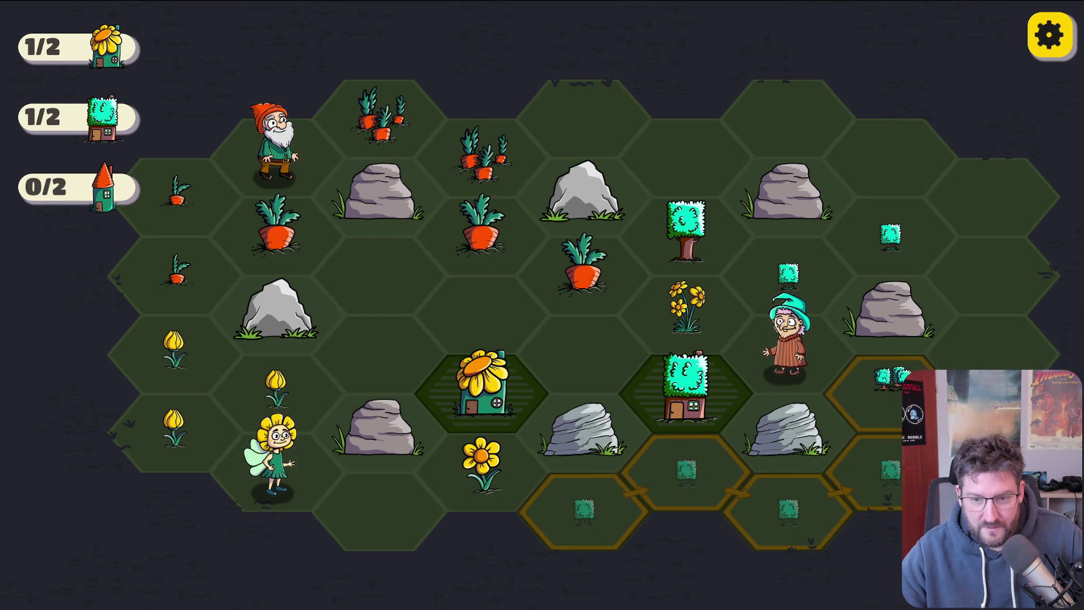
Step: Clear the bottom bush chain, move the witch to the top-right hex, and merge a small bush into a double bush
drag(901, 399, 900, 390)
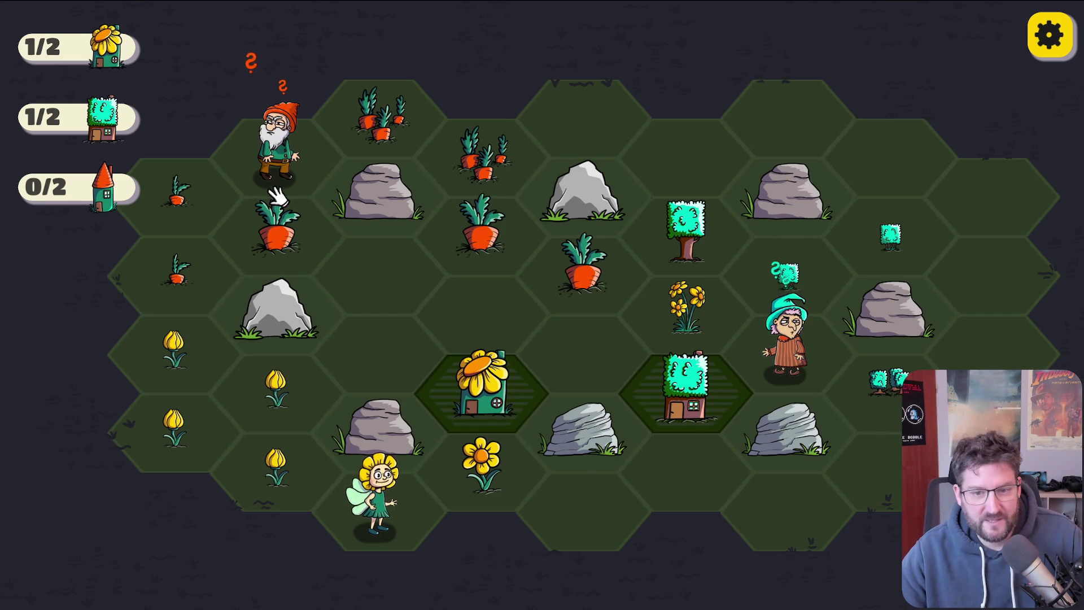
drag(801, 359, 992, 249)
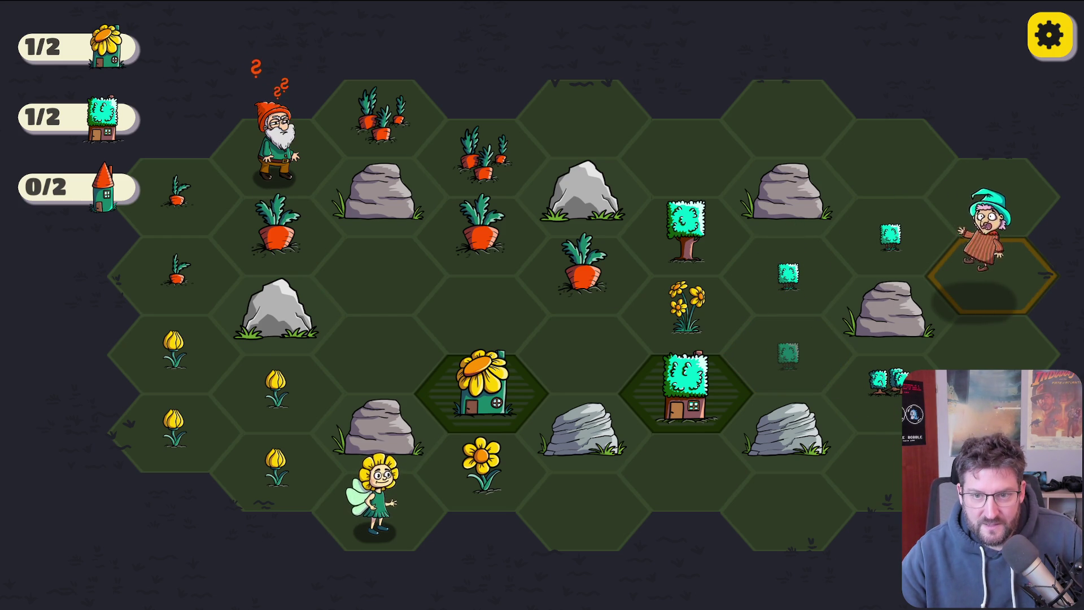
drag(992, 249, 970, 305)
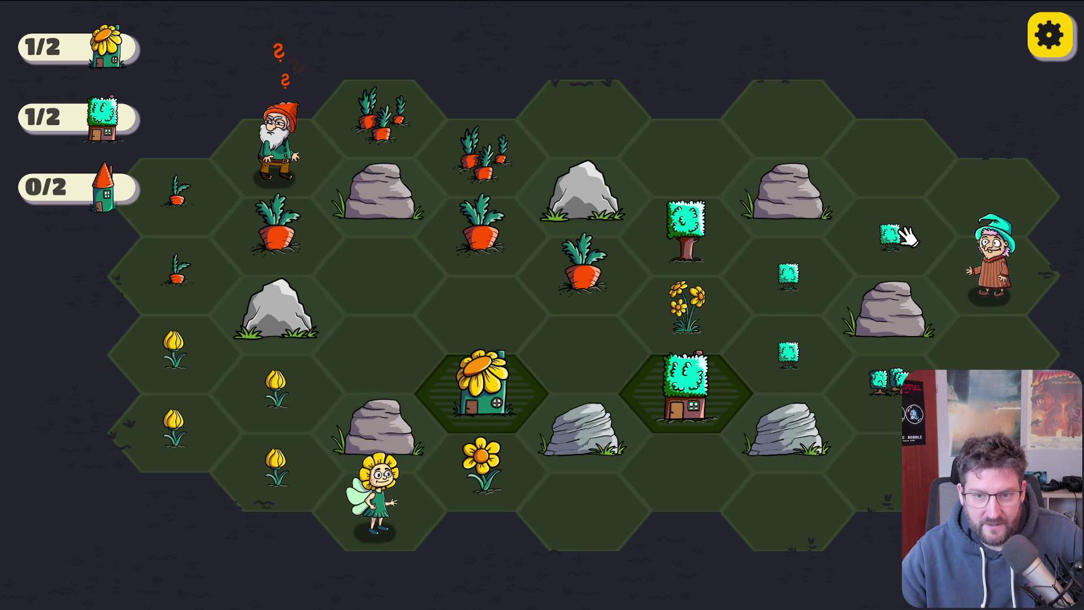
mouse_move(888, 241)
mouse_down()
mouse_move(791, 339)
mouse_move(793, 356)
mouse_up()
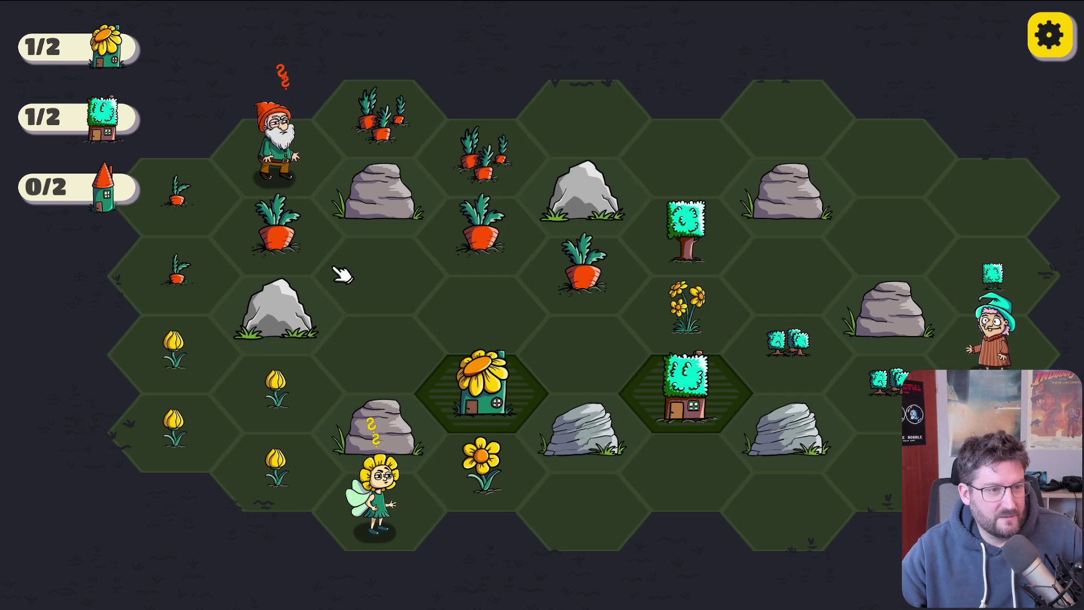
Step: Move the gnome below the rock and chain the small carrots into a red-roofed house
mouse_move(276, 150)
mouse_down()
mouse_move(358, 220)
mouse_move(373, 272)
mouse_up()
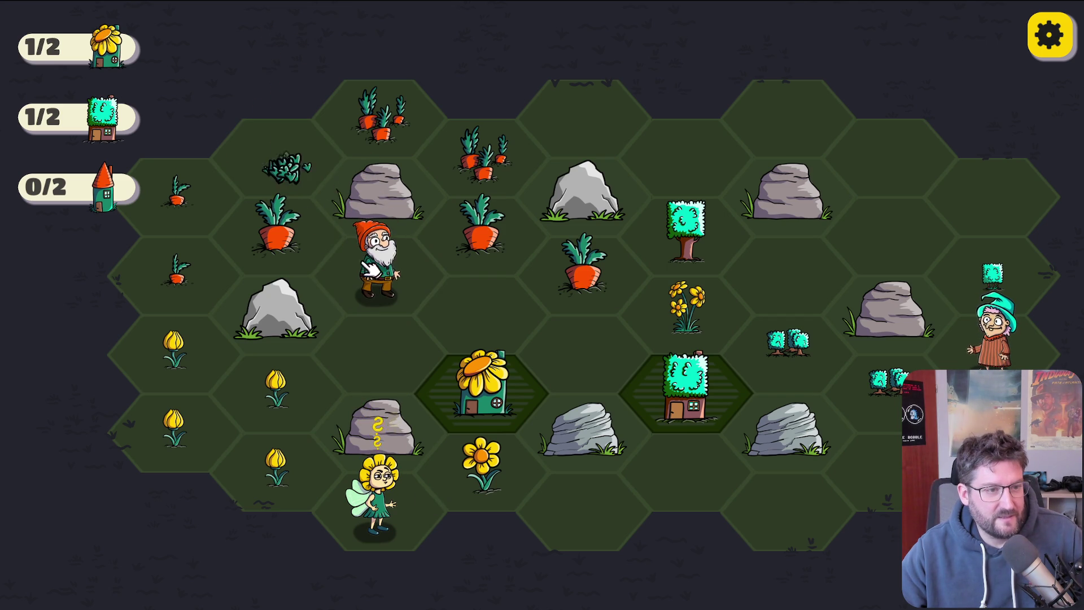
mouse_move(175, 274)
mouse_down()
mouse_move(279, 165)
mouse_move(303, 181)
mouse_move(431, 134)
mouse_move(483, 153)
mouse_up()
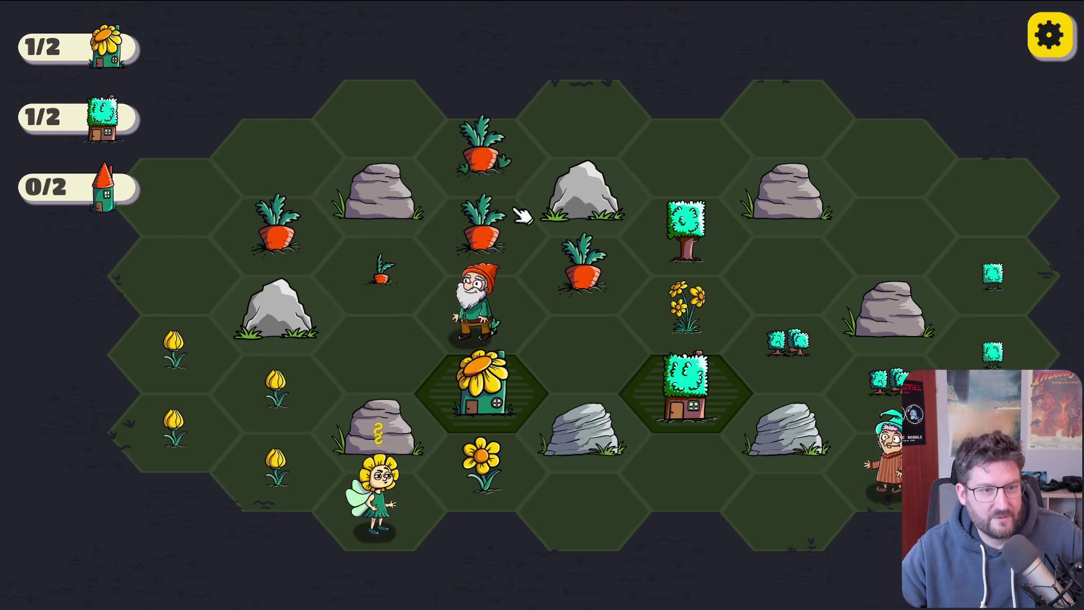
drag(599, 298, 599, 298)
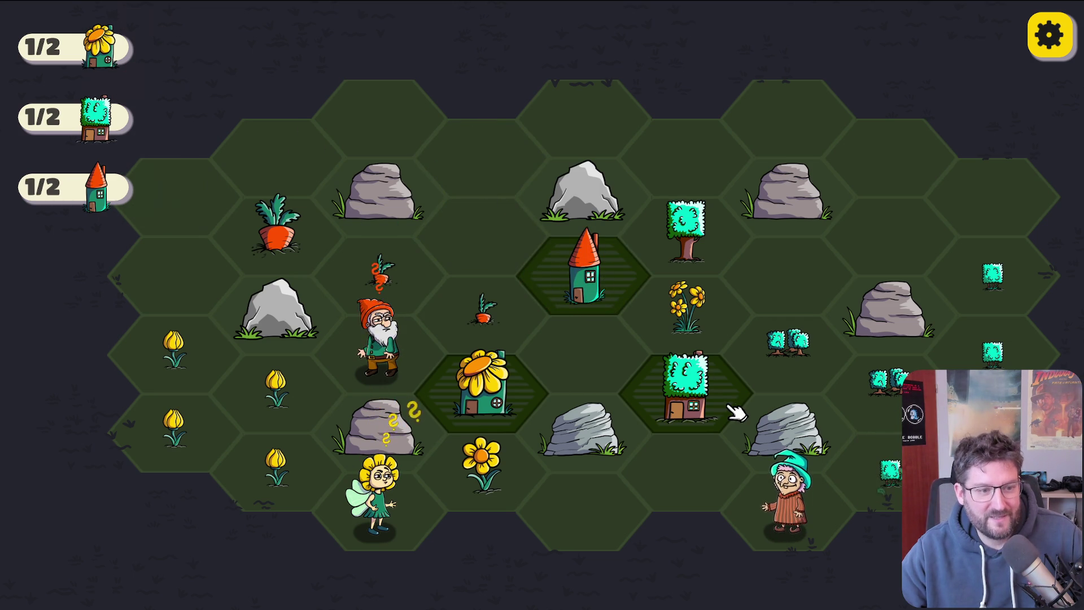
Step: Merge the right-column bushes into a tree, move the fairy upper-left, and chain four tulips to the bottom hex
mouse_move(1012, 254)
mouse_down()
mouse_move(993, 355)
mouse_move(799, 508)
mouse_up()
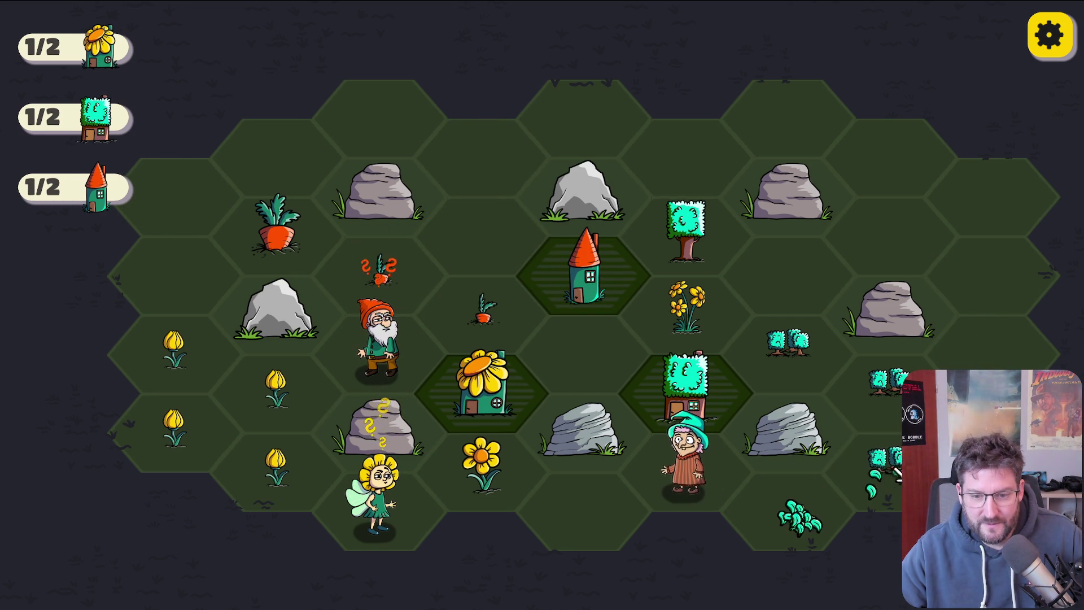
drag(890, 492, 788, 344)
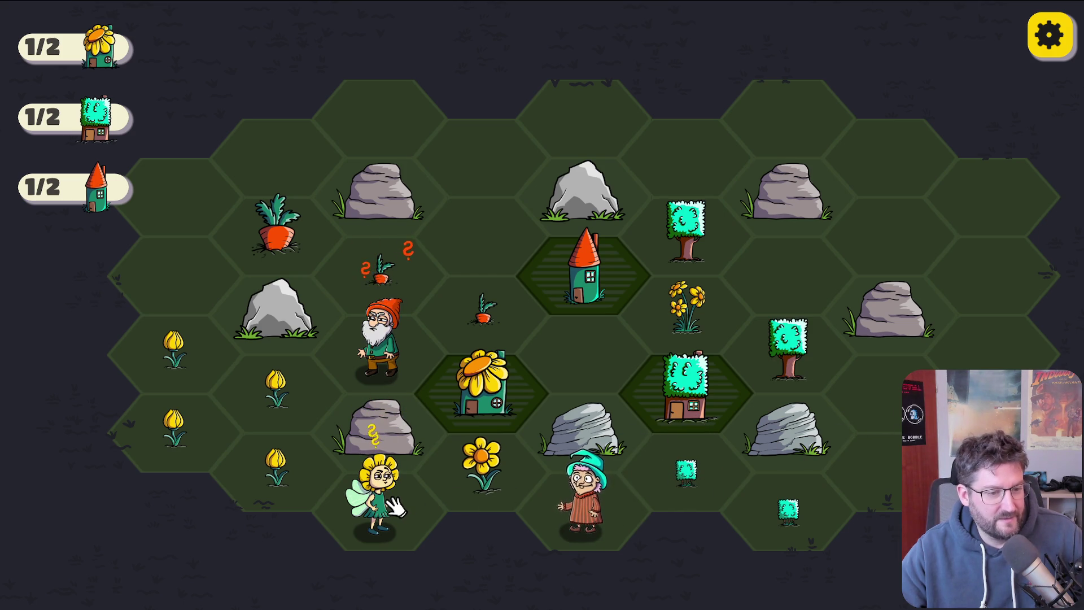
mouse_move(384, 502)
mouse_down()
mouse_move(251, 308)
mouse_move(170, 271)
mouse_up()
mouse_move(203, 345)
mouse_down()
mouse_move(259, 374)
mouse_move(315, 508)
mouse_move(387, 525)
mouse_up()
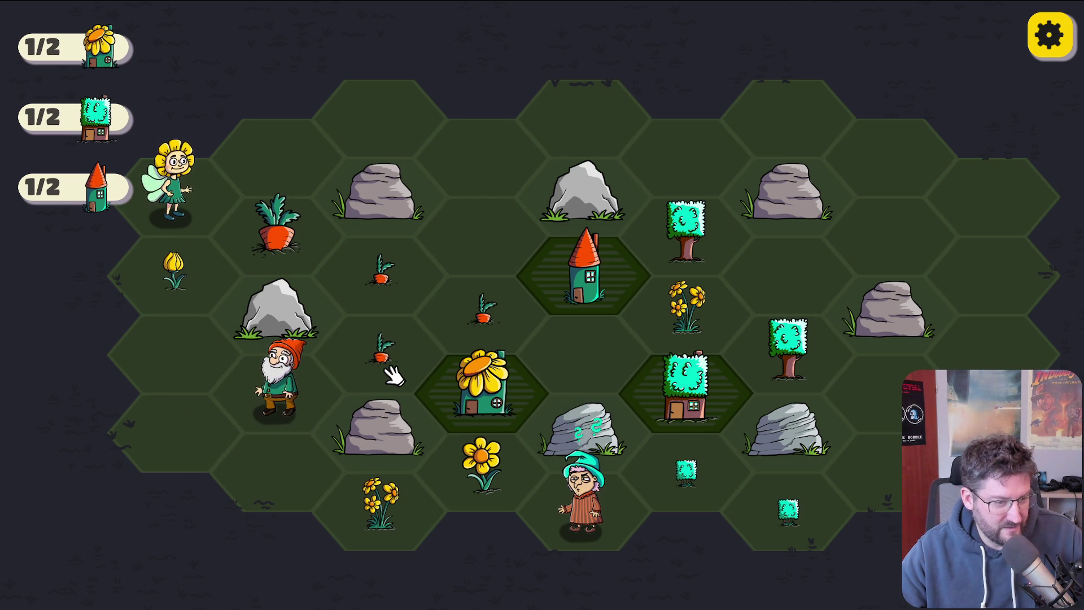
Step: Cluster the single carrots, reposition the witch, chain three bushes, and build a three-carrot group mid-board
mouse_move(392, 376)
mouse_down()
mouse_move(484, 310)
mouse_move(407, 271)
mouse_up()
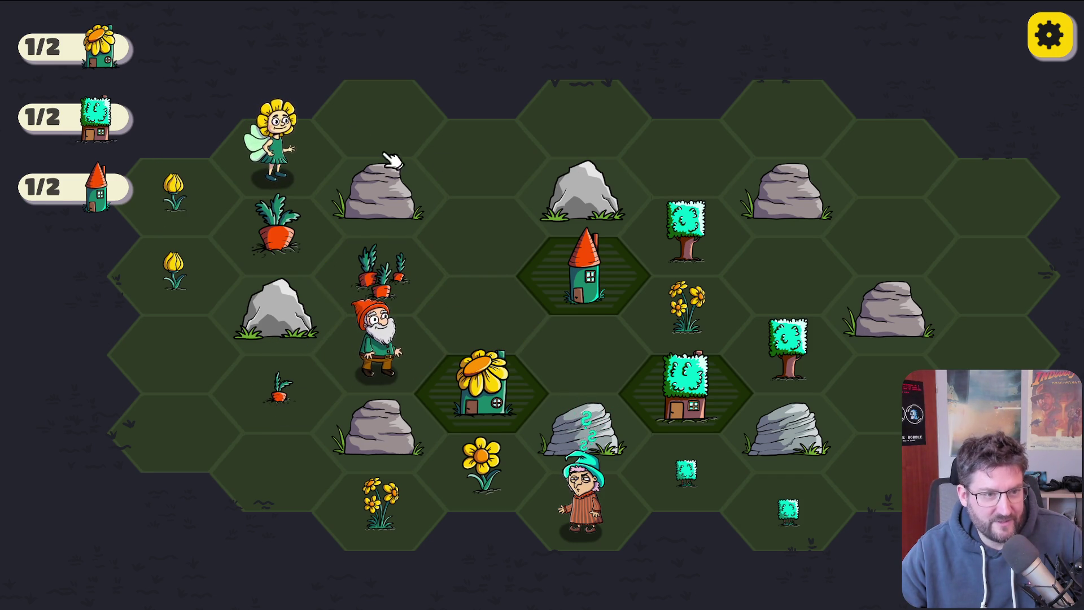
mouse_move(633, 509)
mouse_down()
mouse_move(762, 452)
mouse_move(886, 443)
mouse_move(881, 451)
mouse_up()
drag(592, 528, 812, 522)
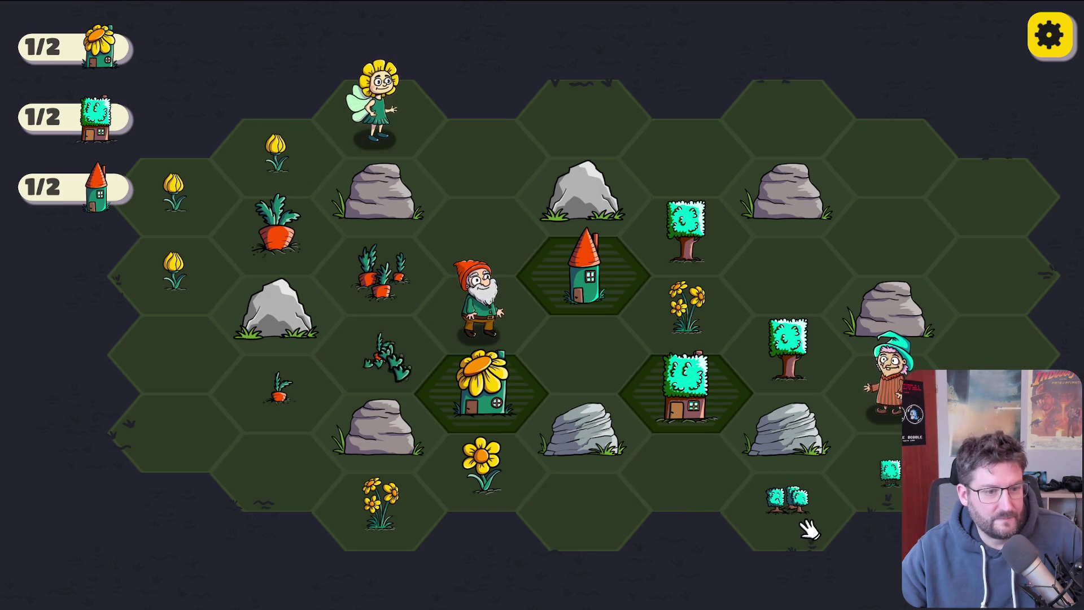
mouse_move(276, 150)
mouse_down()
mouse_move(172, 195)
mouse_move(176, 278)
mouse_up()
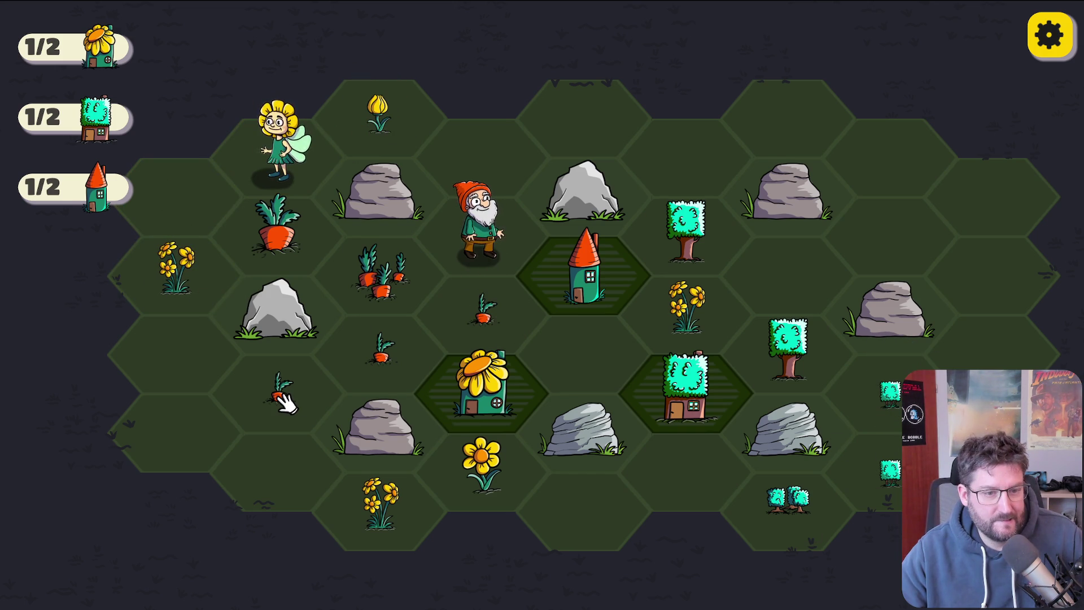
mouse_move(281, 402)
mouse_down()
mouse_move(416, 373)
mouse_move(483, 316)
mouse_up()
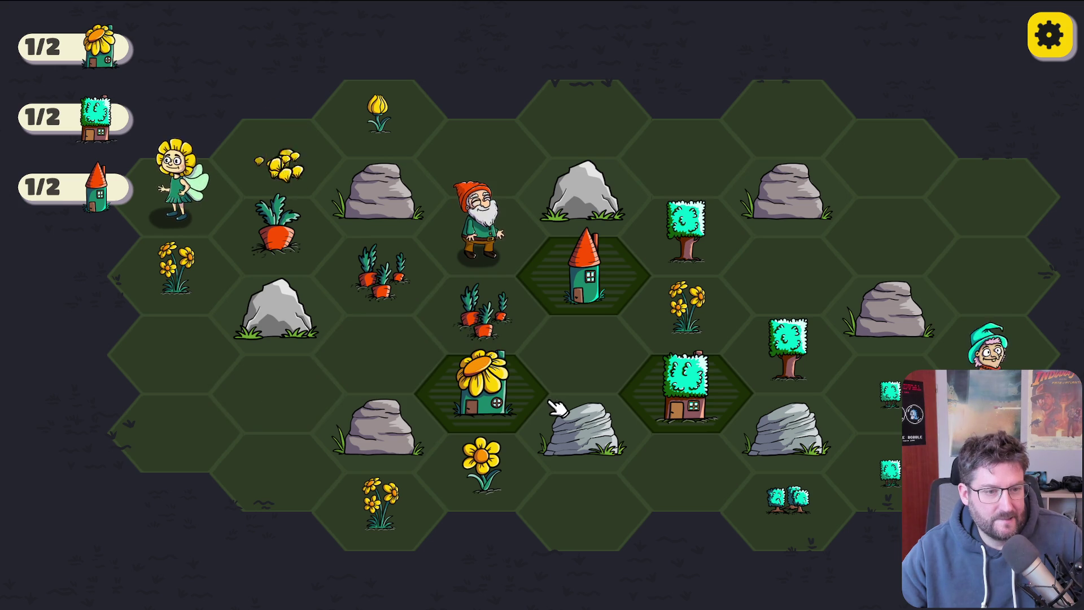
Step: Merge the tree downward, turn left-column tulips into daffodils, and chain carrot clusters onto the central carrot hex
drag(884, 395, 852, 473)
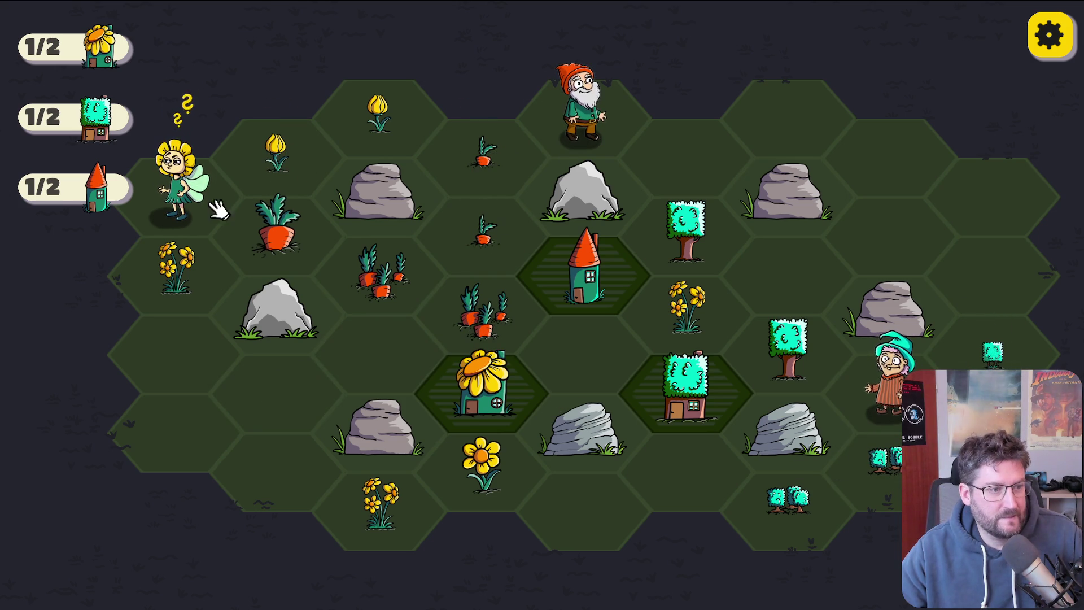
drag(361, 127, 177, 204)
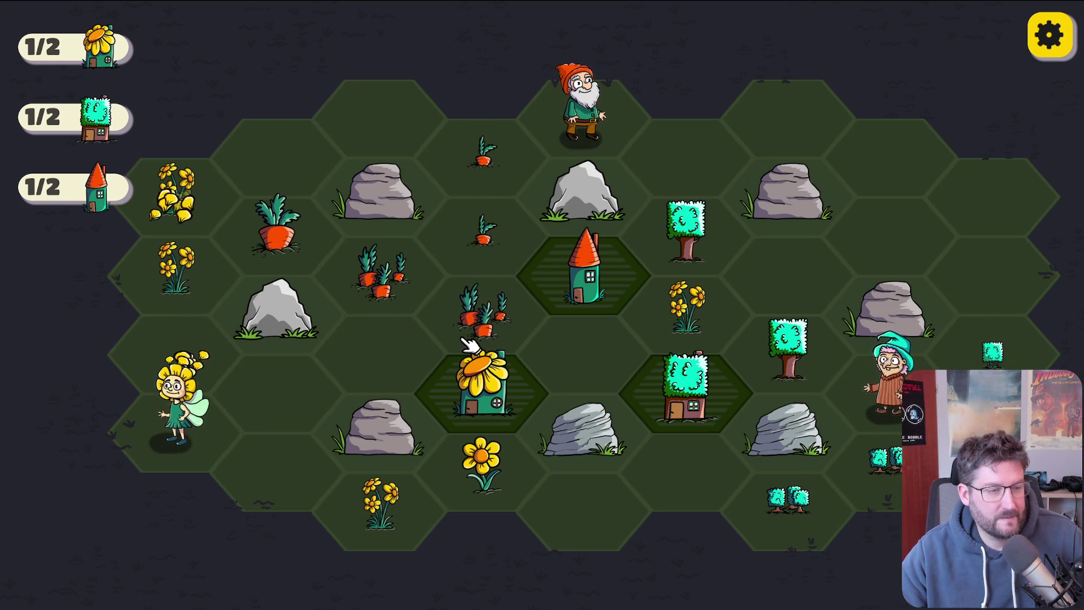
drag(583, 110, 483, 234)
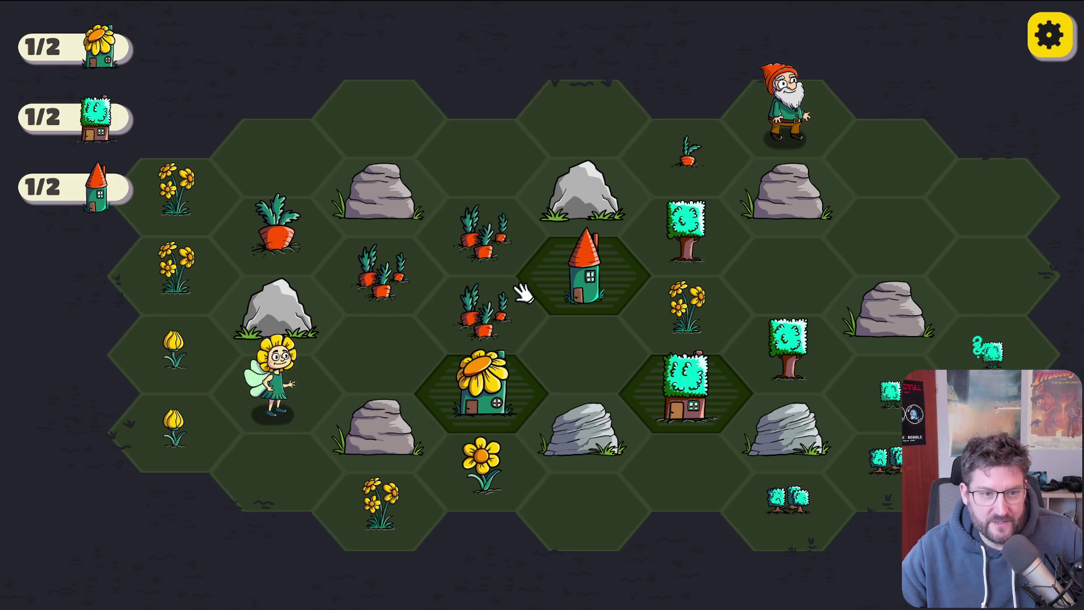
mouse_move(484, 310)
mouse_down()
mouse_move(490, 237)
mouse_move(389, 267)
mouse_move(402, 266)
mouse_up()
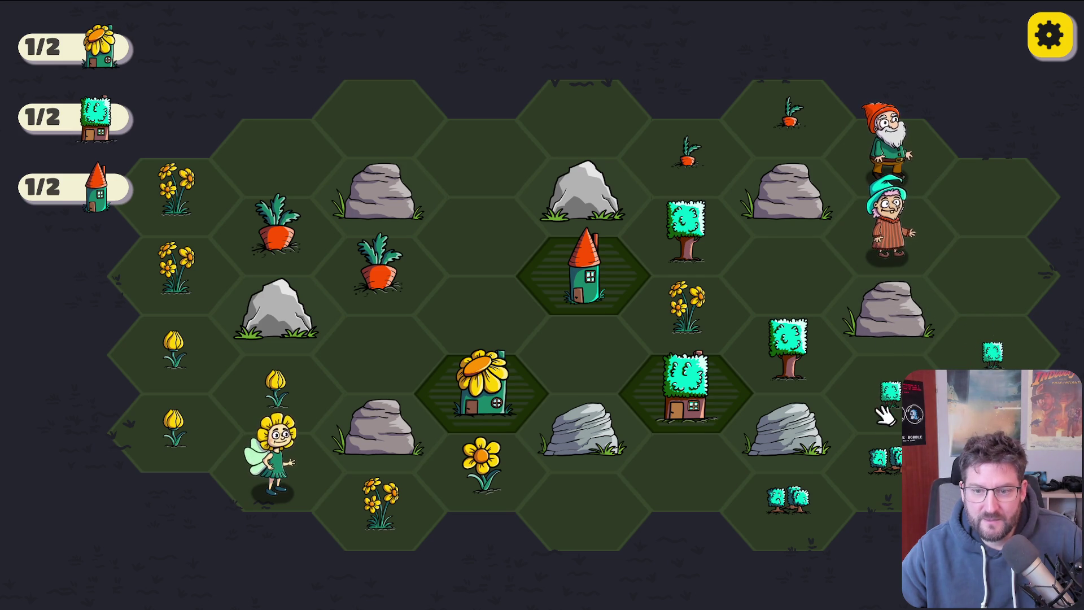
Step: Merge the two small right-side trees into a larger tree, move the fairy, and merge the left tulips
drag(993, 355, 886, 402)
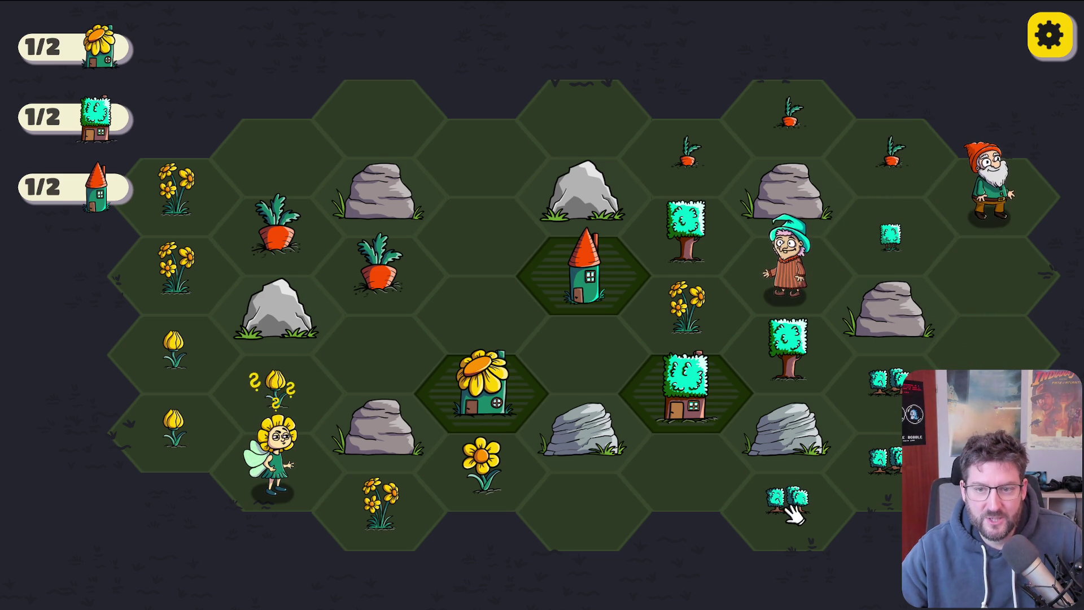
mouse_move(788, 505)
mouse_down()
mouse_move(881, 457)
mouse_move(898, 395)
mouse_up()
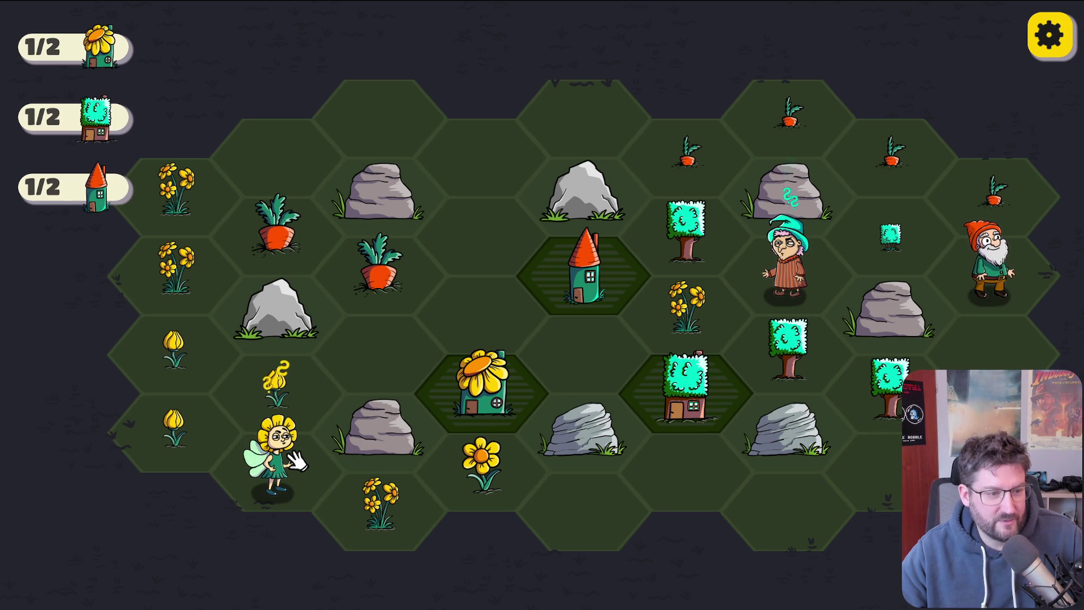
mouse_move(280, 462)
mouse_down()
mouse_move(364, 316)
mouse_move(376, 338)
mouse_up()
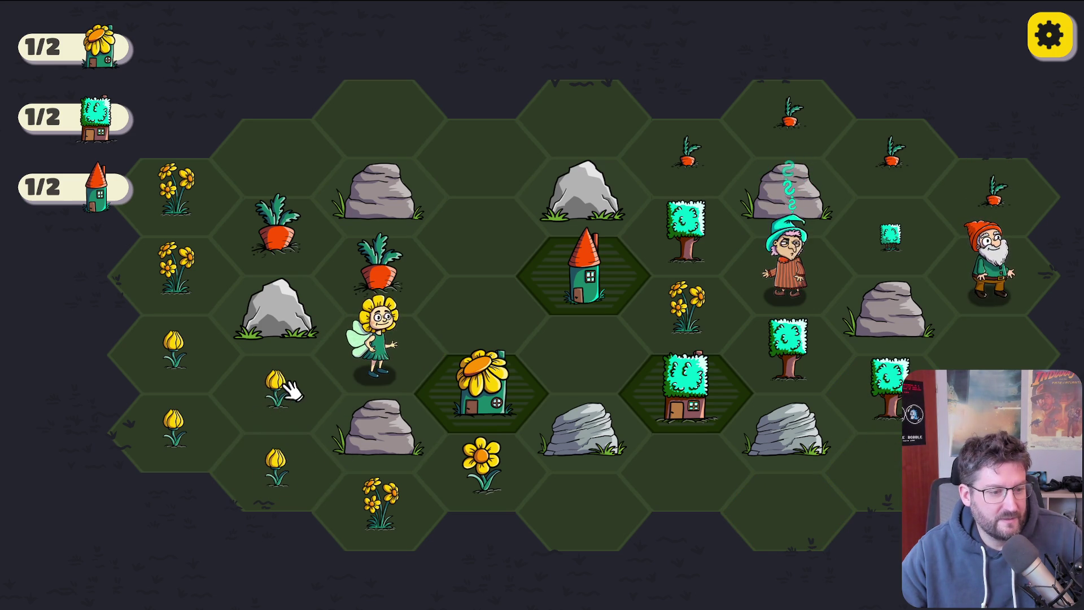
mouse_move(174, 425)
mouse_down()
mouse_move(265, 489)
mouse_move(242, 407)
mouse_move(285, 478)
mouse_up()
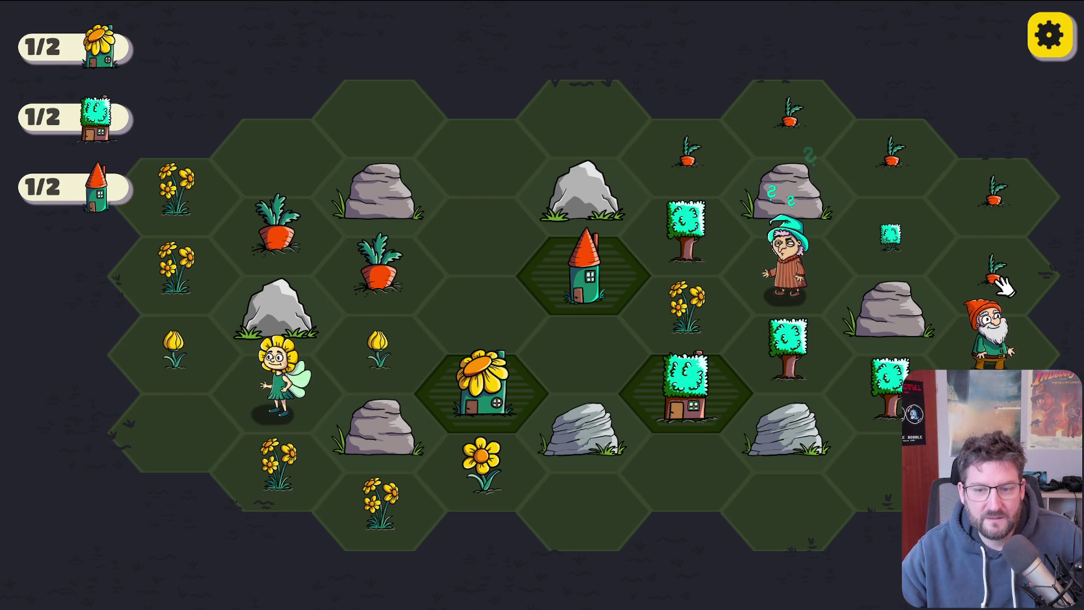
Step: Chain the carrots near the gnome, merge three tulips and the left-column flowers, and place the gnome centre-board
mouse_move(1008, 287)
mouse_down()
mouse_move(1004, 198)
mouse_move(714, 161)
mouse_up()
mouse_move(377, 350)
mouse_down()
mouse_move(334, 375)
mouse_move(203, 358)
mouse_up()
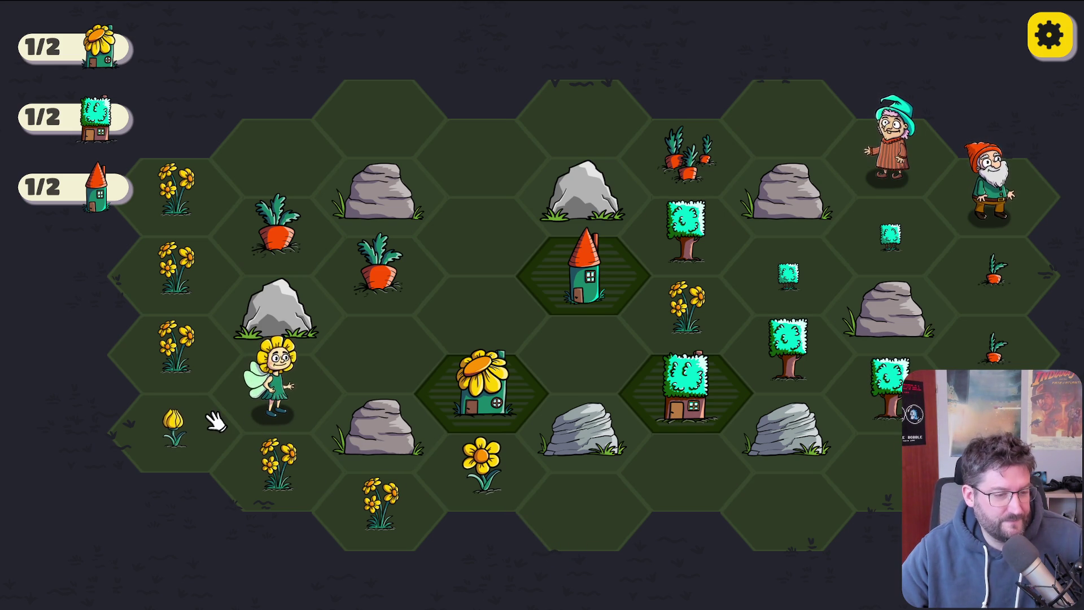
drag(175, 172, 165, 362)
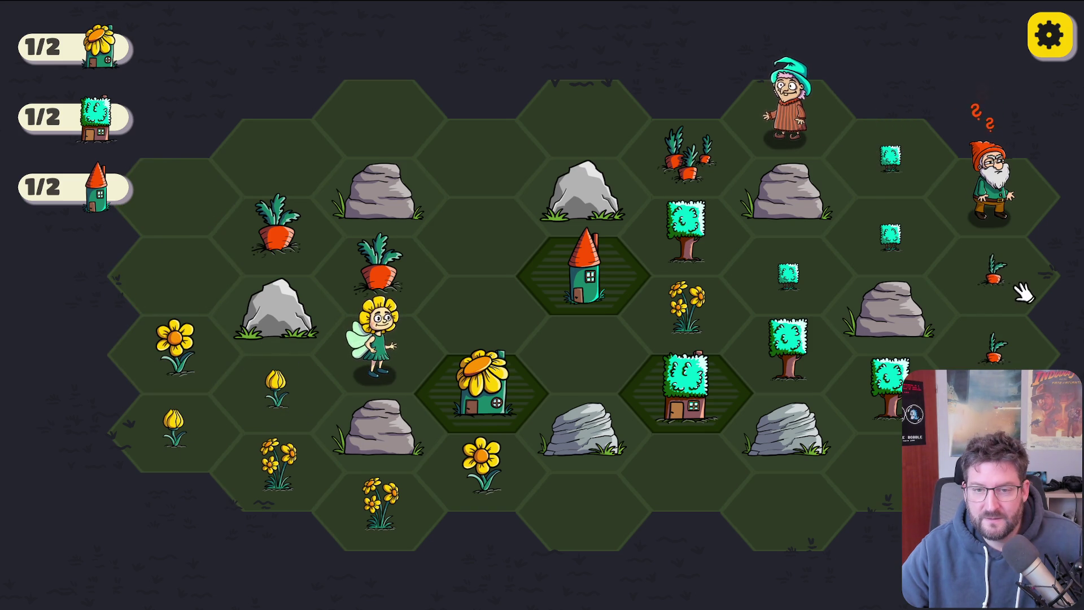
mouse_move(1000, 195)
mouse_down()
mouse_move(903, 147)
mouse_move(463, 282)
mouse_move(472, 285)
mouse_up()
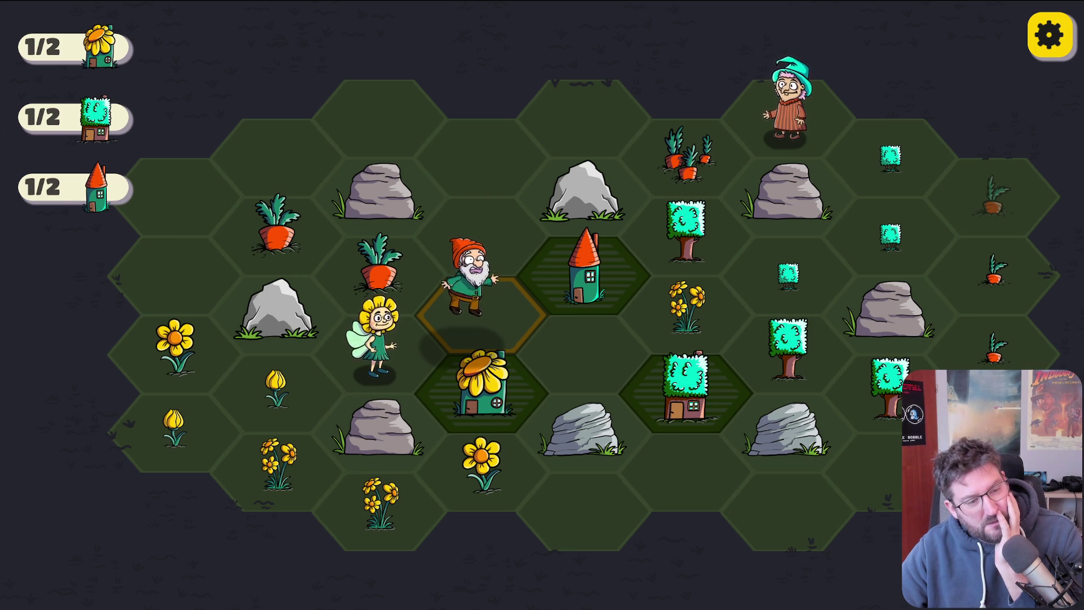
drag(463, 276, 479, 294)
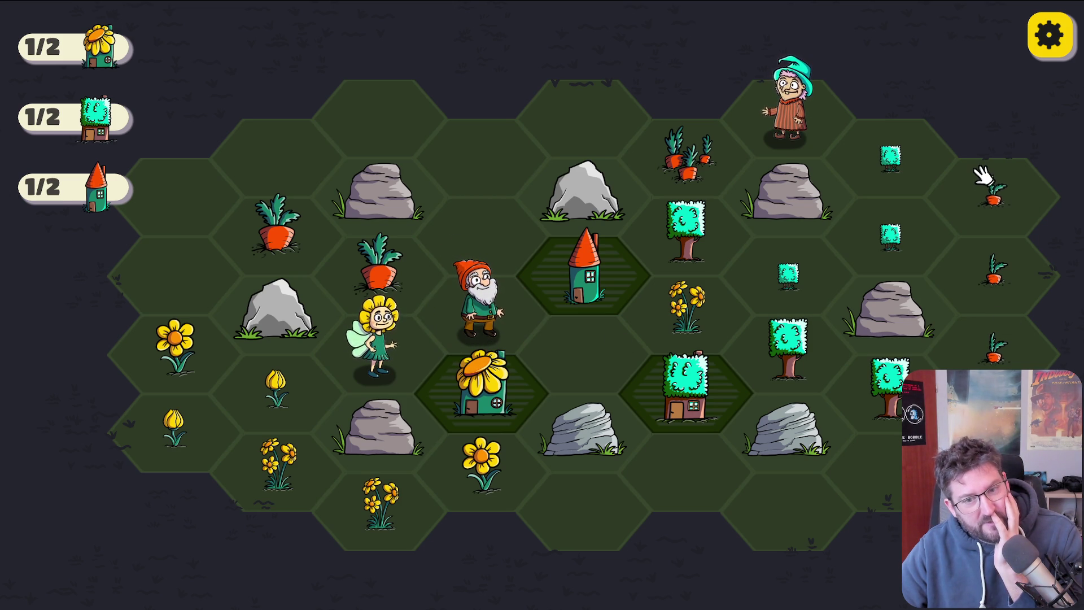
Step: Merge the outlined carrots into a cluster and two small bushes into a double bush, then move the fairy below the rock
click(995, 194)
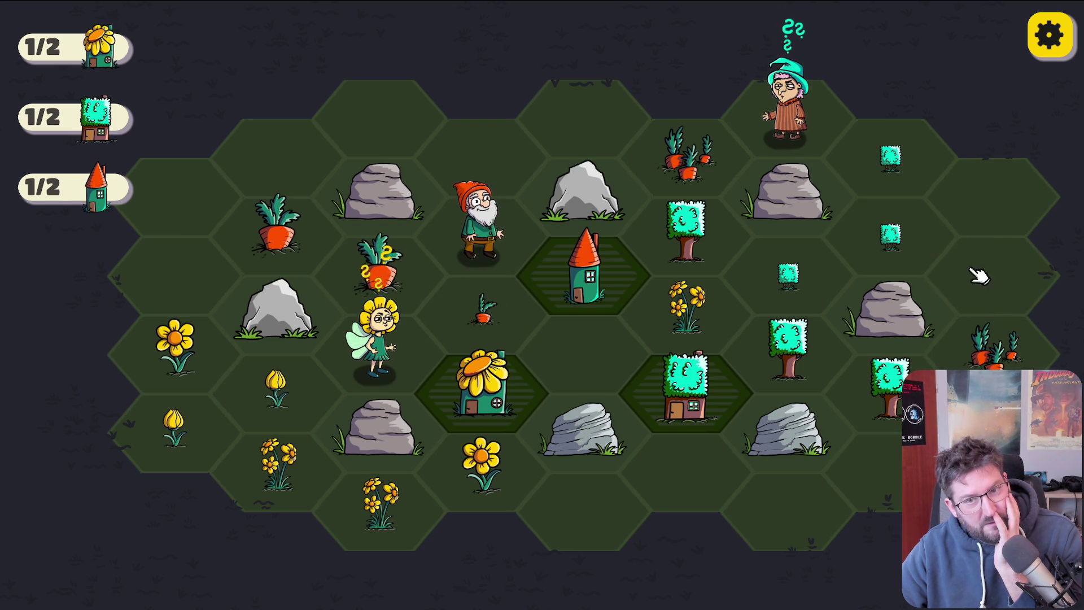
click(891, 246)
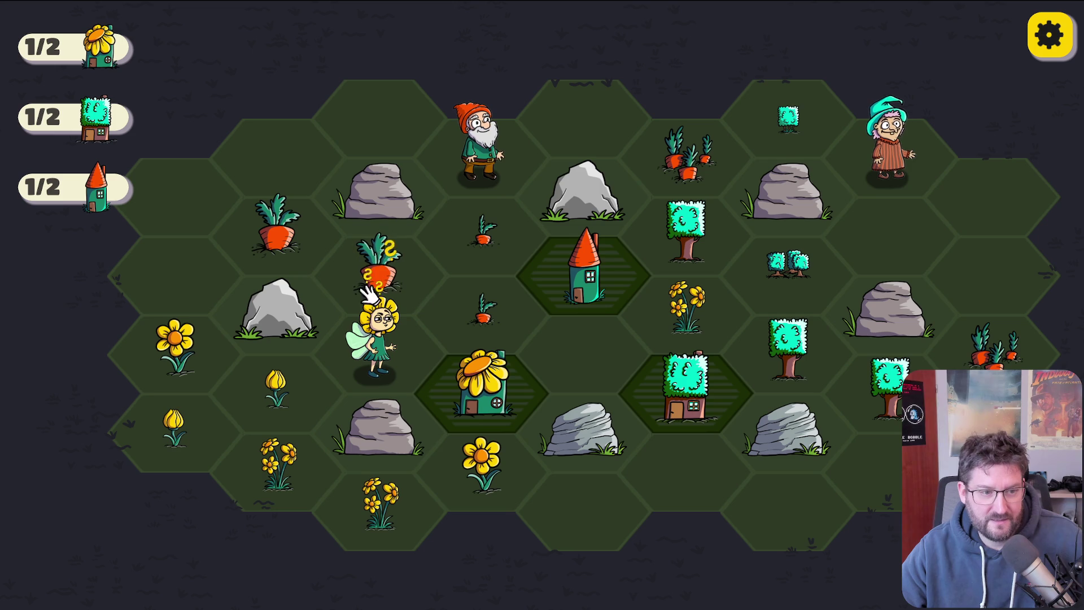
mouse_move(373, 336)
mouse_down()
mouse_move(378, 317)
mouse_move(581, 497)
mouse_up()
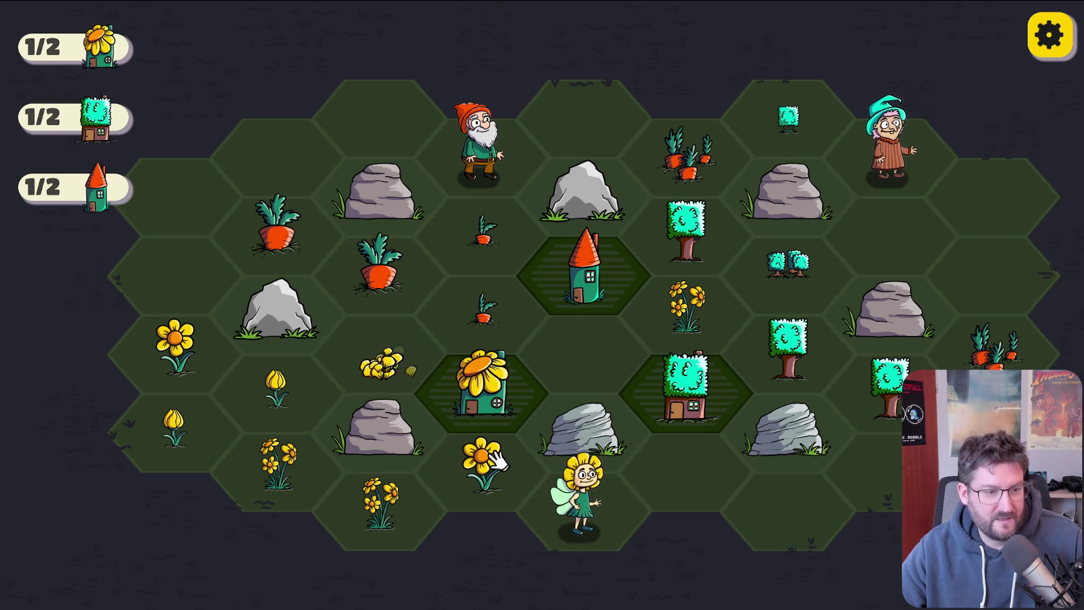
Step: Merge tulips into a daffodil cluster, move the gnome top-left, and merge three saplings into a double bush
drag(375, 341, 182, 420)
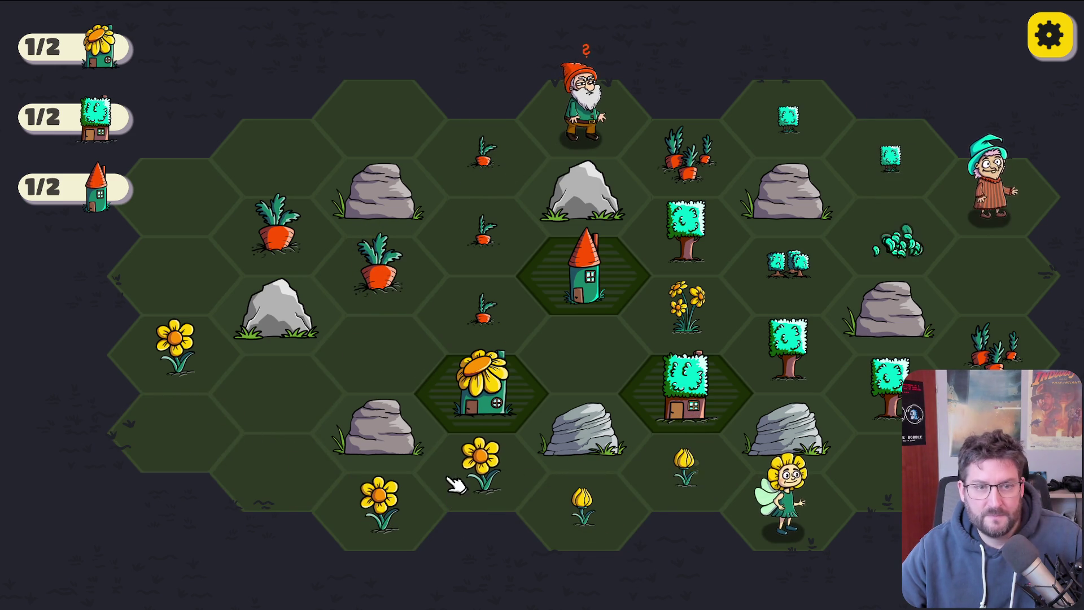
drag(573, 138, 390, 110)
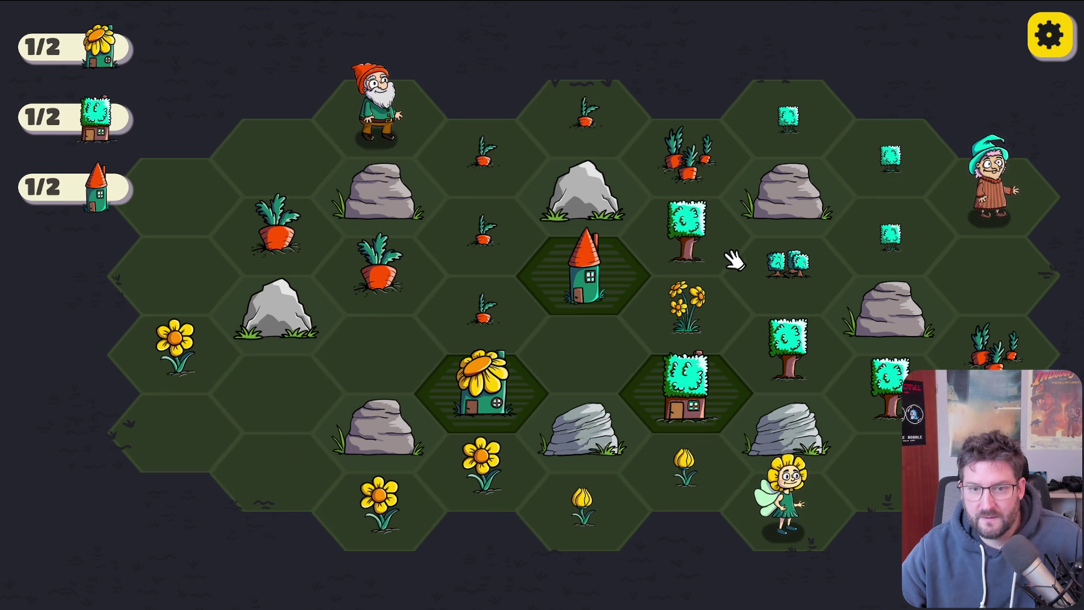
drag(805, 124, 903, 237)
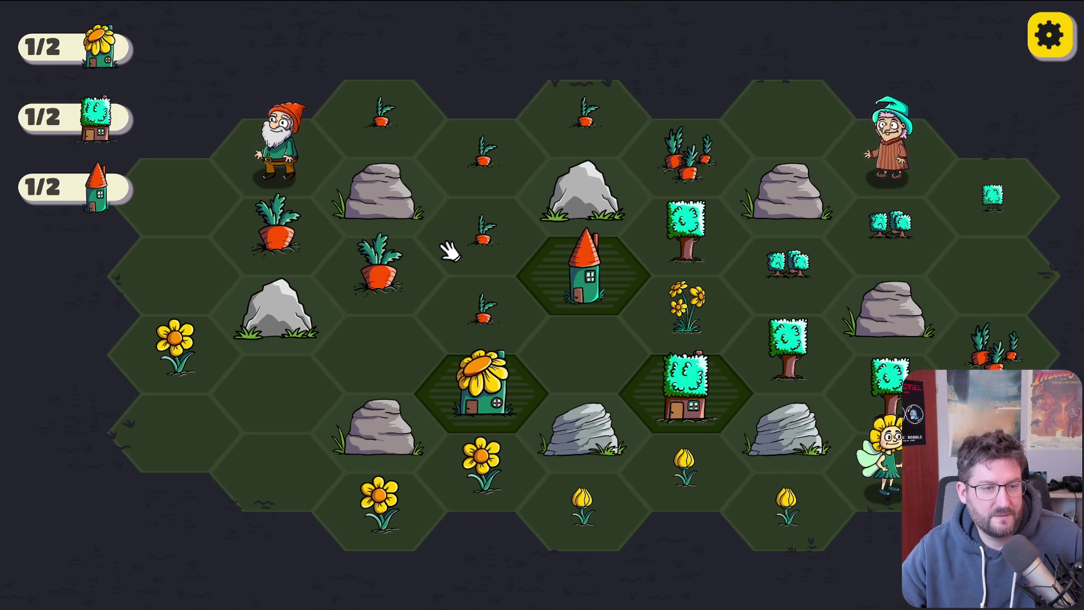
Step: Merge two tulips, chain carrots into the top-left cluster, and combine the trees into a second tree house
drag(750, 479, 582, 511)
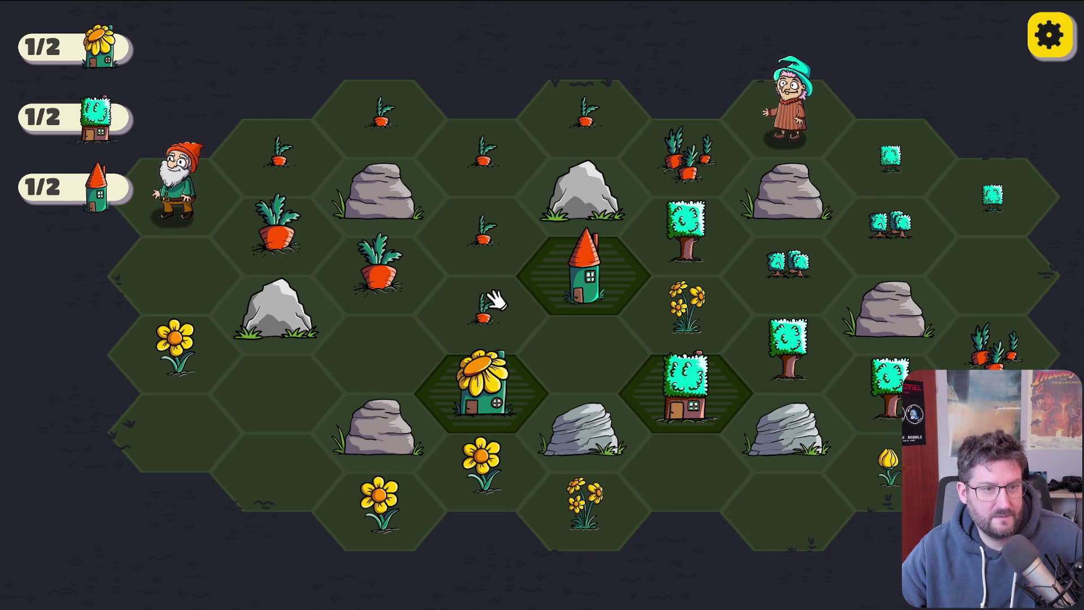
mouse_move(489, 321)
mouse_down()
mouse_move(500, 249)
mouse_move(339, 136)
mouse_move(305, 148)
mouse_up()
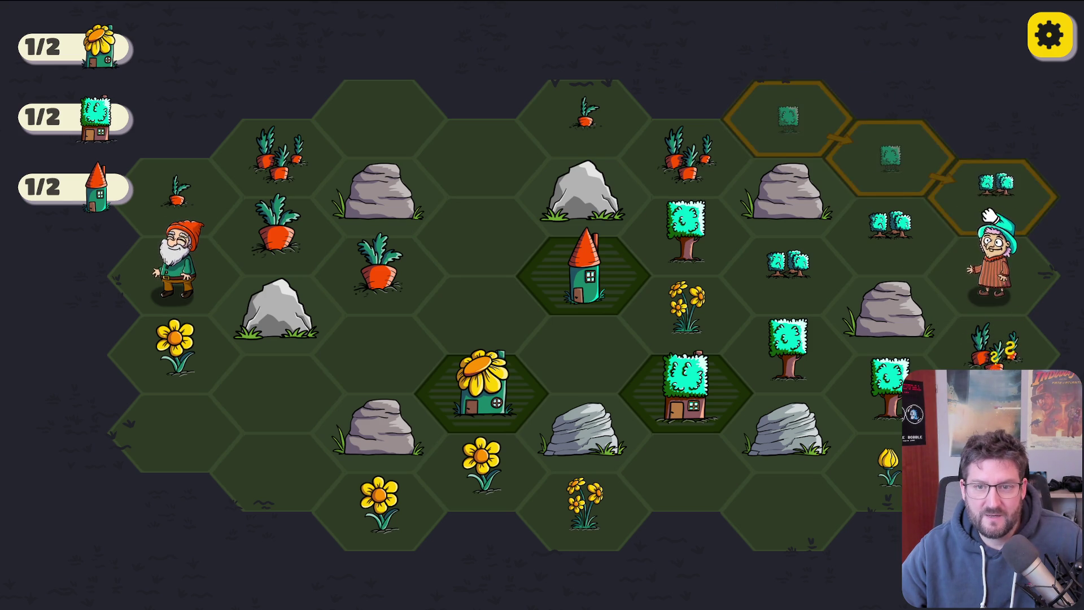
mouse_move(788, 251)
mouse_down()
mouse_move(786, 242)
mouse_move(783, 264)
mouse_up()
drag(881, 390, 822, 384)
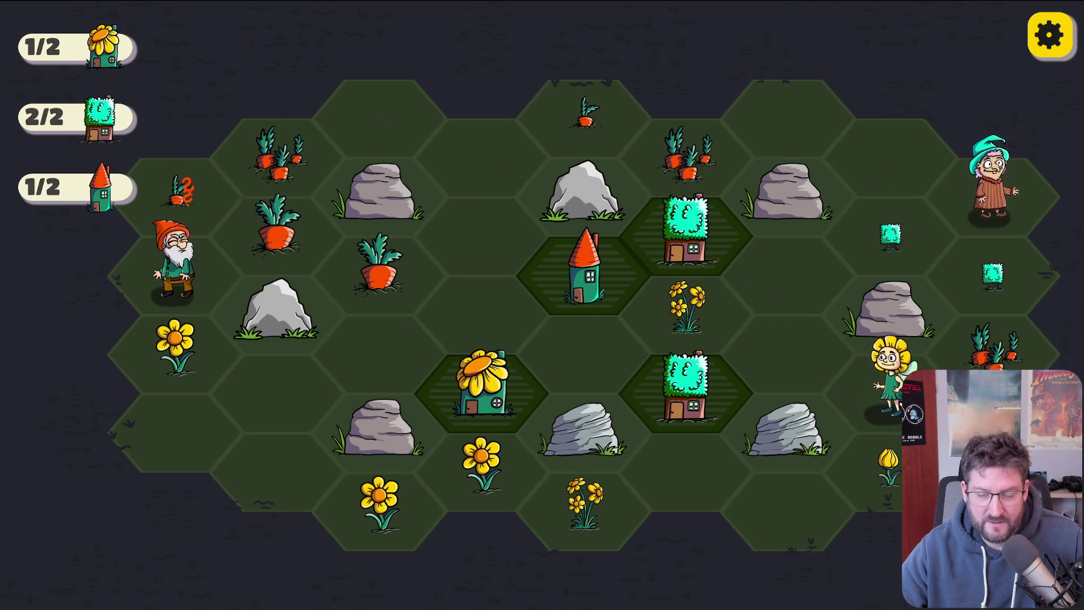
Step: Move the gnome to the top hex, merge the three small bushes, and extend the carrots upper-left
mouse_move(187, 265)
mouse_down()
mouse_move(207, 181)
mouse_move(404, 192)
mouse_move(362, 99)
mouse_move(367, 107)
mouse_up()
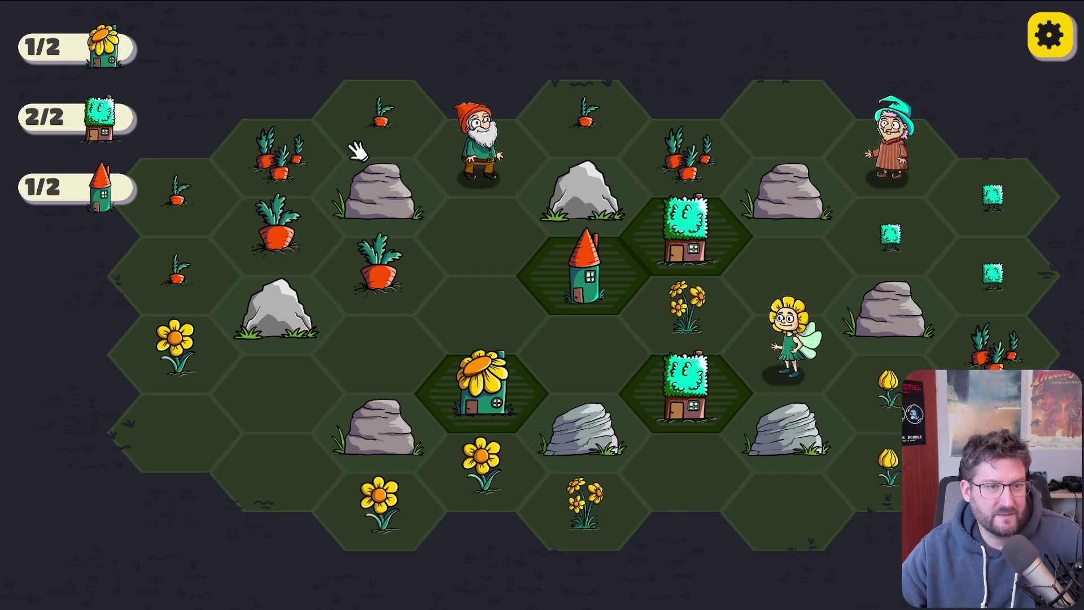
click(1013, 305)
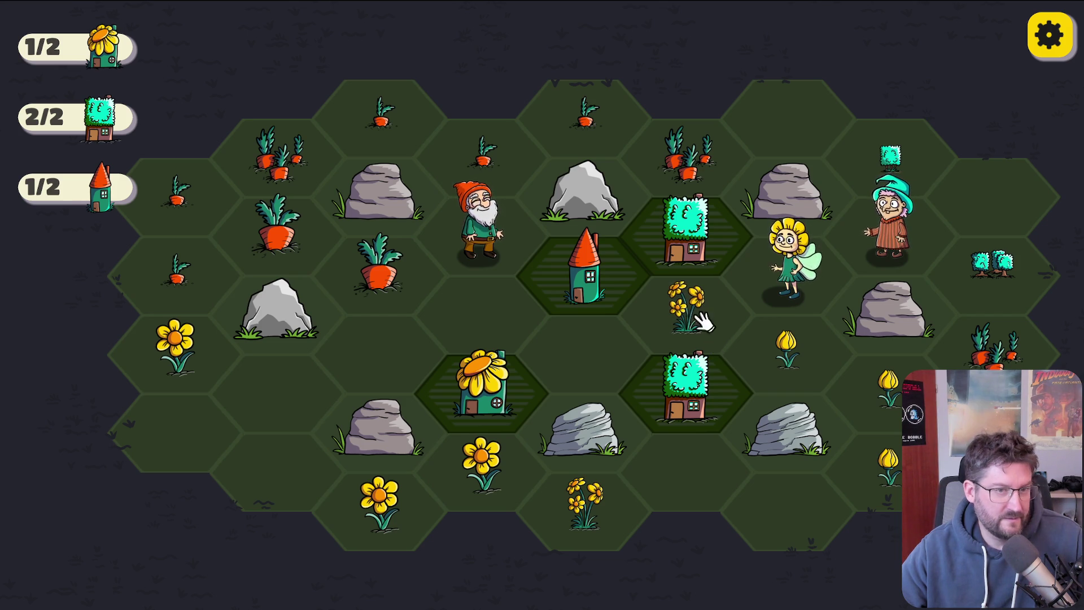
drag(471, 158, 400, 122)
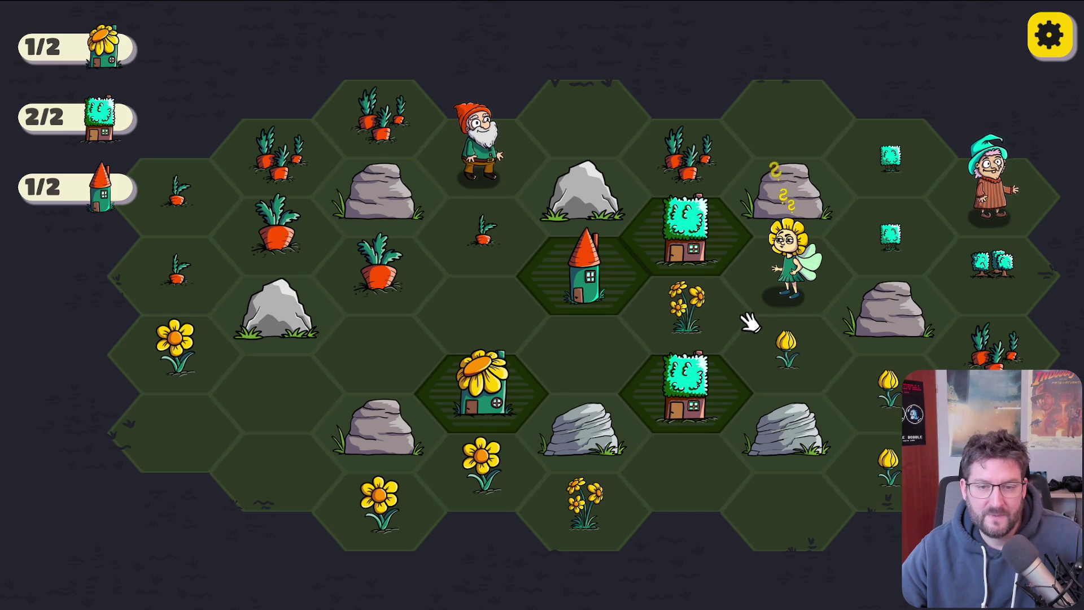
Step: Move the fairy below the lower bush house, chain the tulips upward, and link the hedge hexes
mouse_move(802, 266)
mouse_down()
mouse_move(703, 447)
mouse_move(726, 508)
mouse_up()
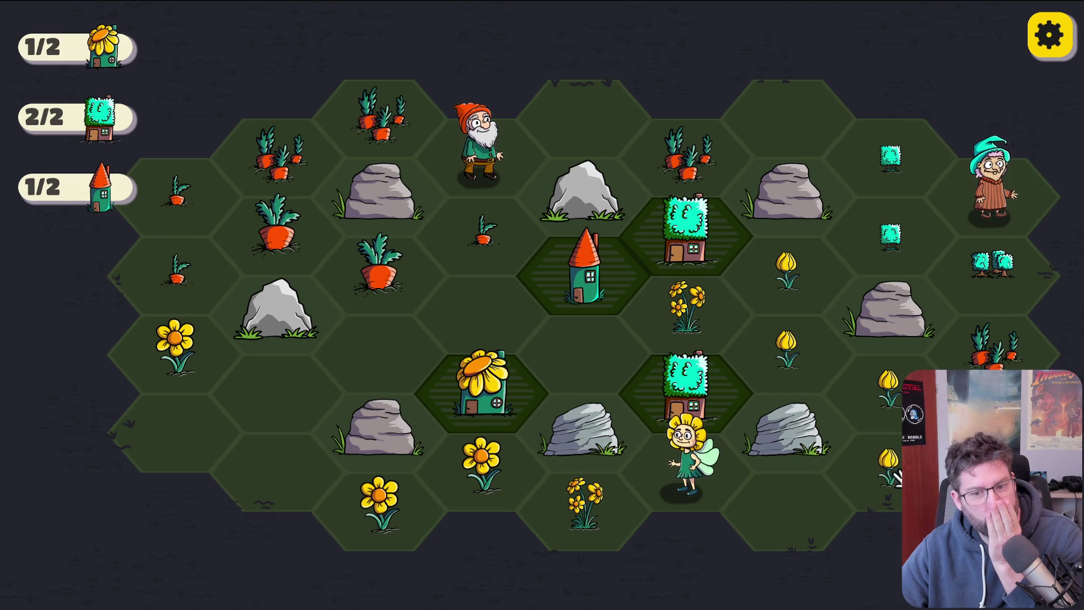
mouse_move(875, 483)
mouse_down()
mouse_move(864, 387)
mouse_move(757, 293)
mouse_up()
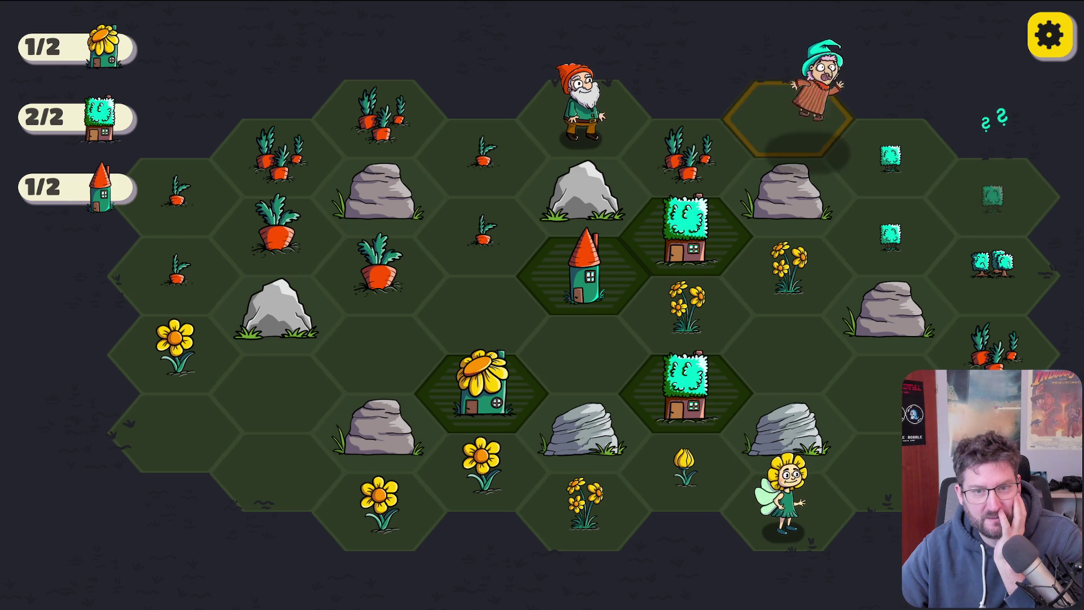
drag(932, 181, 903, 254)
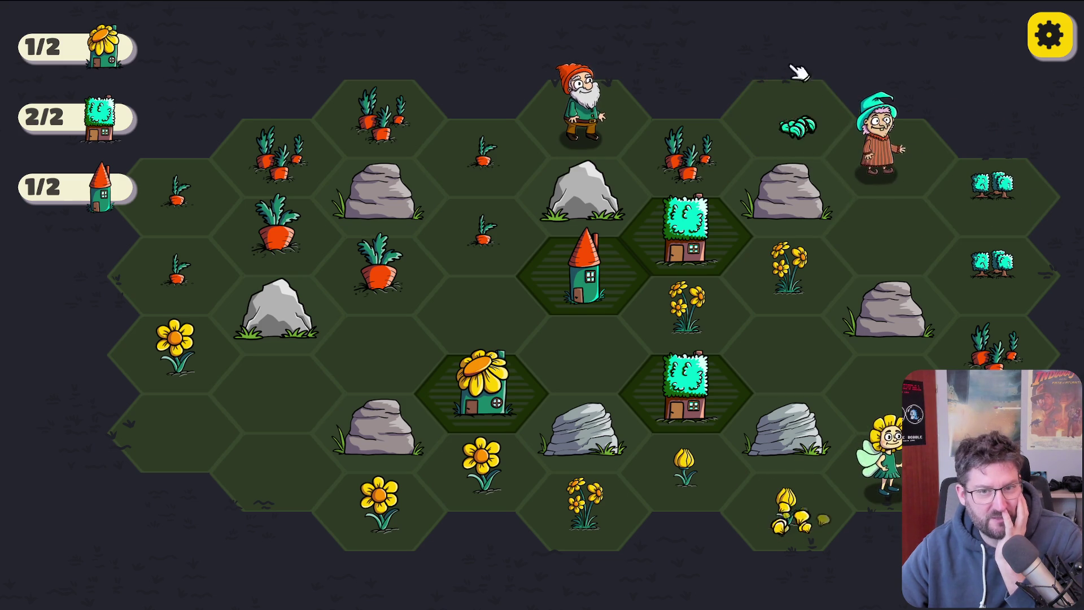
Step: Move the gnome off the top hex and the witch toward the board's centre
mouse_move(584, 118)
mouse_down()
mouse_move(474, 280)
mouse_move(503, 206)
mouse_move(599, 96)
mouse_move(590, 107)
mouse_up()
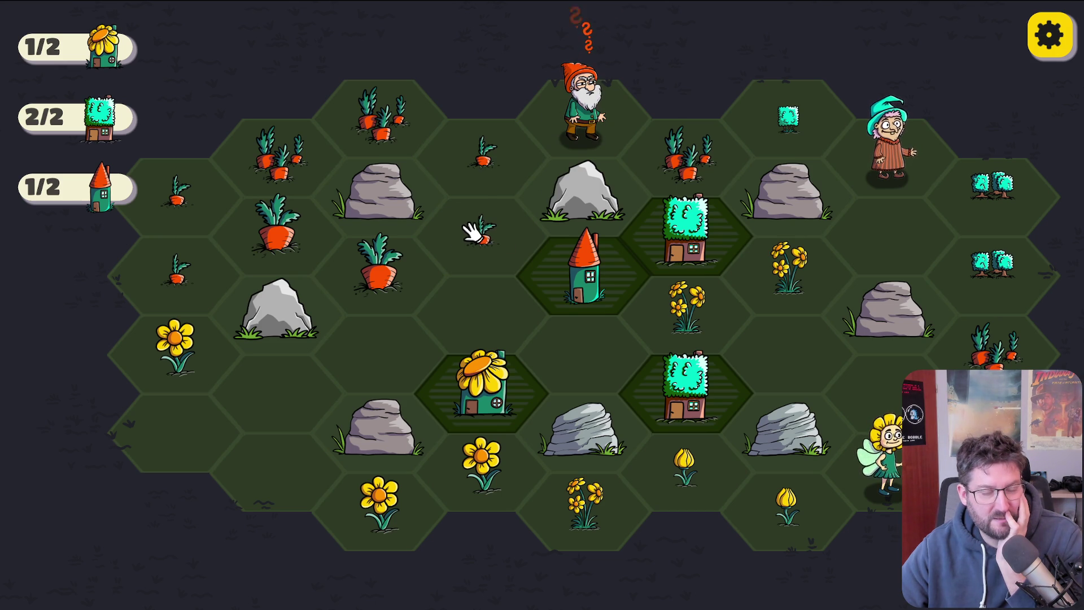
mouse_move(585, 105)
mouse_down()
mouse_move(505, 240)
mouse_move(508, 254)
mouse_up()
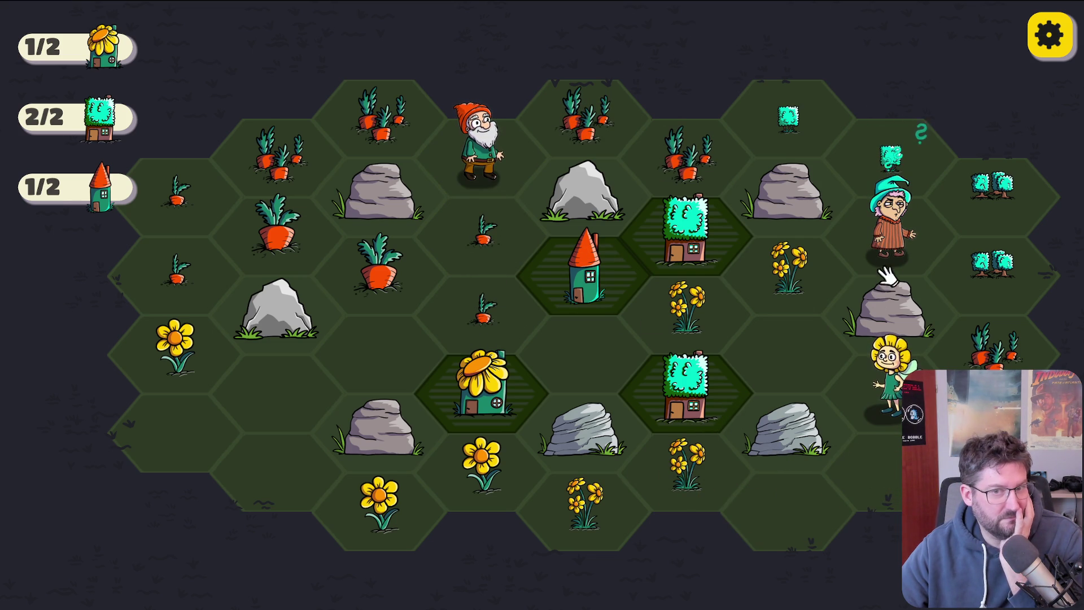
mouse_move(886, 244)
mouse_down()
mouse_move(774, 305)
mouse_move(765, 322)
mouse_move(771, 315)
mouse_move(788, 342)
mouse_up()
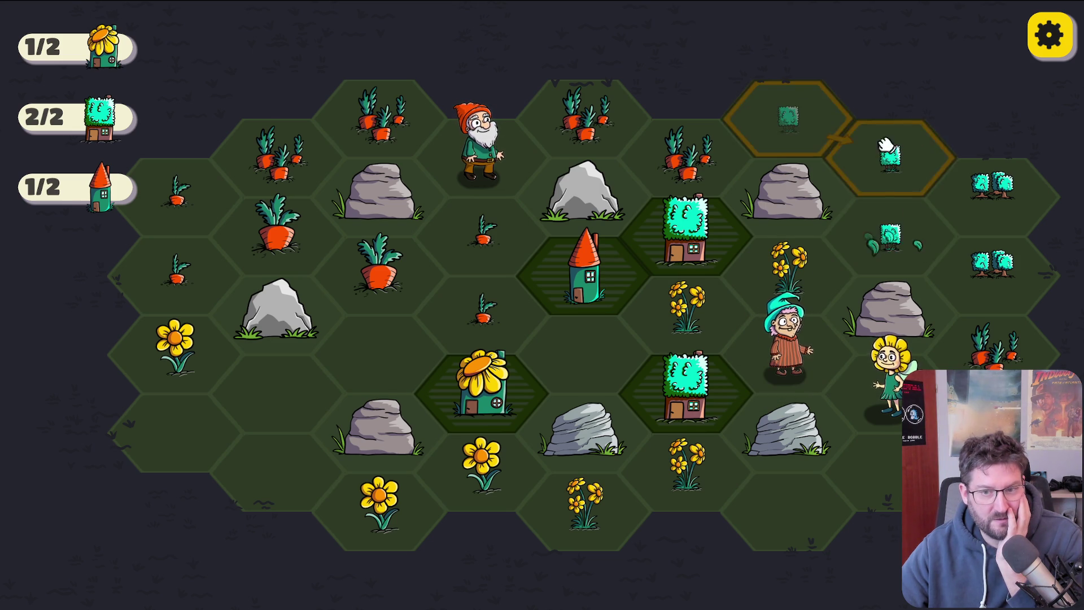
Step: Merge the top-right teal trees and the carrots into a bushy carrot, repositioning gnome and fairy
mouse_move(970, 283)
mouse_down()
mouse_move(994, 290)
mouse_move(1011, 203)
mouse_up()
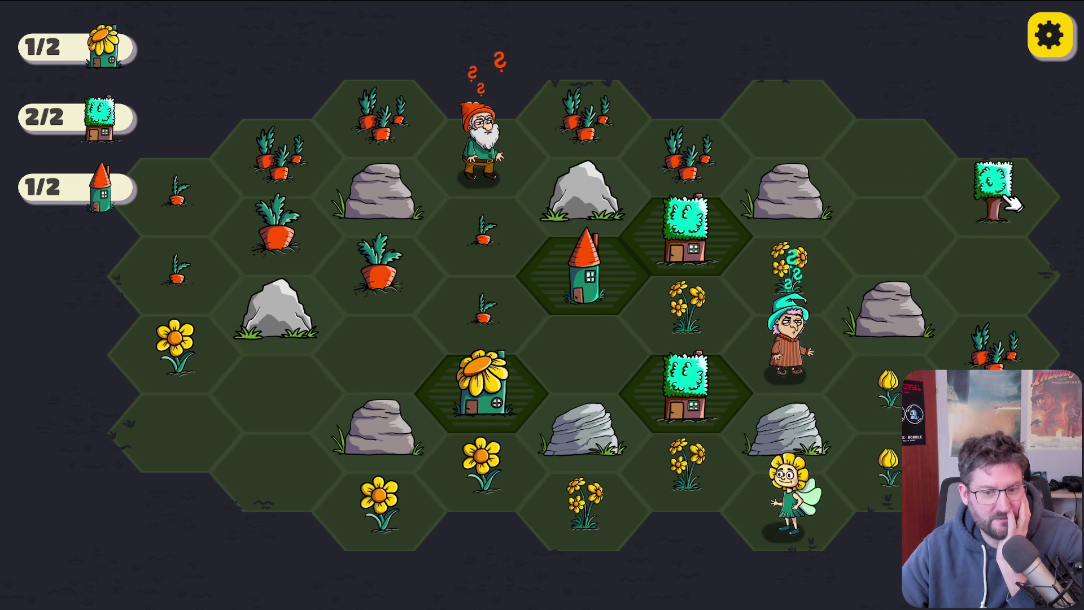
drag(522, 172, 378, 339)
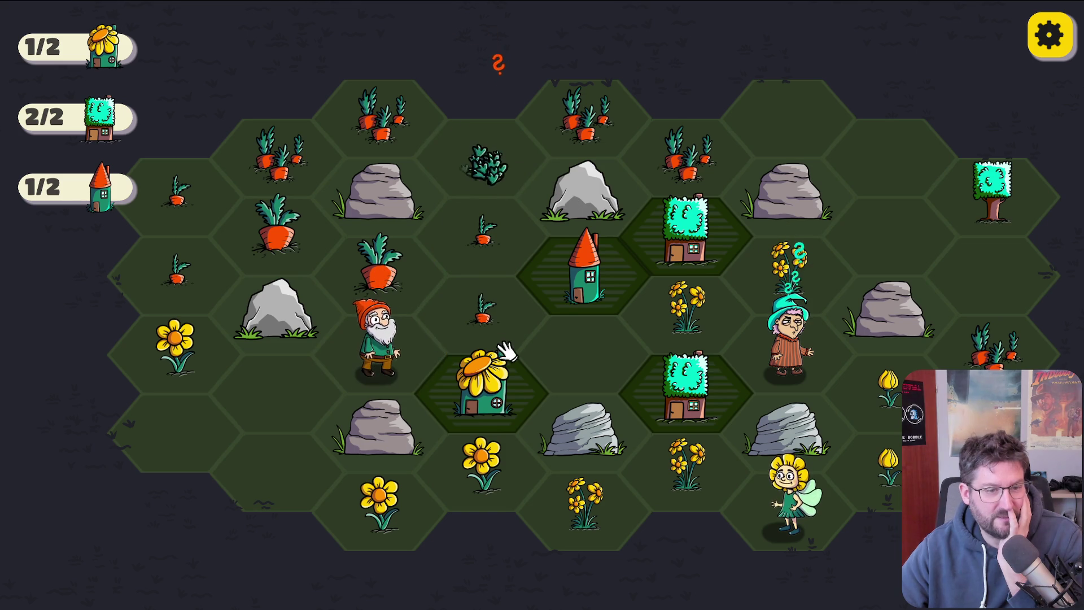
mouse_move(681, 155)
mouse_down()
mouse_move(551, 146)
mouse_move(255, 174)
mouse_move(271, 169)
mouse_up()
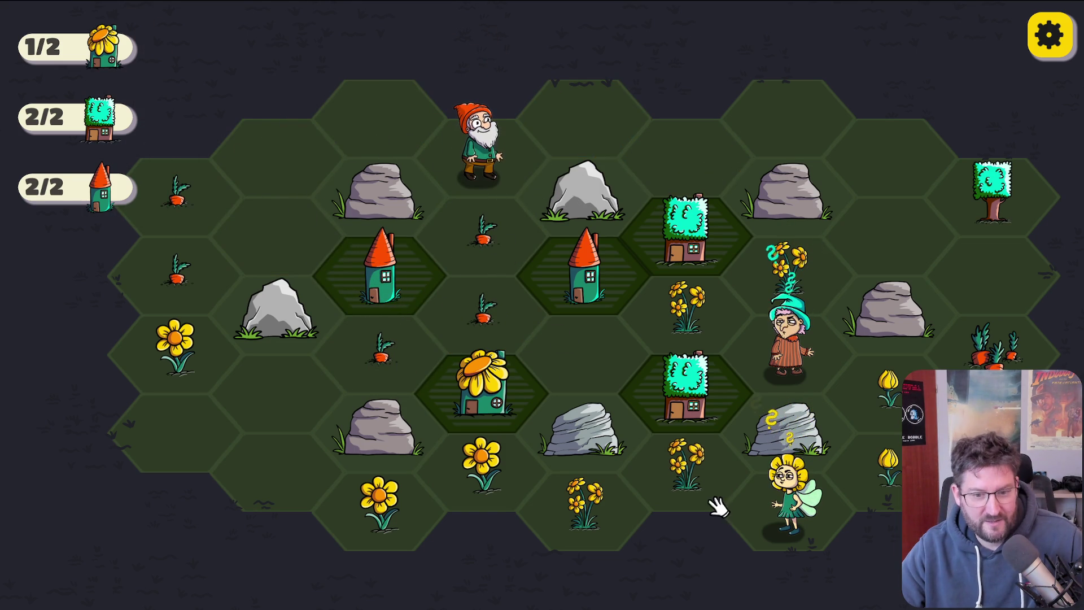
drag(801, 525, 590, 347)
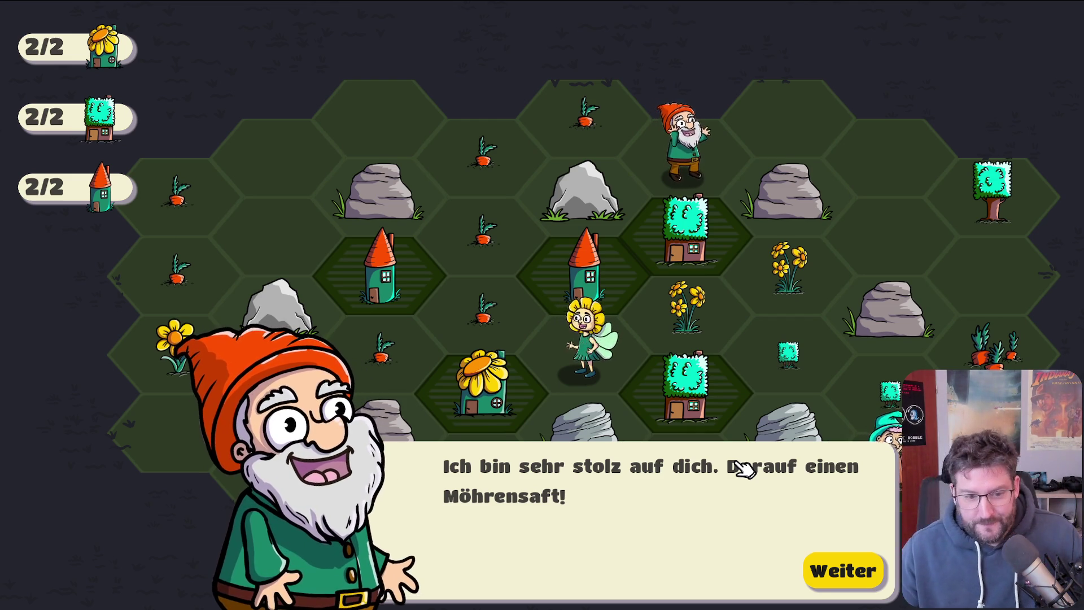
Step: Dismiss the gnome's congratulation message with Weiter
click(854, 571)
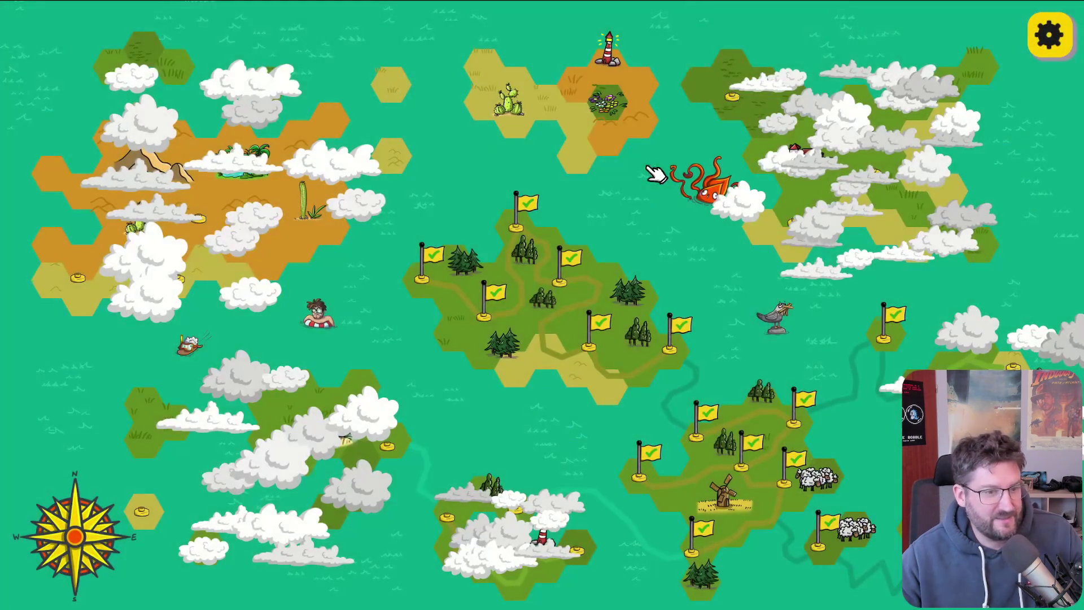
Step: Open the Schafseselbaum level, abandon it via Weltkarte > Ja, and start a different level
click(821, 550)
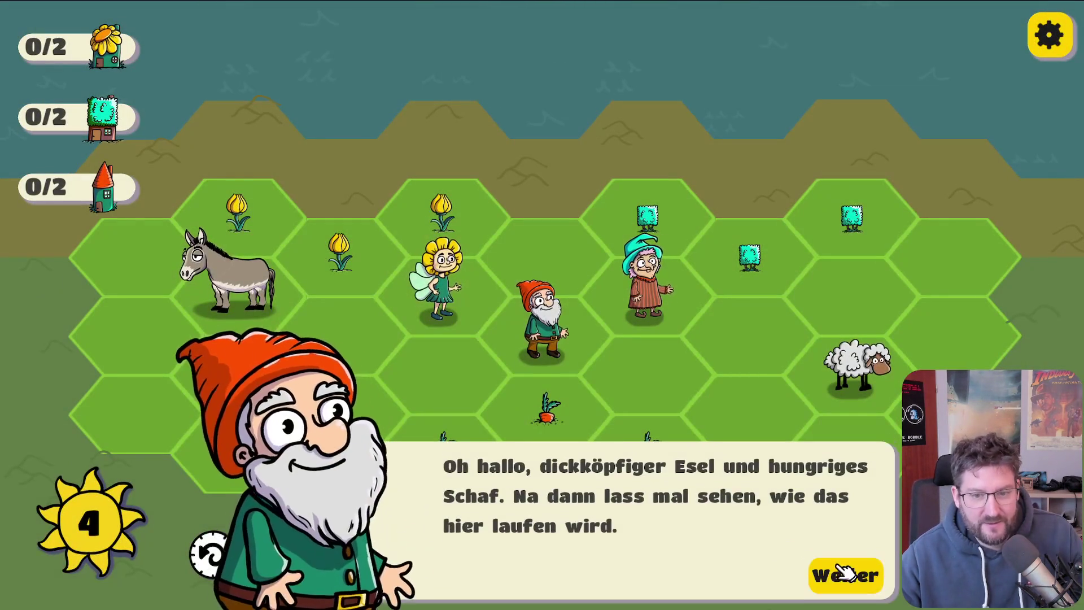
click(845, 572)
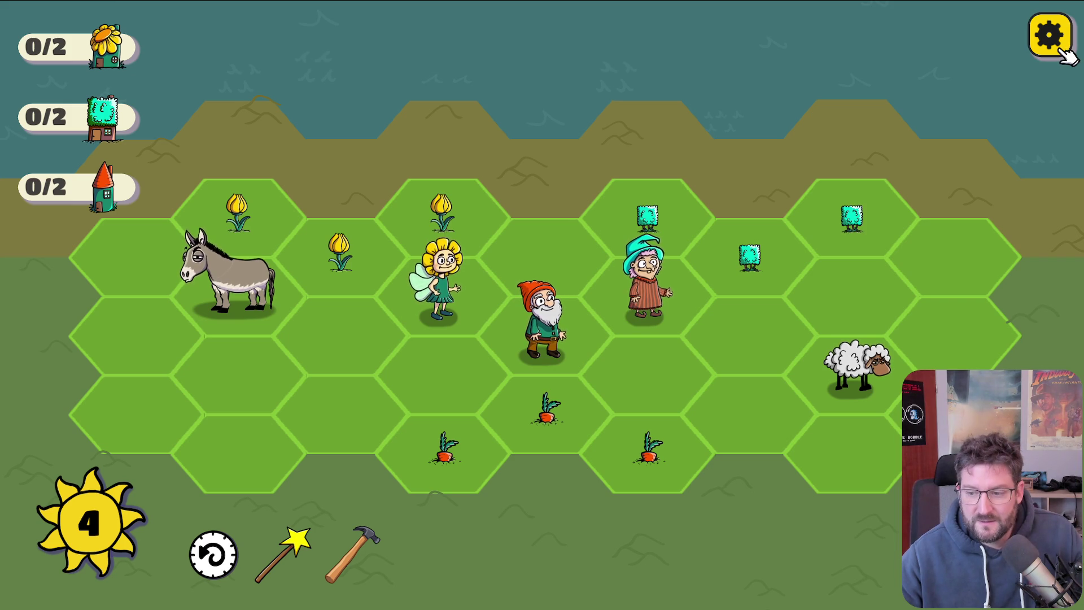
click(1049, 35)
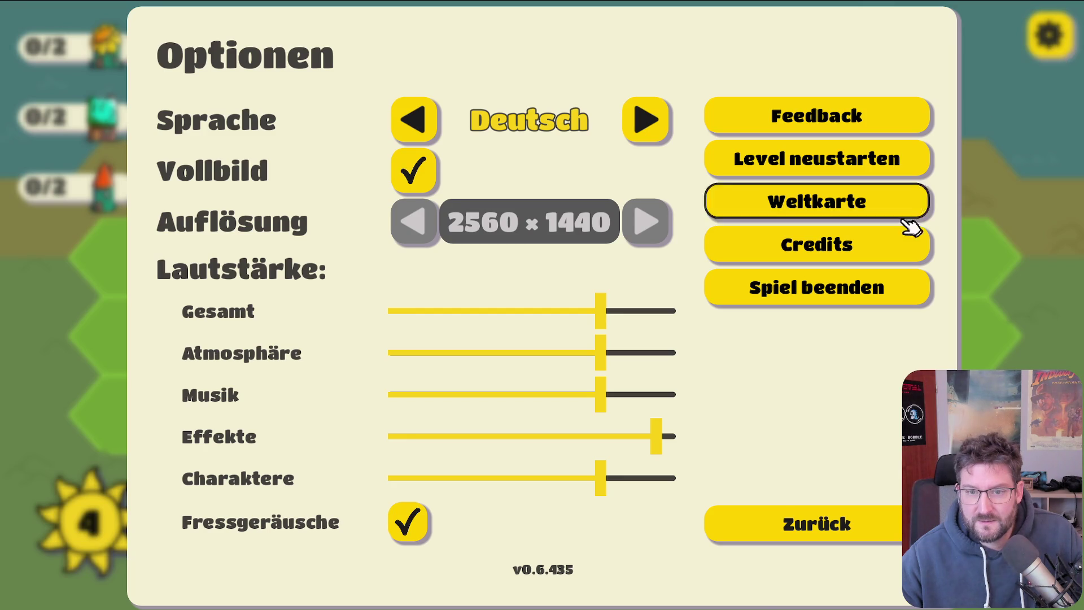
click(875, 213)
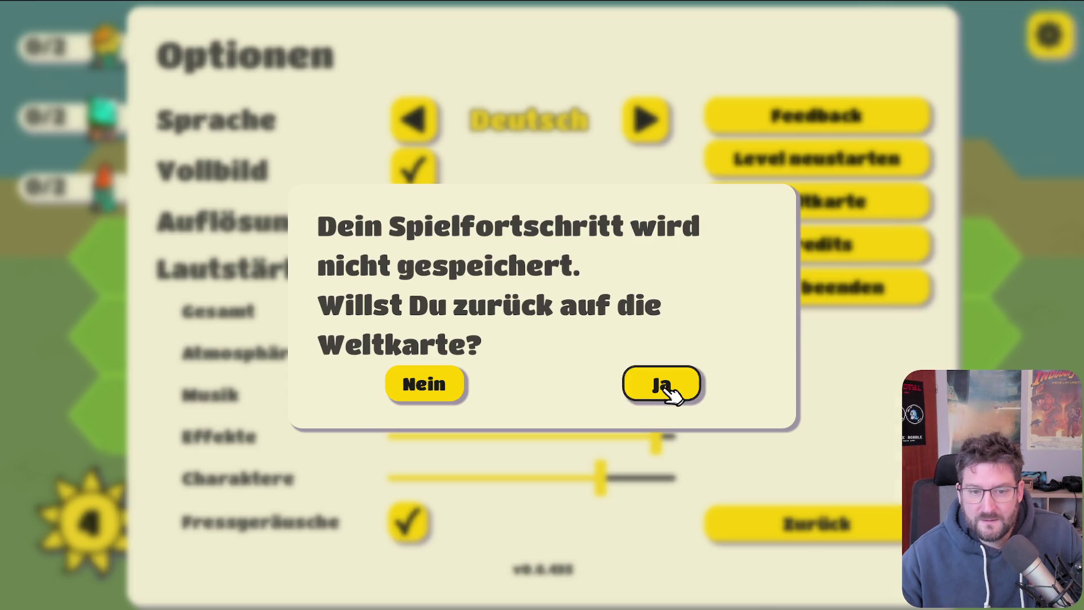
click(669, 384)
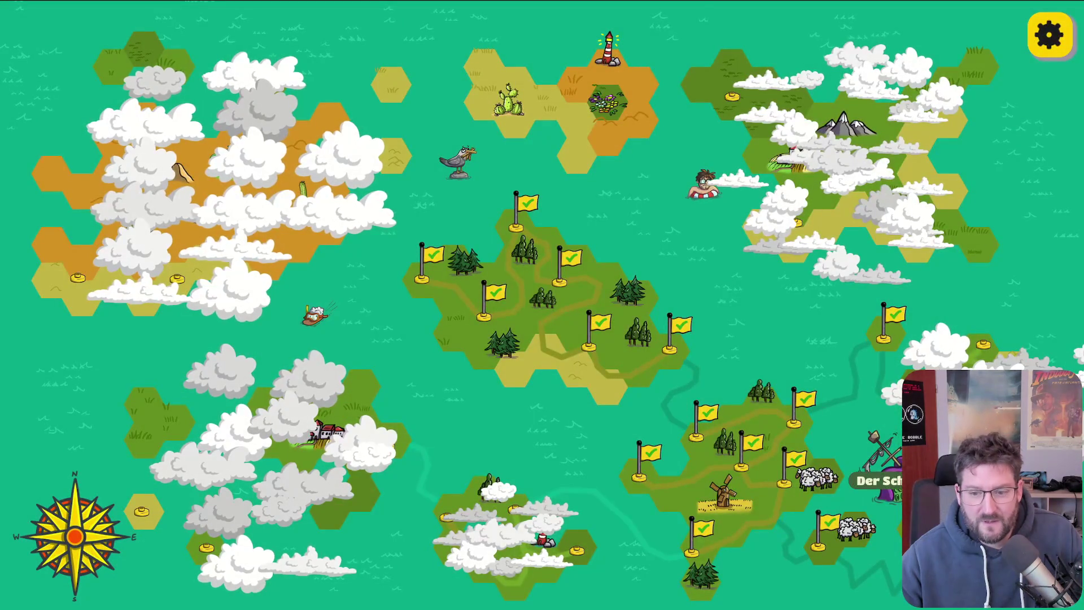
click(879, 542)
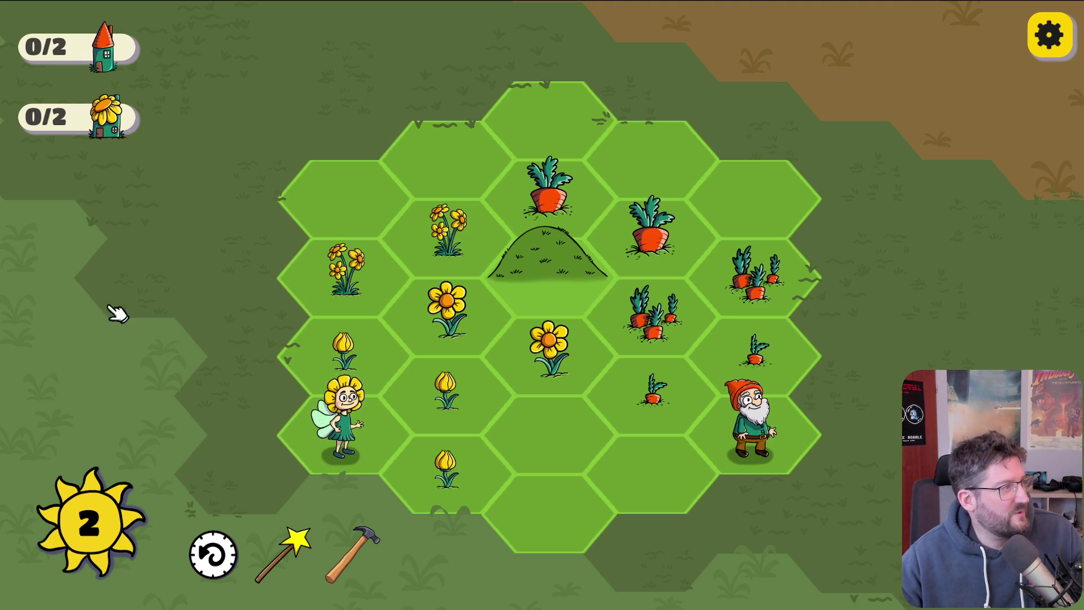
Step: Merge tulips and sunflowers into a flower house, and carrot bunches into a gnome house
mouse_move(443, 477)
mouse_down()
mouse_move(436, 491)
mouse_move(307, 339)
mouse_up()
drag(452, 240, 345, 347)
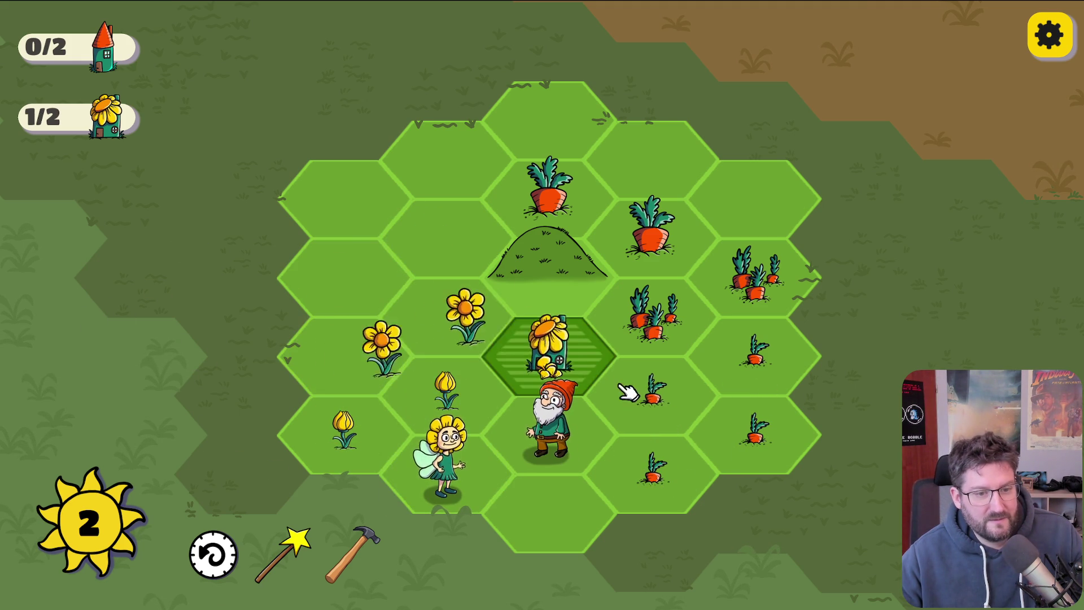
drag(757, 353, 787, 363)
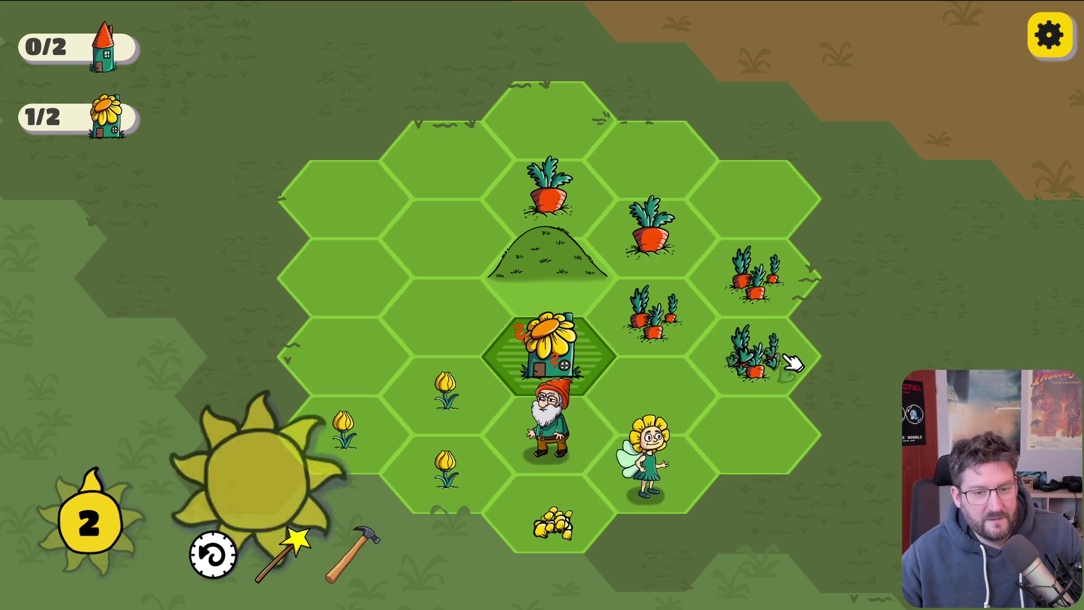
click(446, 486)
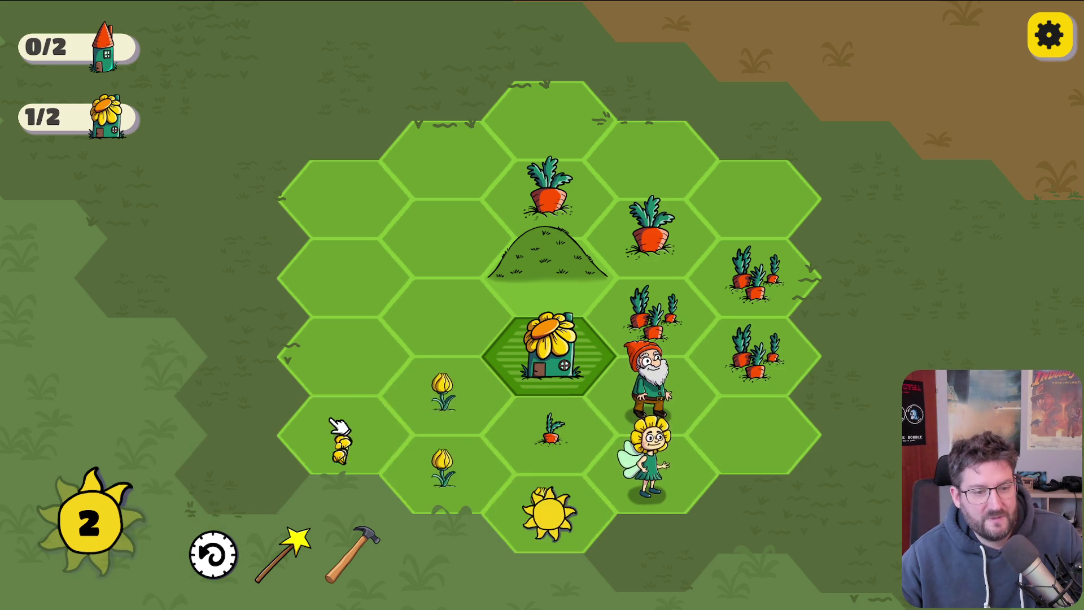
click(660, 333)
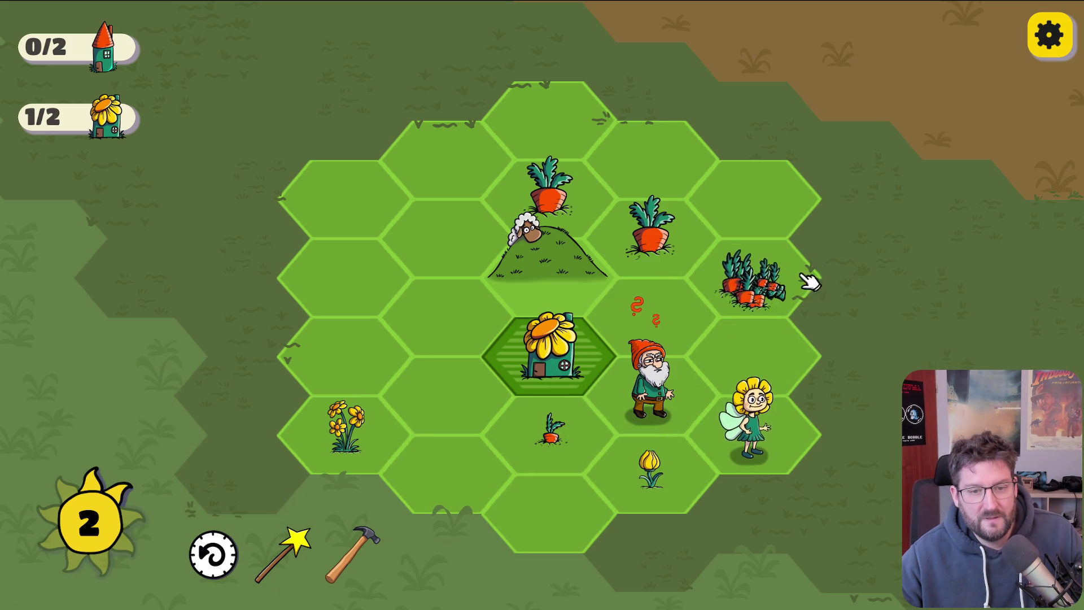
click(751, 307)
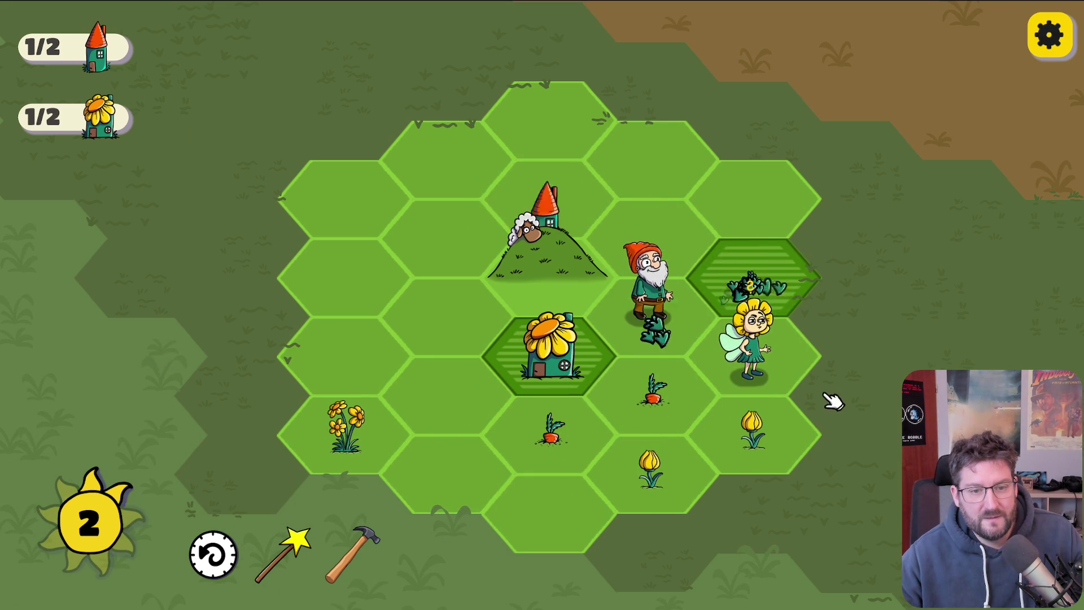
Step: Place a carrot, tulip and carrot, undo once, swap the fairy with a tulip, and open Optionen
click(704, 392)
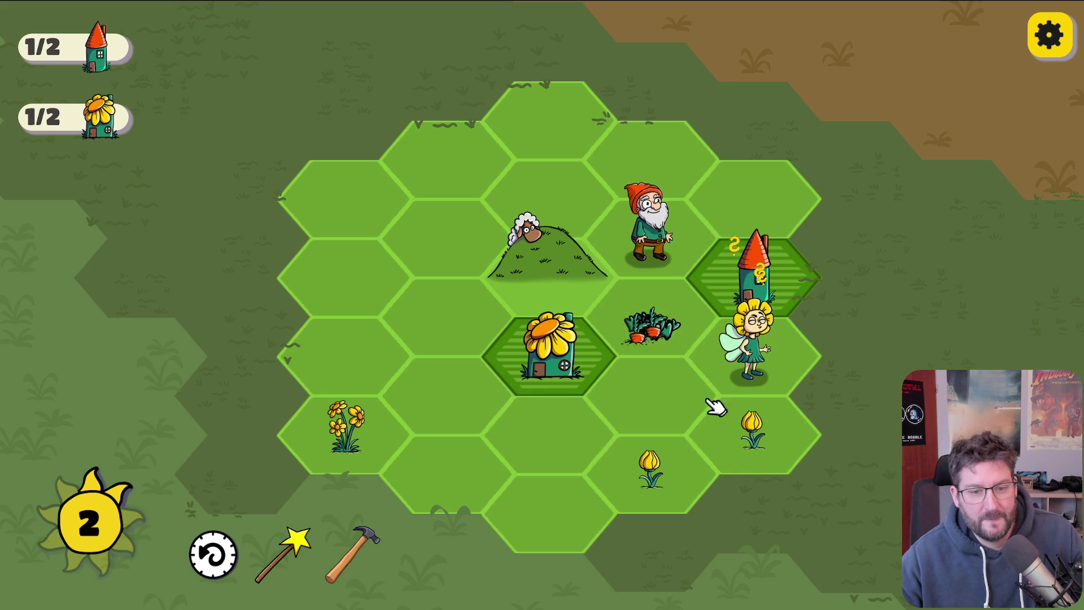
click(658, 483)
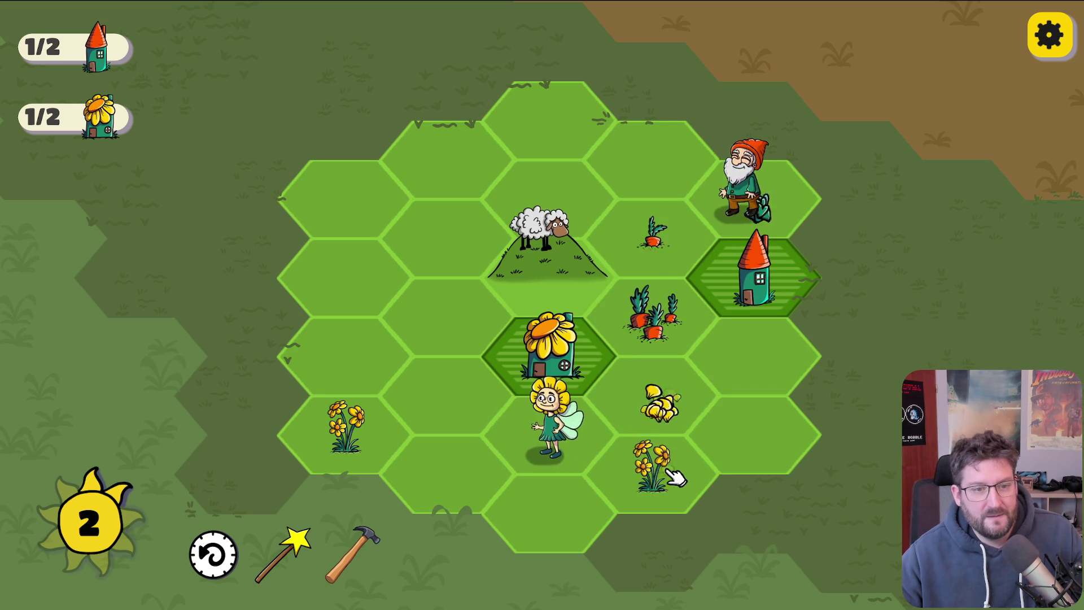
click(658, 166)
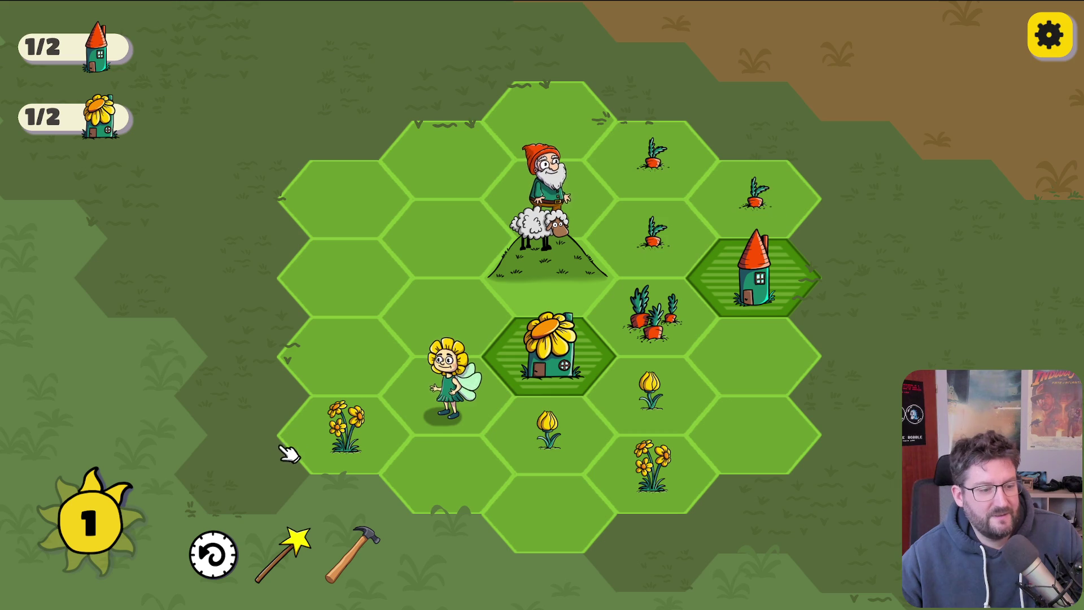
click(214, 573)
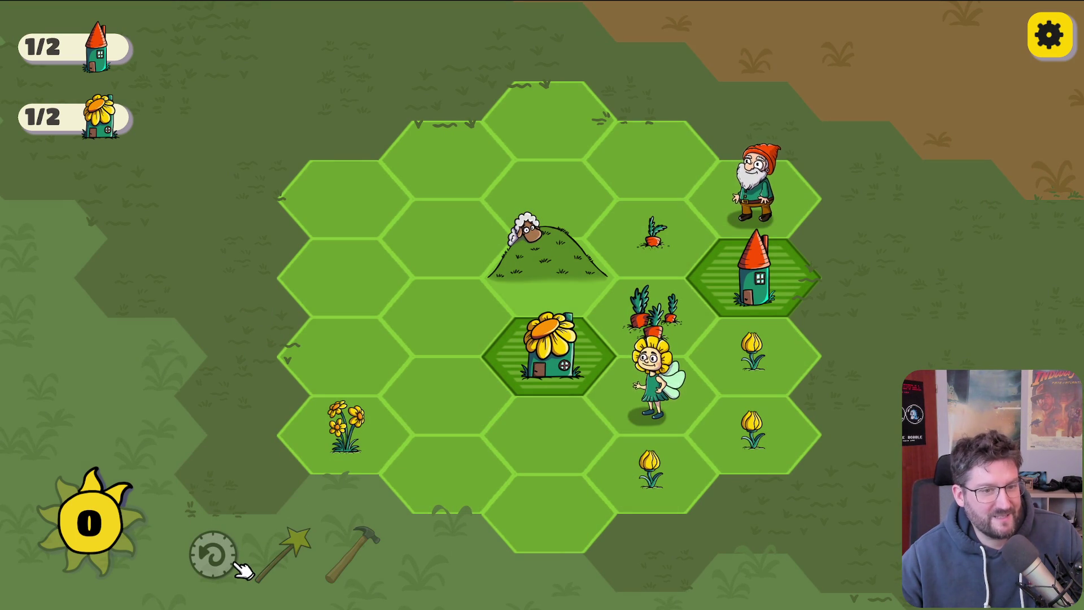
click(645, 502)
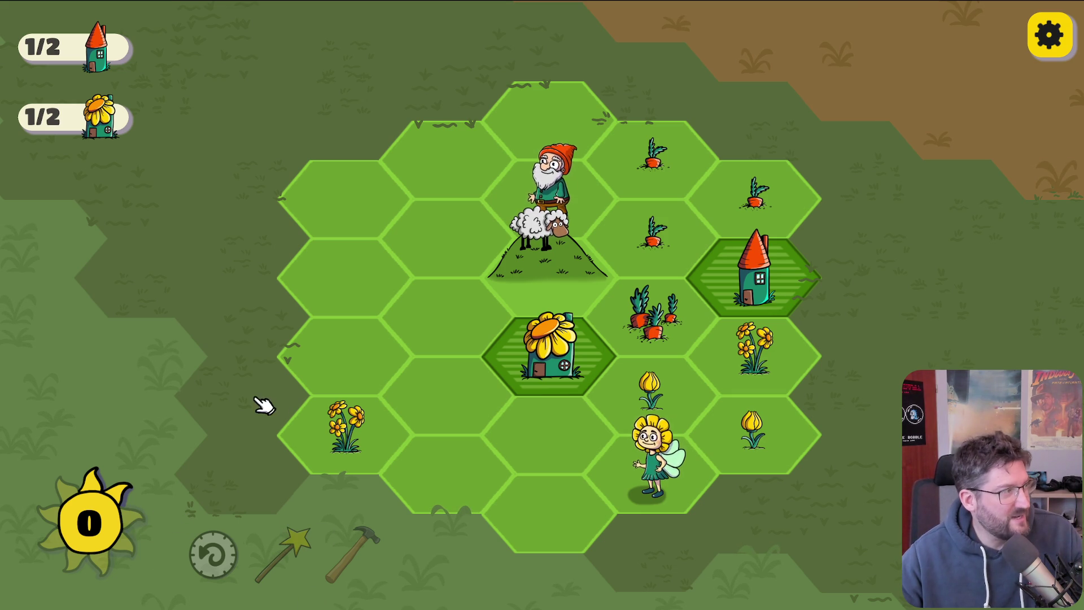
click(1049, 35)
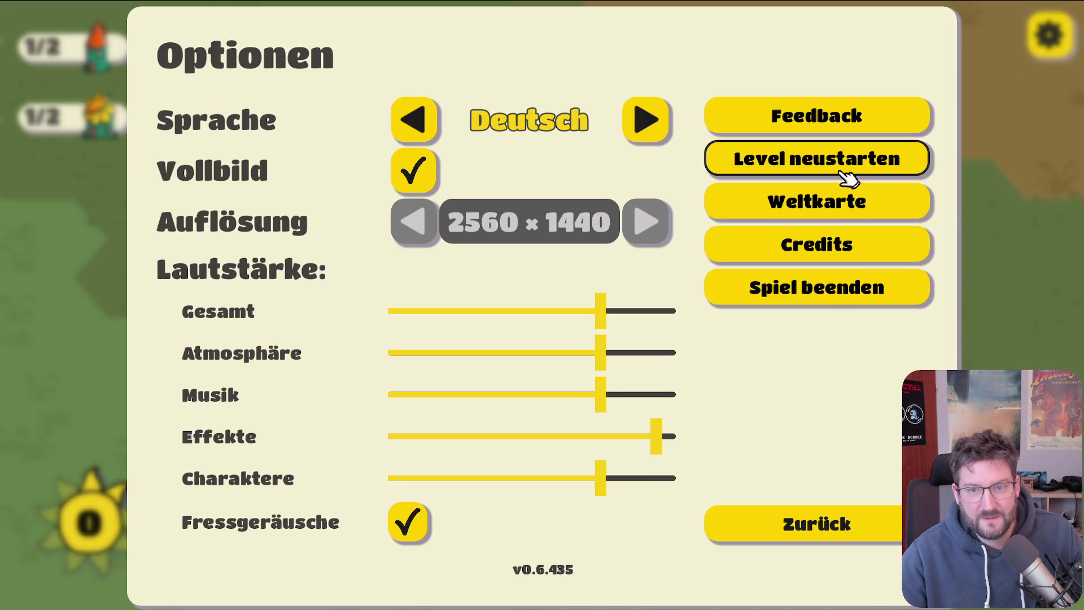
Step: Return to the world map, untick Vollbild, cycle resolutions back to 2560 × 1440, and re-enable fullscreen
click(850, 202)
click(699, 384)
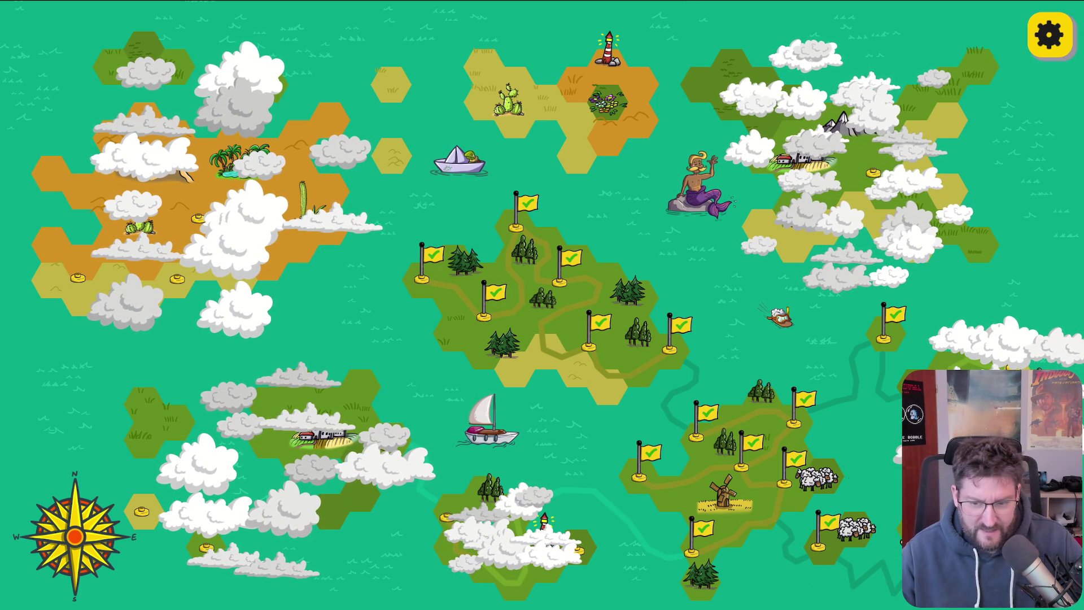
click(1053, 35)
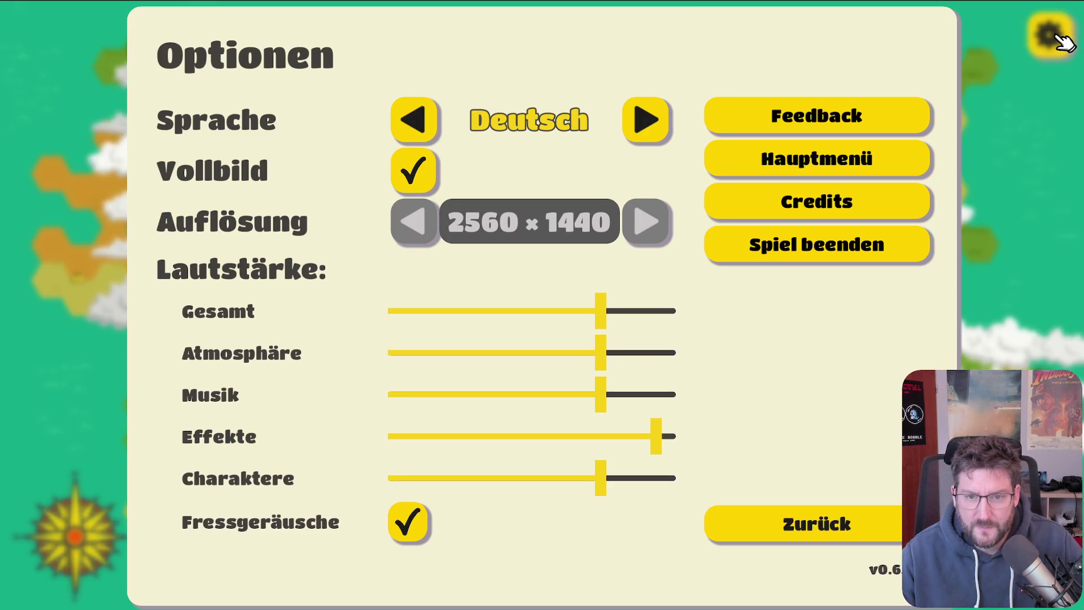
click(418, 176)
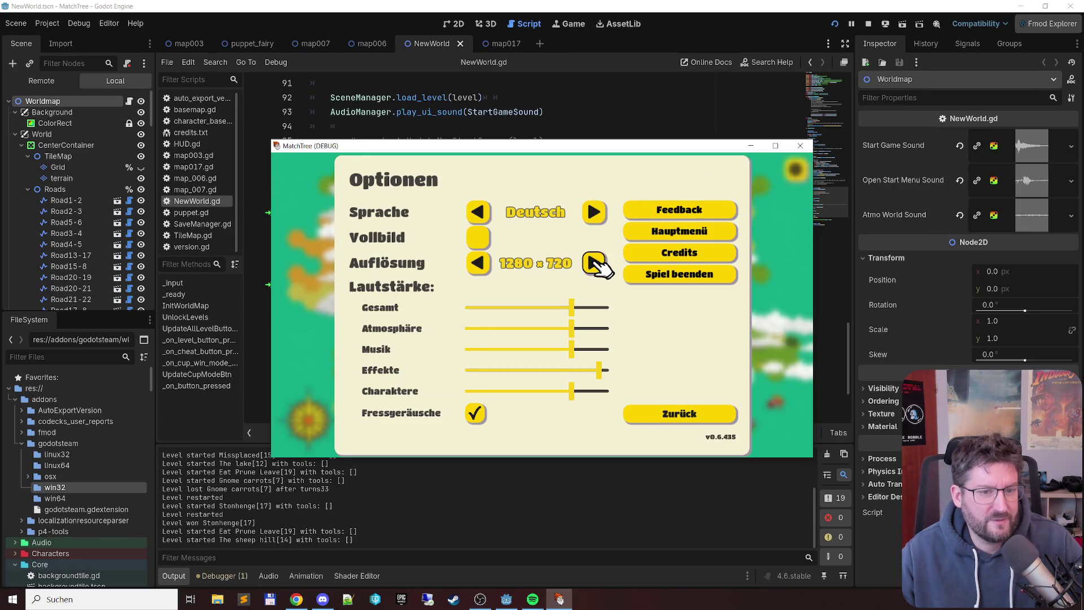
click(594, 263)
click(583, 318)
click(478, 263)
click(437, 242)
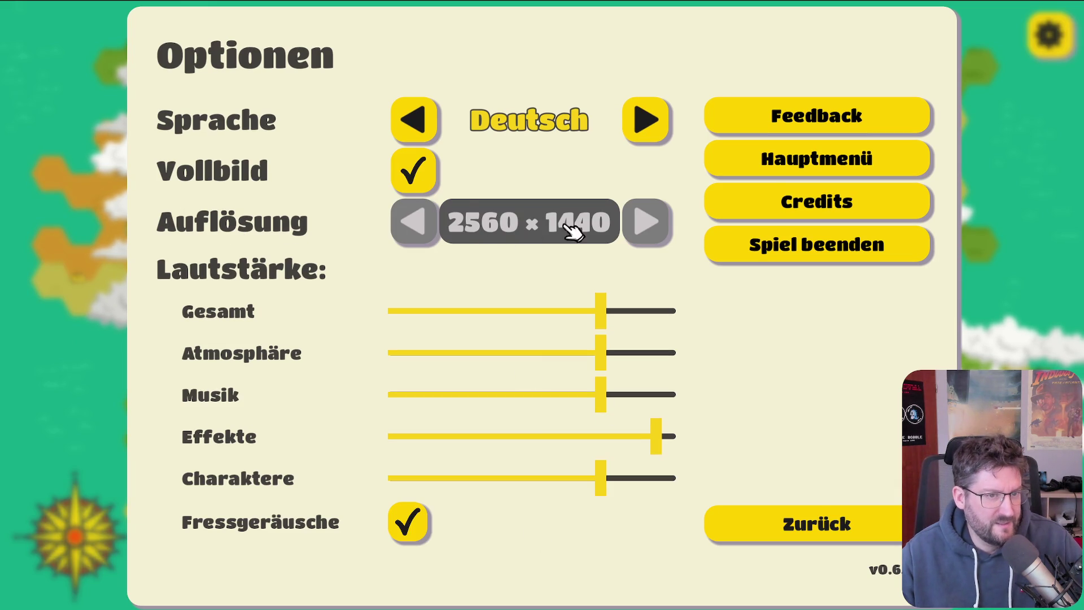
click(442, 189)
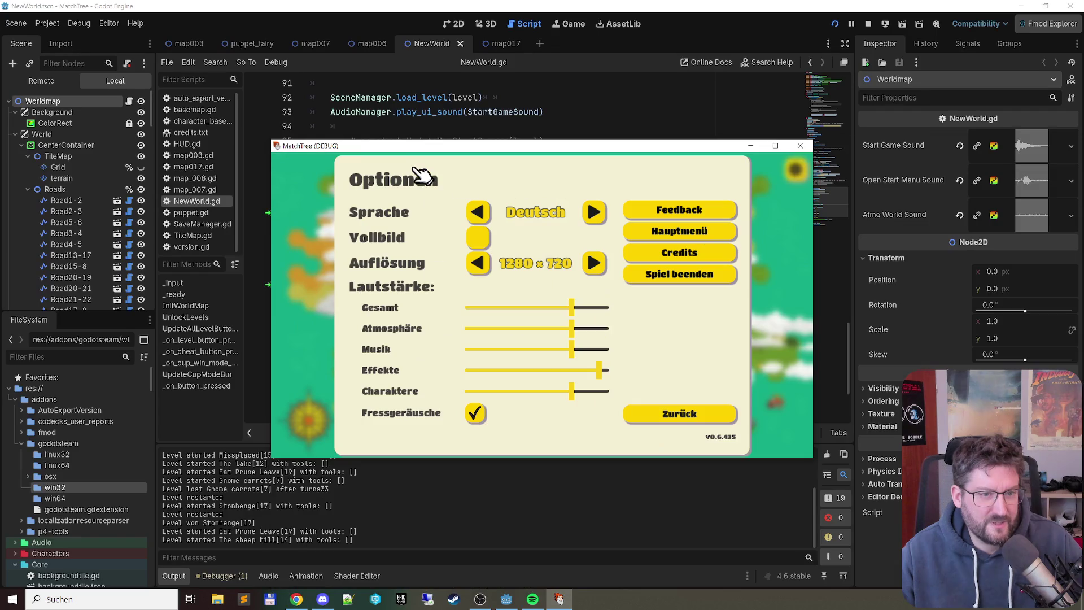
click(445, 220)
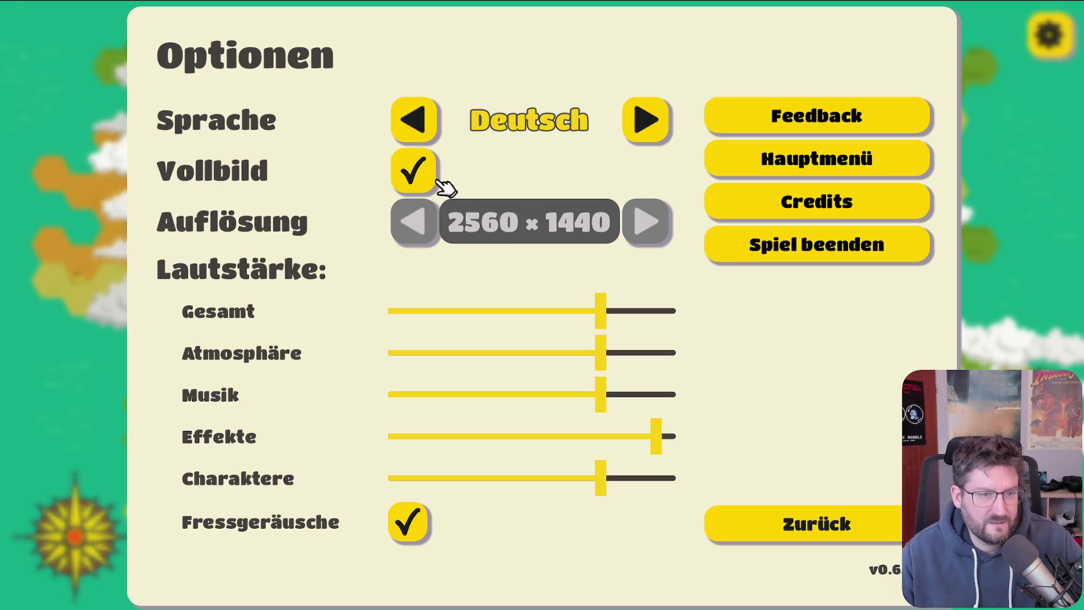
Step: Quit the game and relaunch the project with F5 from the Godot editor
click(780, 257)
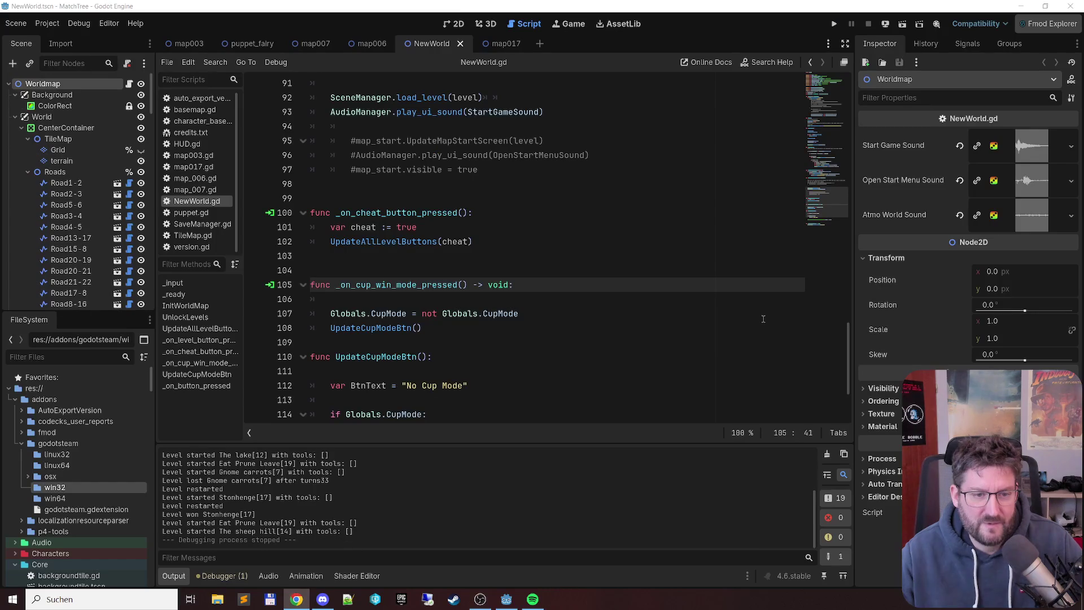
click(672, 258)
key(F5)
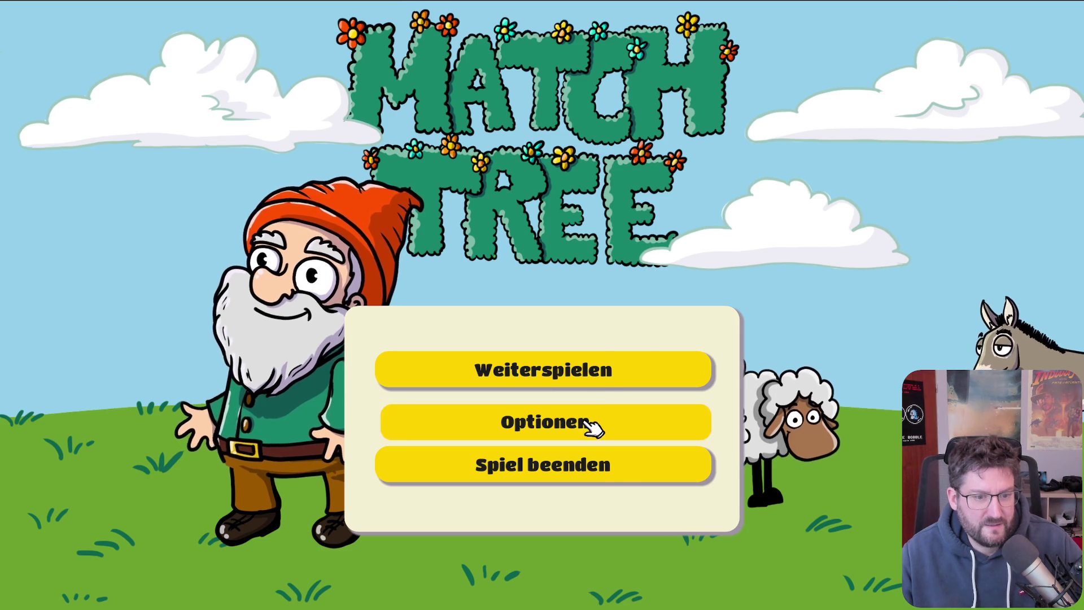
Step: Untick Vollbild in Optionen, then close the debug window and relaunch with F5
click(590, 426)
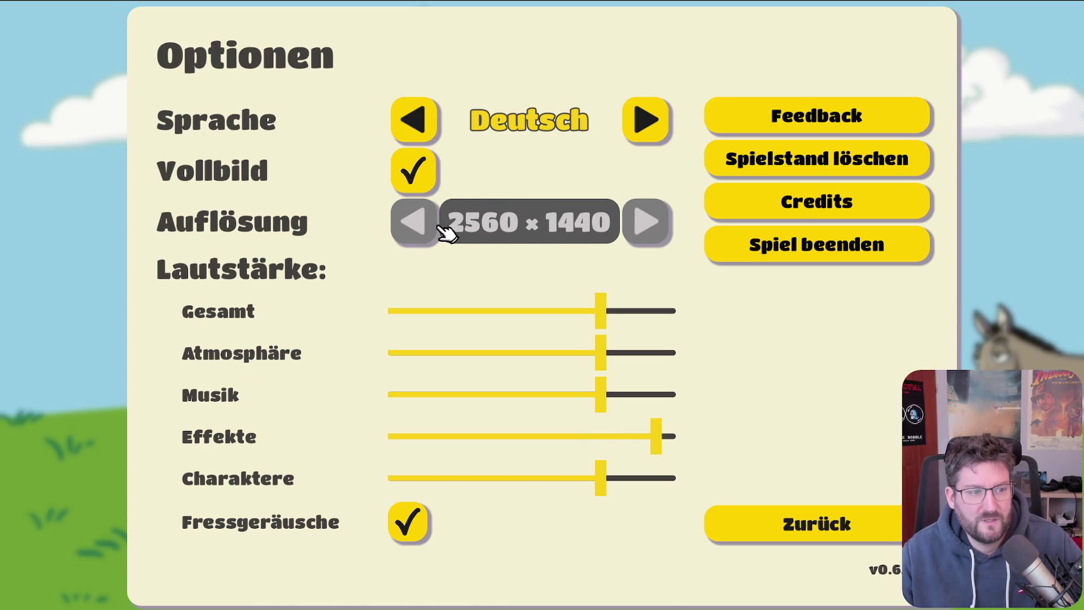
click(433, 172)
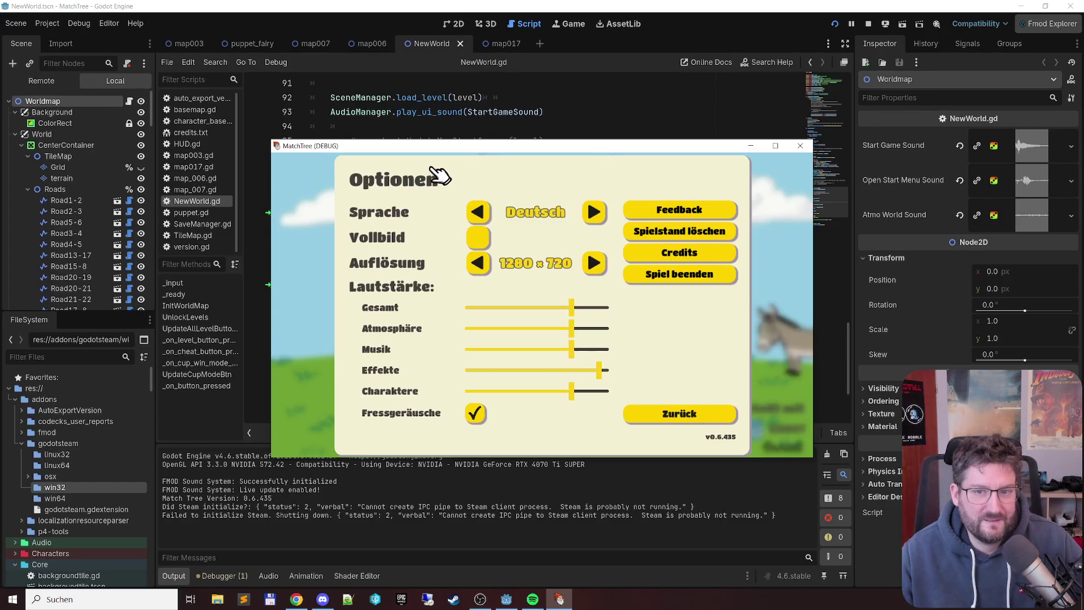
click(801, 148)
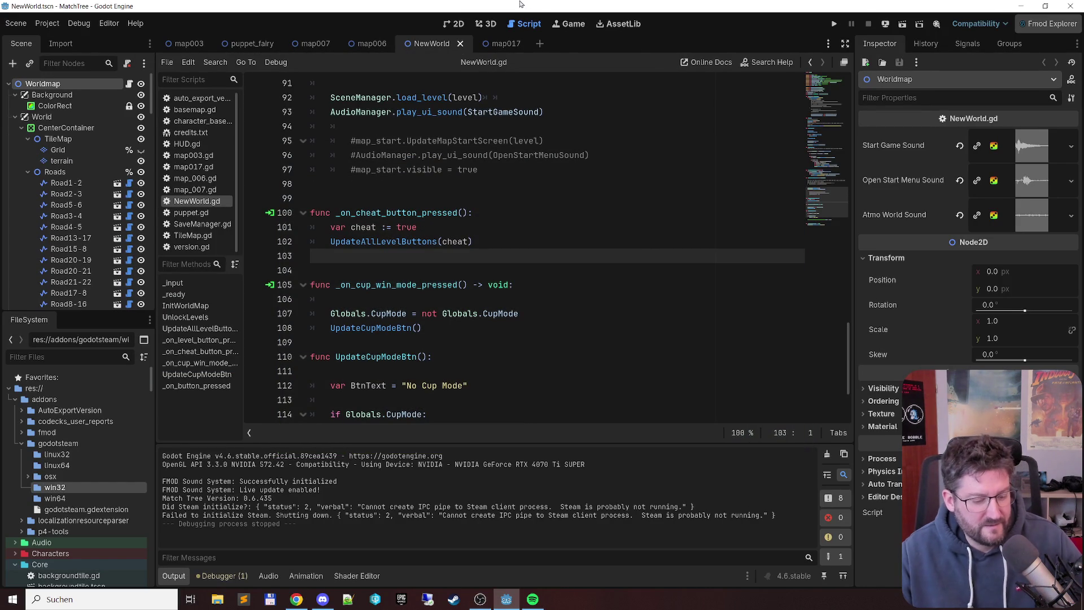
key(F5)
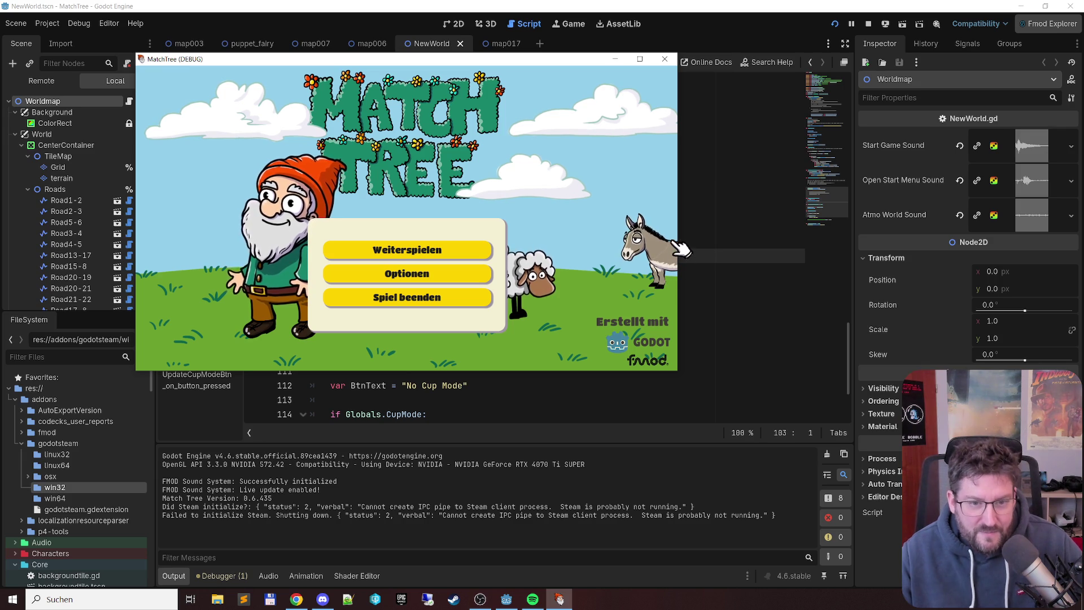
Step: Turn fullscreen on, then switch back to windowed mode at 1024 × 576 resolution
click(449, 275)
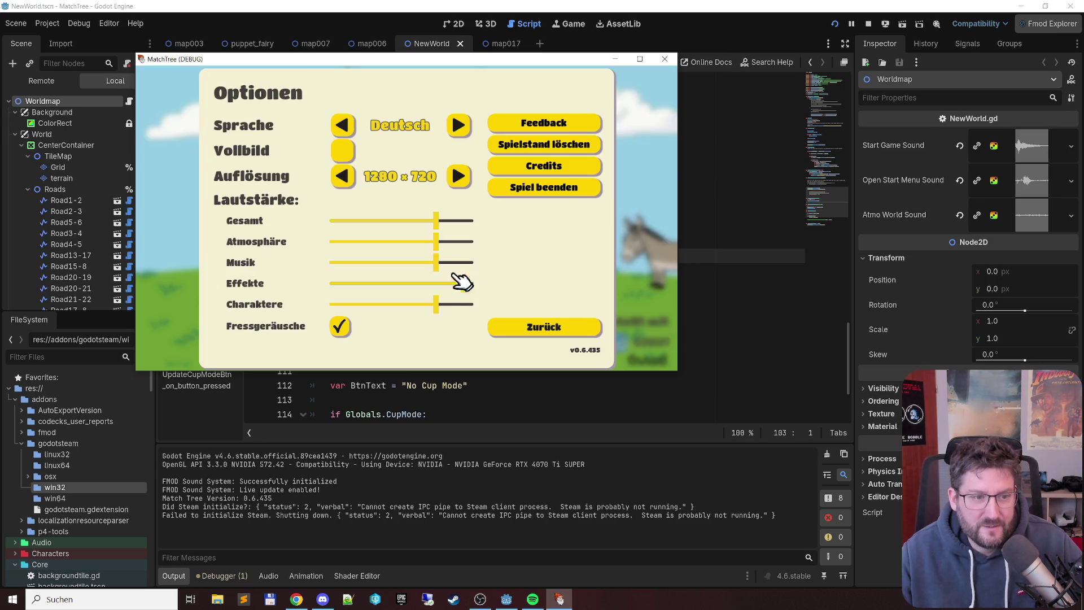
click(342, 152)
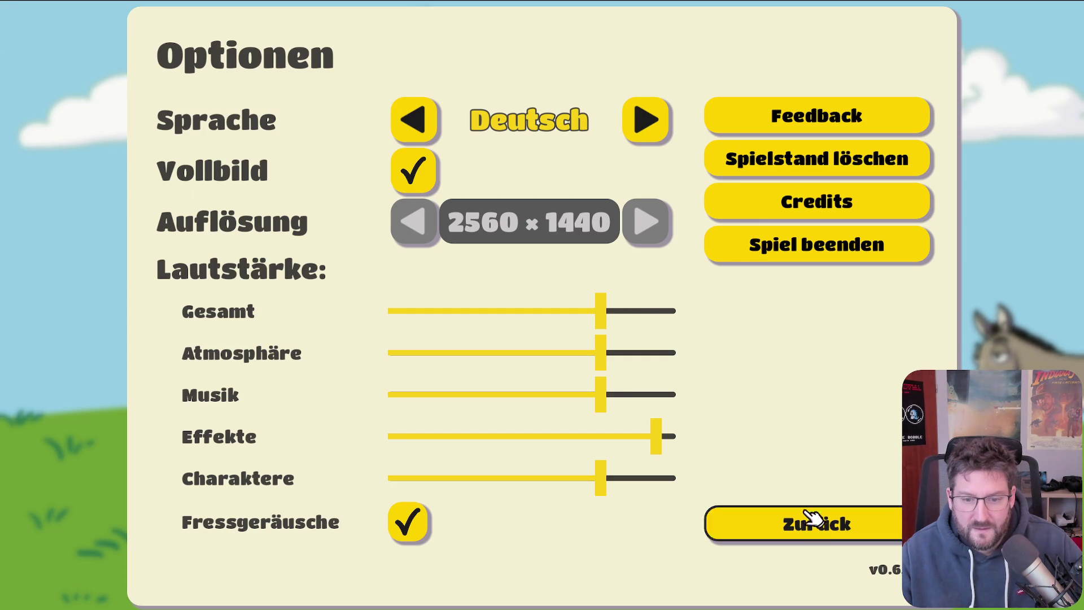
click(812, 511)
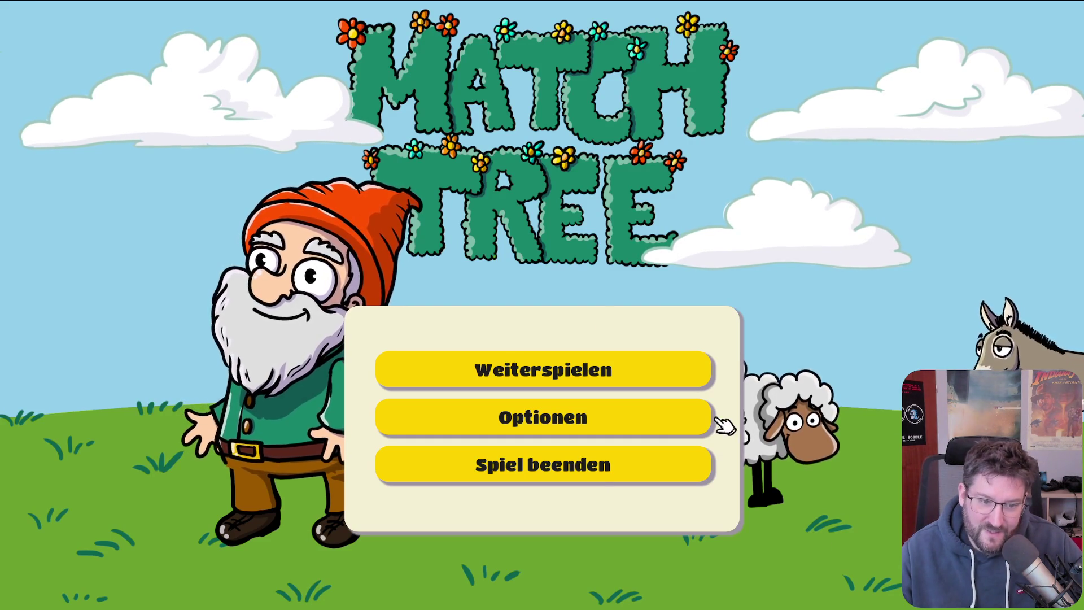
click(632, 417)
click(412, 169)
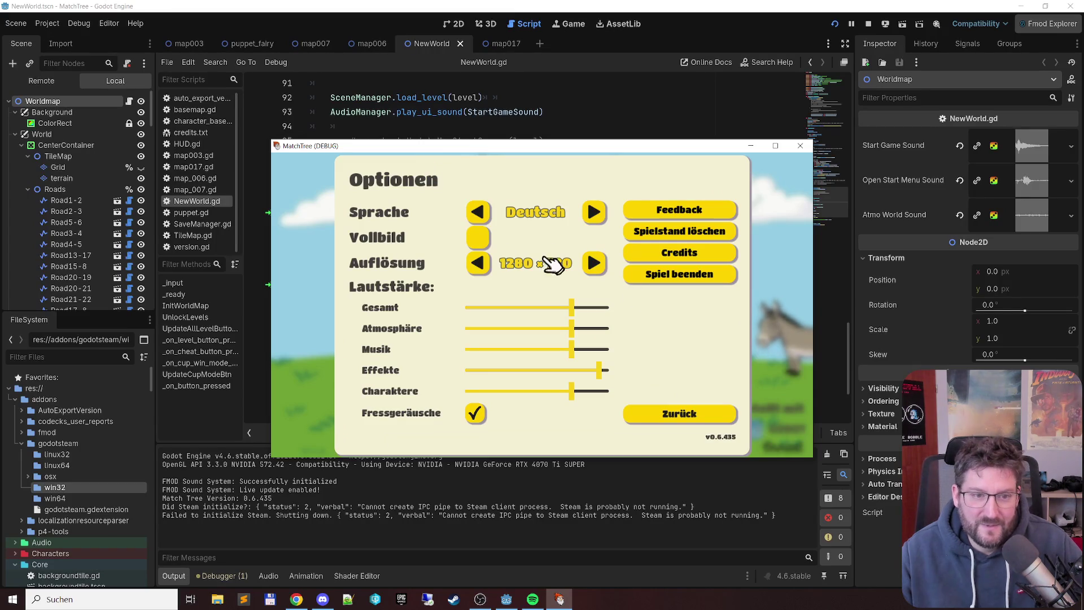
click(477, 258)
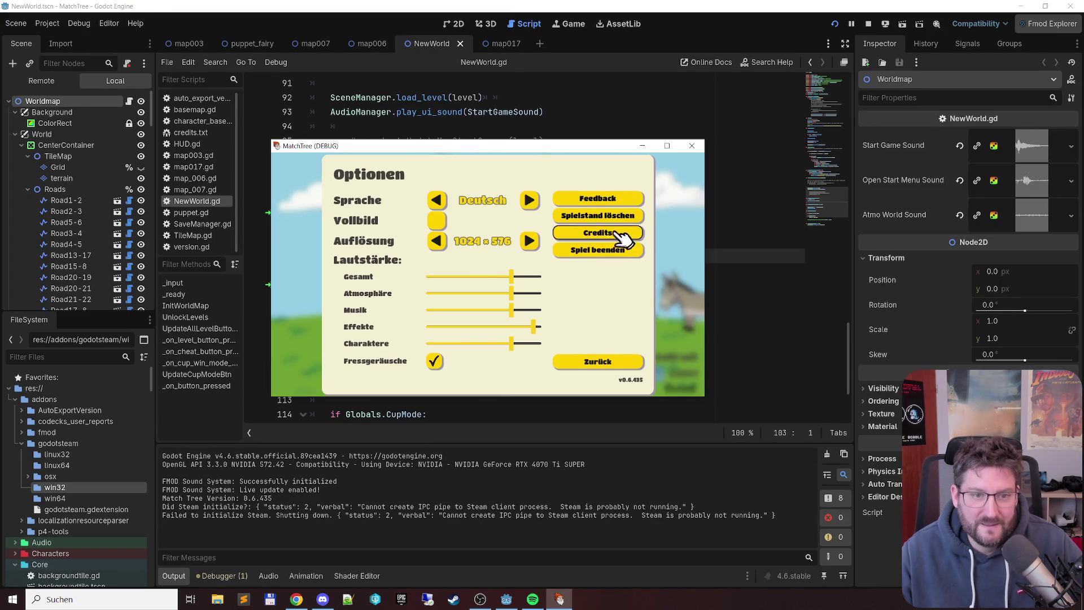
click(621, 361)
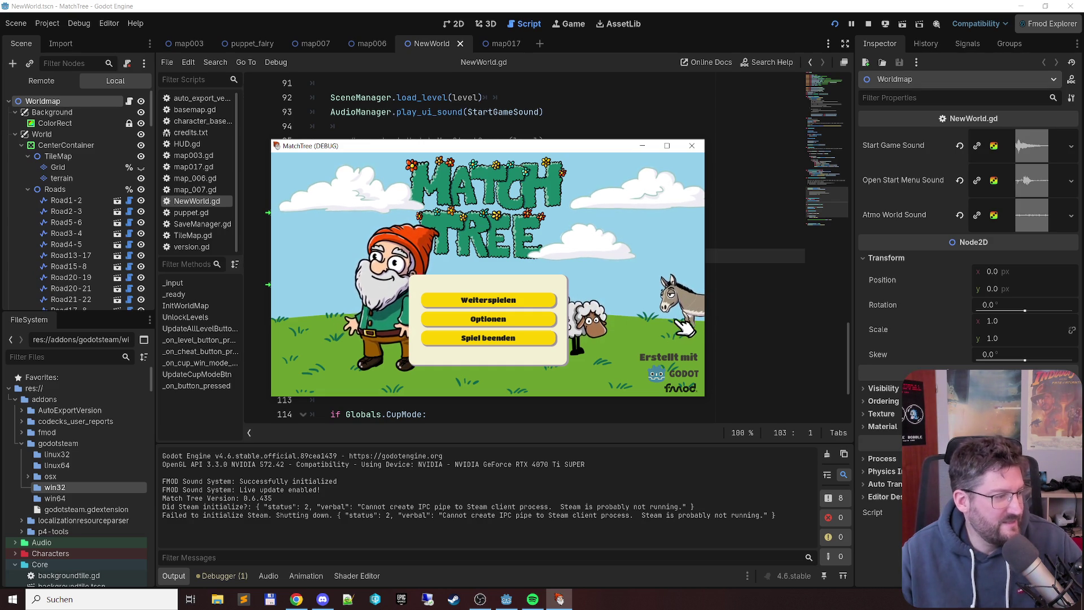
Step: Move the MatchTree (DEBUG) window up-left, then close it
drag(562, 153, 459, 106)
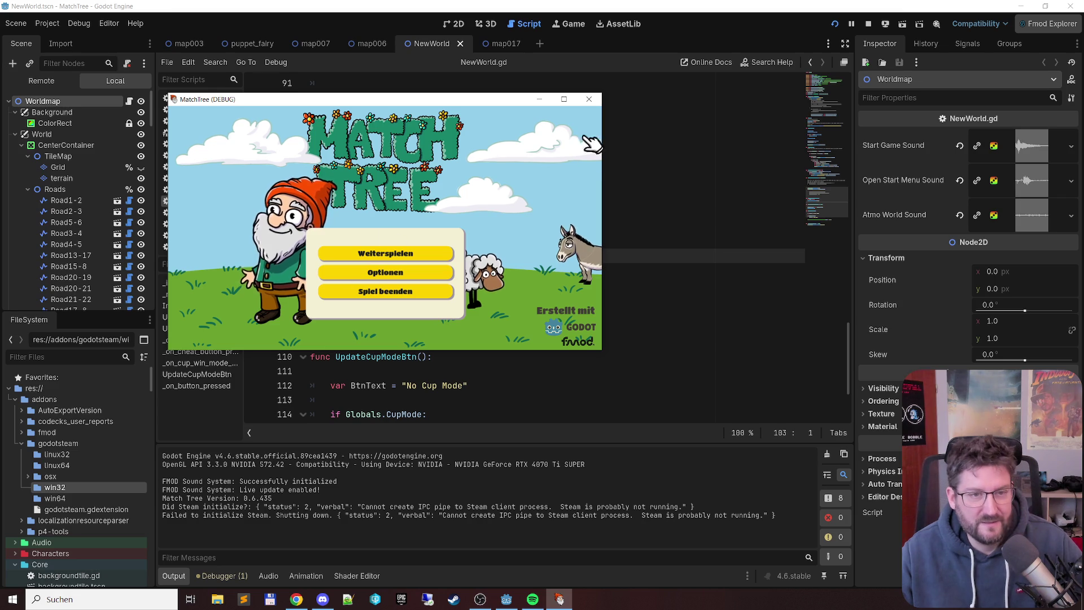
click(589, 99)
key(alt+Tab)
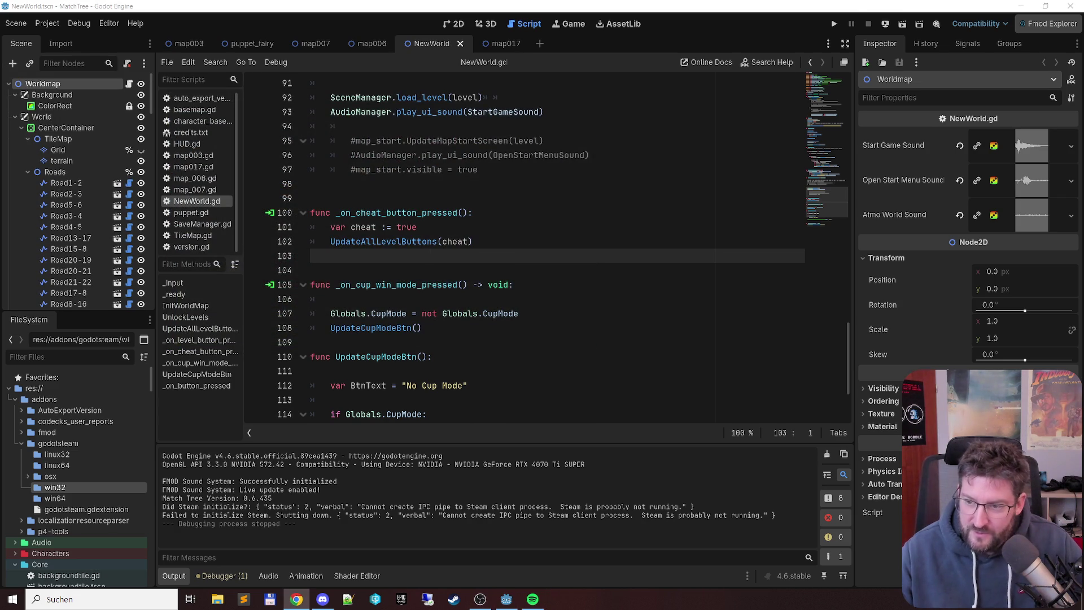
Step: Cycle between Discord, the browser and the Godot editor, then run the project with F5
key(alt+Tab)
key(alt+Tab)
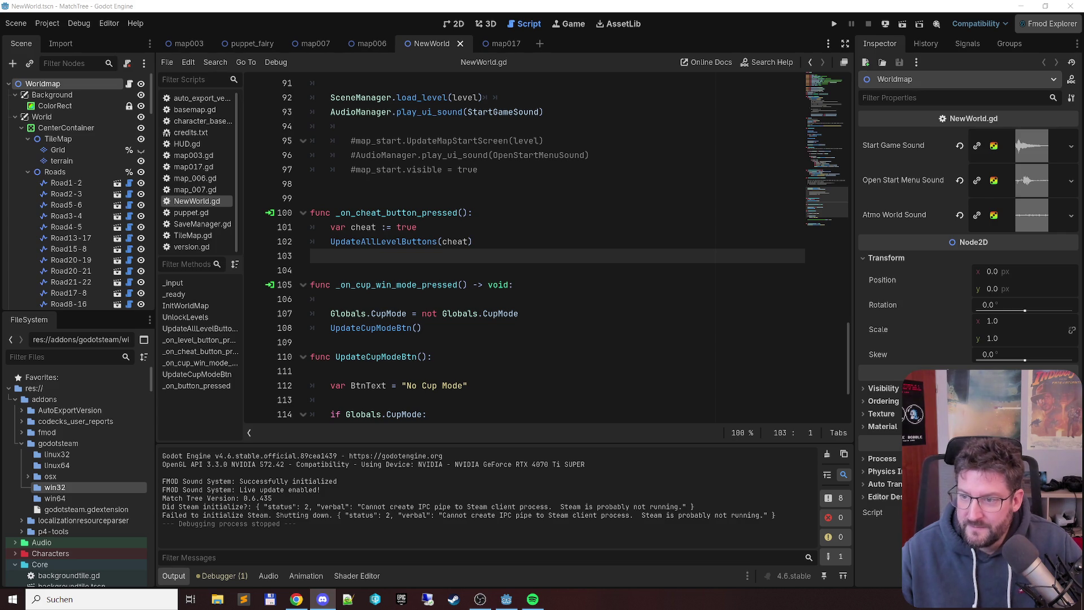
key(alt+Tab)
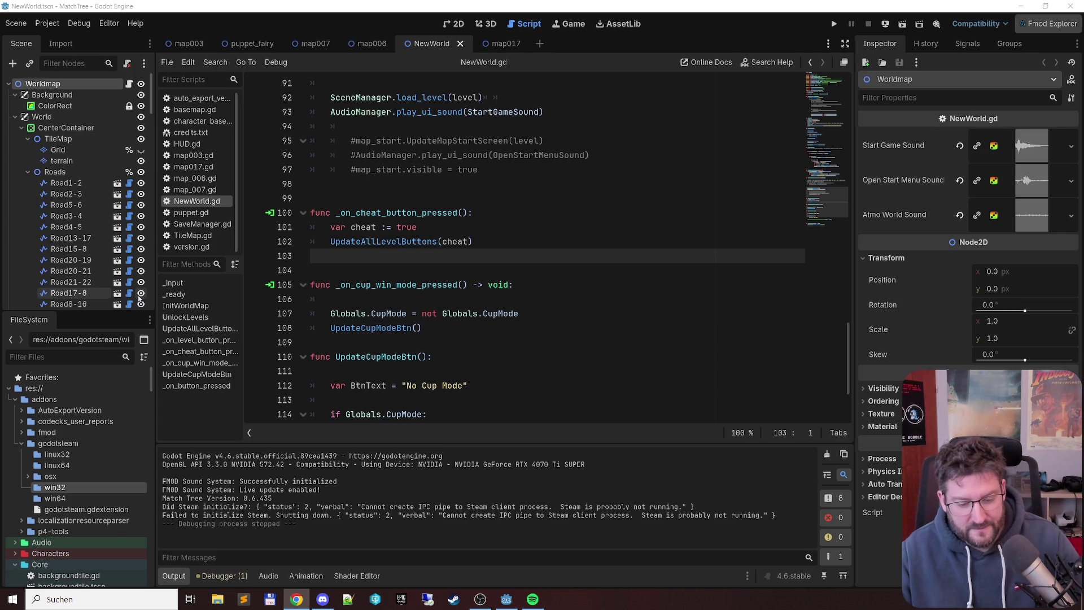
key(XF86AudioNext)
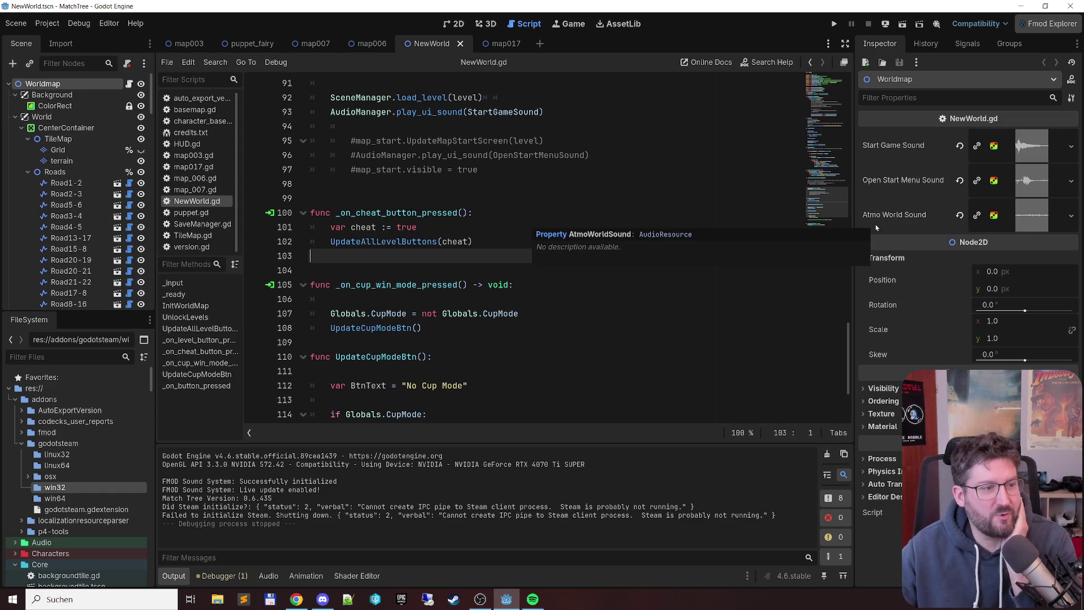
scroll(452, 260, down, 3)
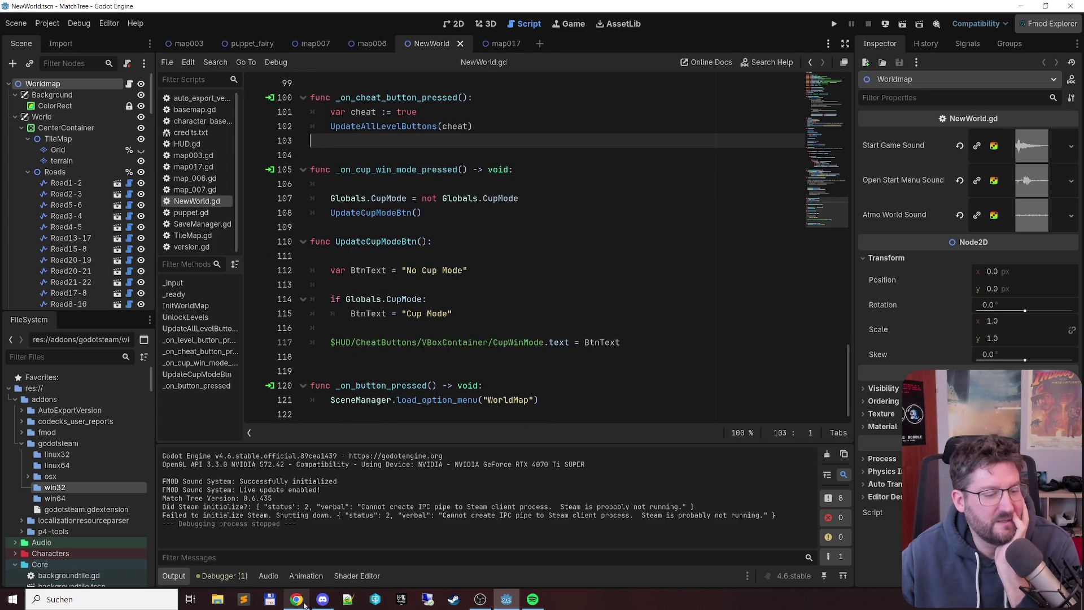
mouse_move(300, 603)
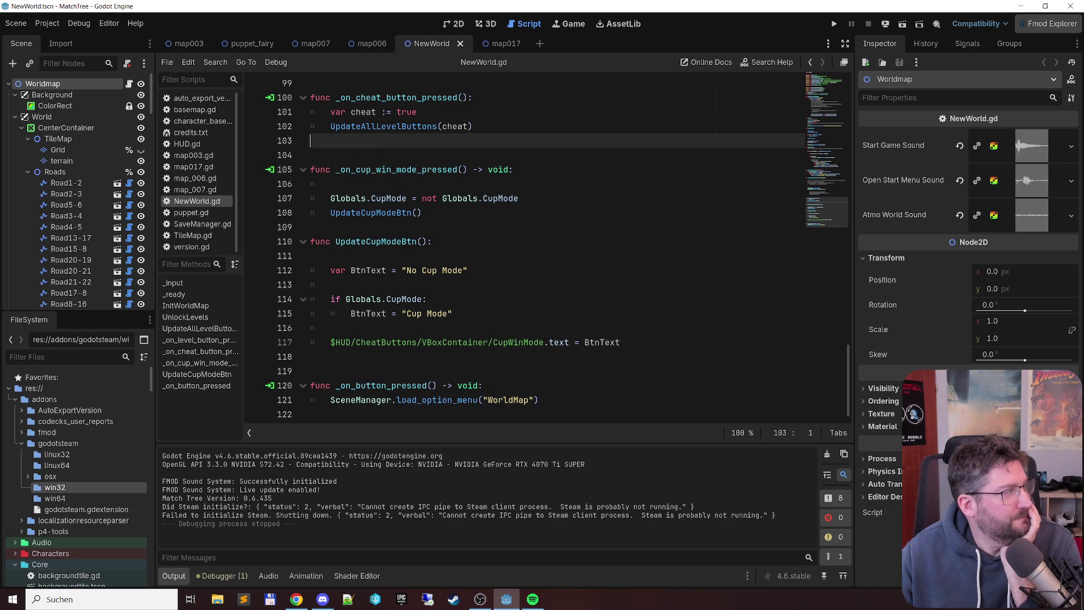
key(alt+Tab)
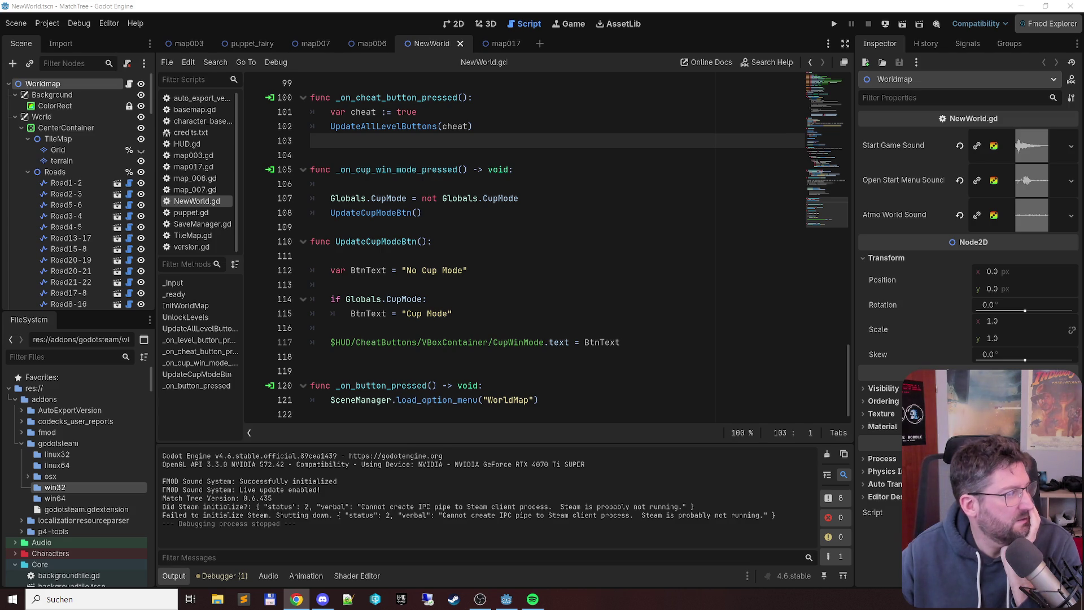
key(alt+Tab)
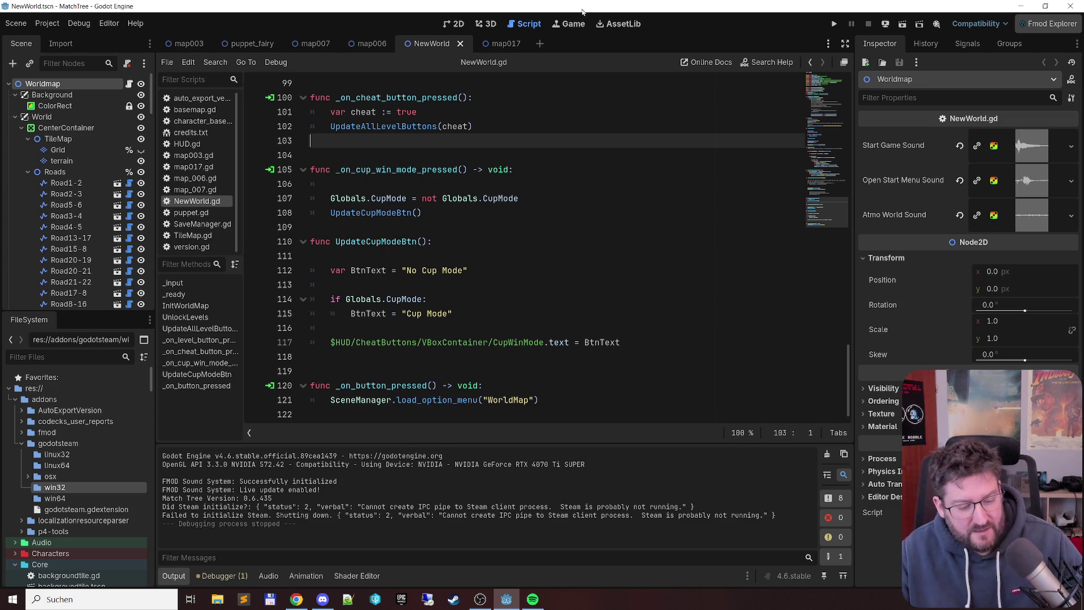
key(alt+Tab)
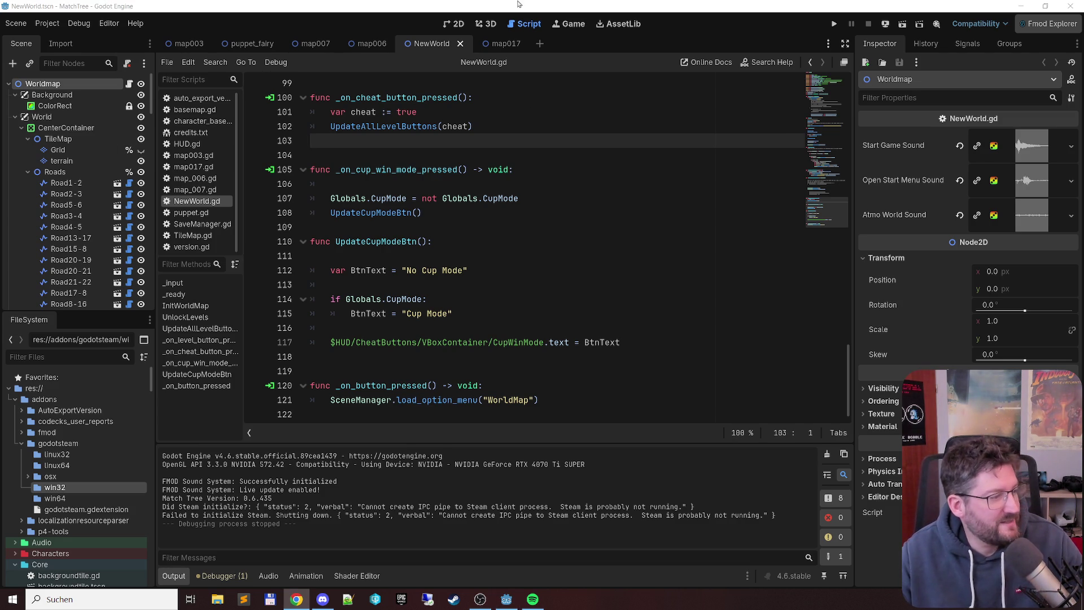
key(alt+Tab)
key(F5)
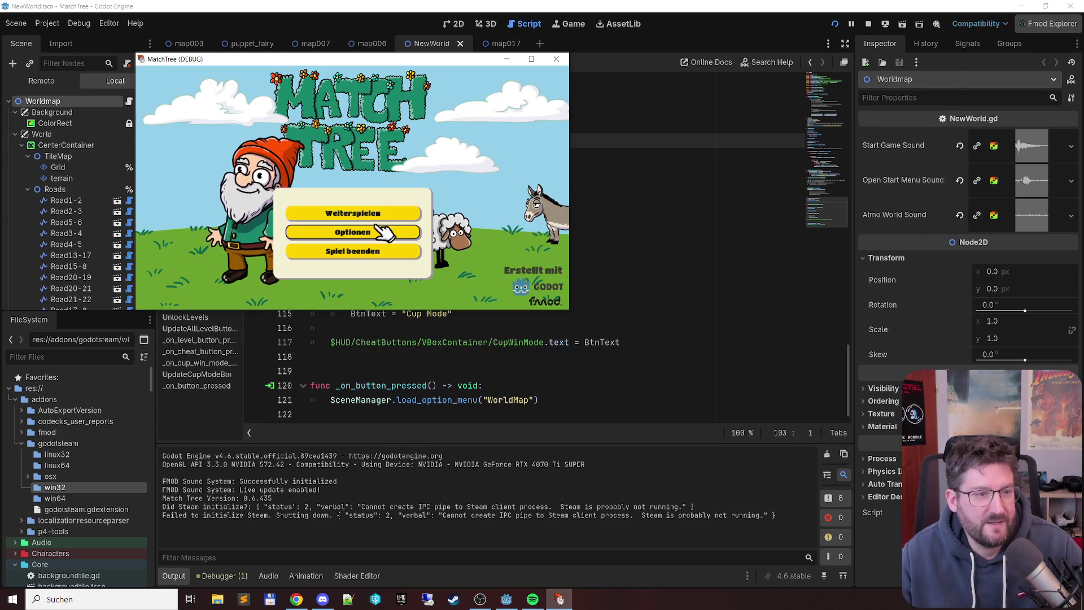
Step: Open Credits from Optionen, let them roll, then close the game window
click(385, 232)
click(481, 151)
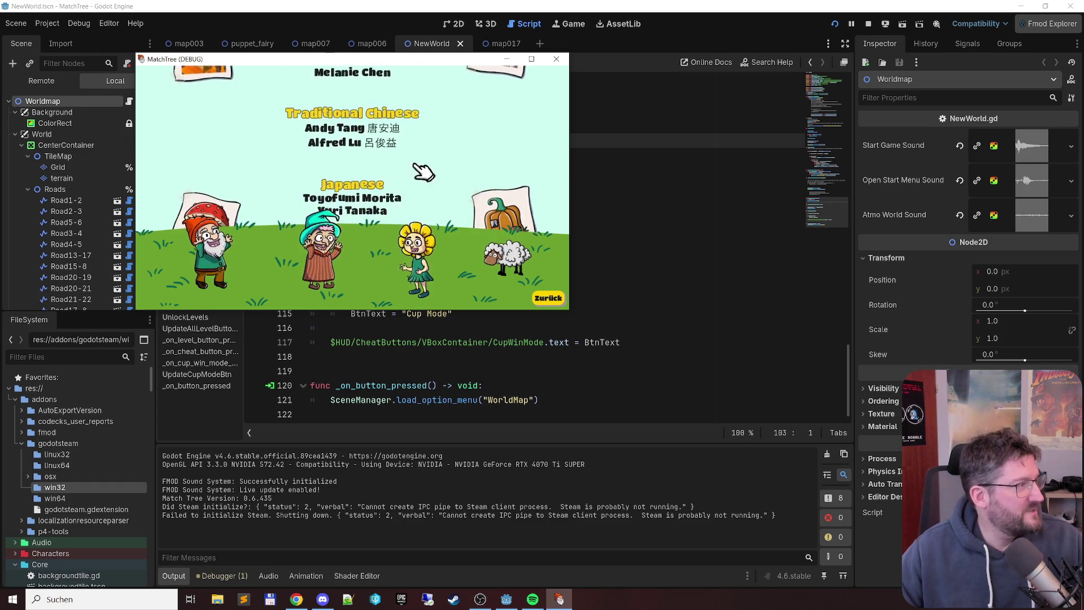
click(869, 23)
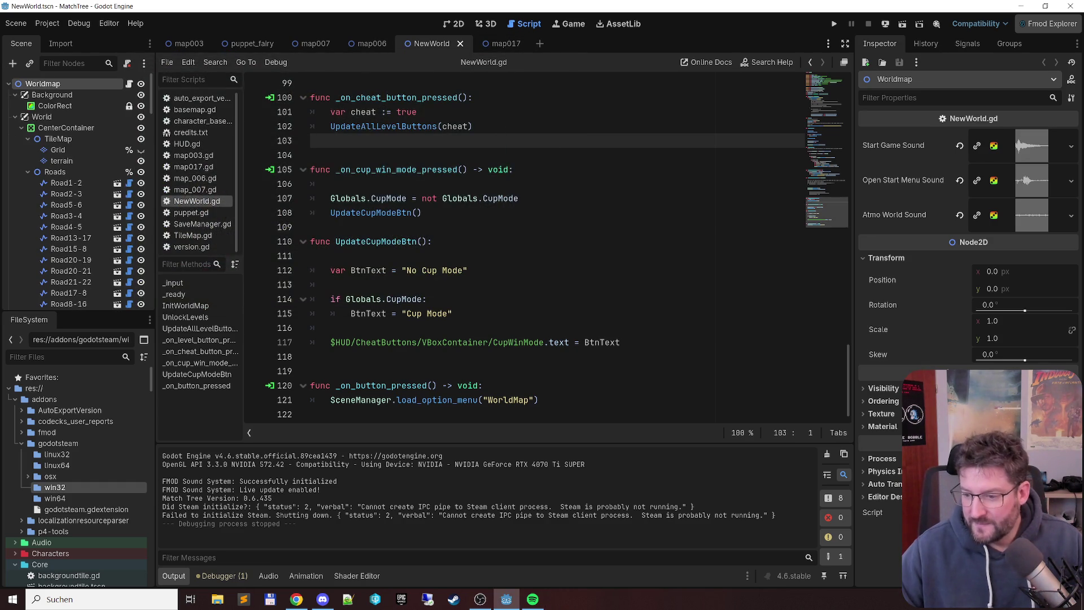
Step: Glance at the browser, then return to Godot and launch Match Tree in a debug window
key(alt+Tab)
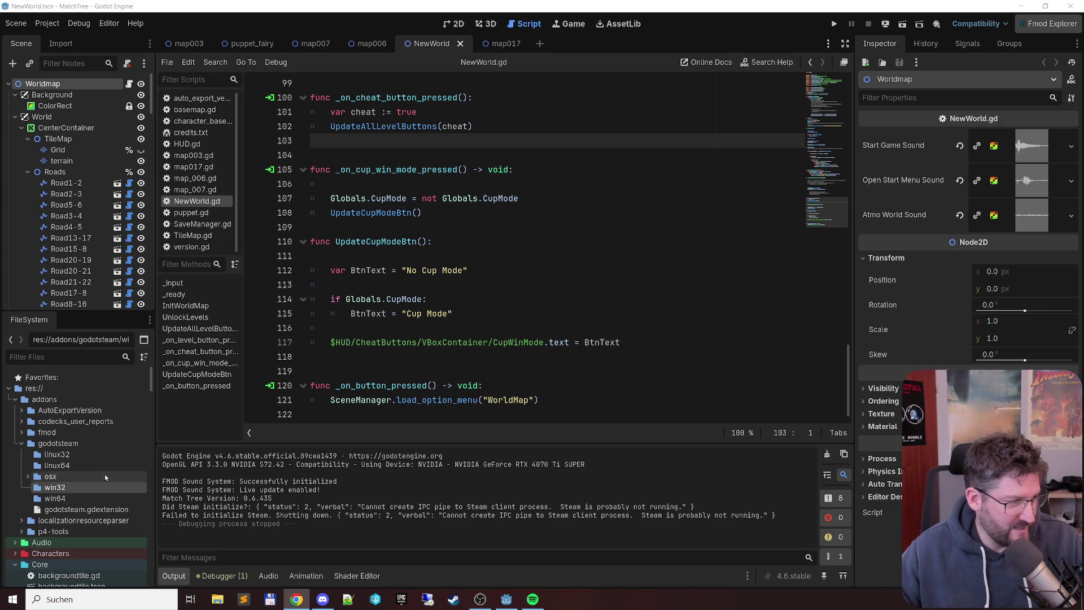
scroll(104, 473, down, 3)
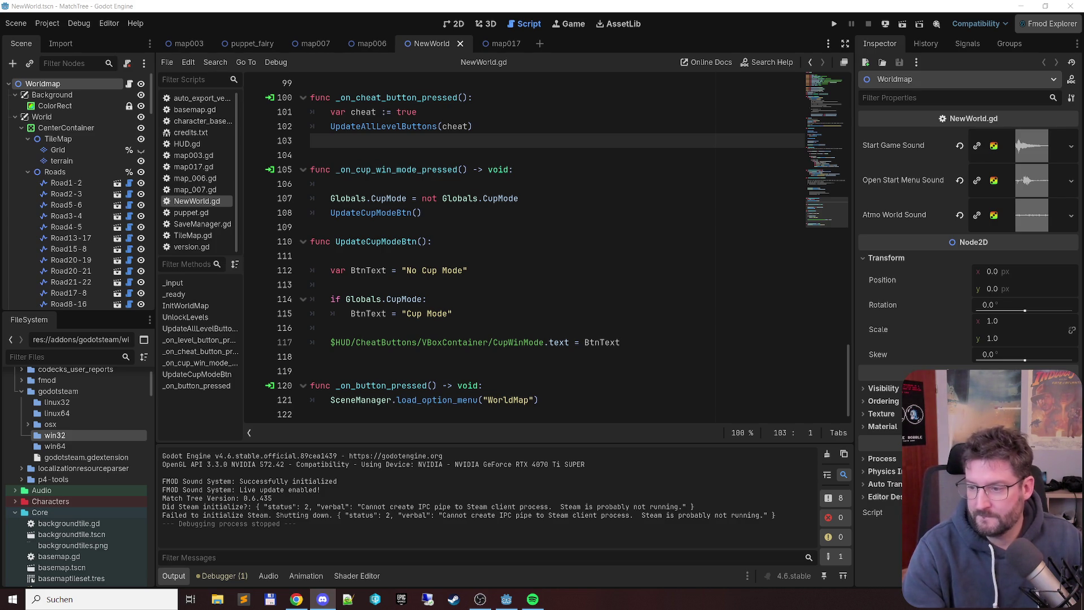
click(453, 3)
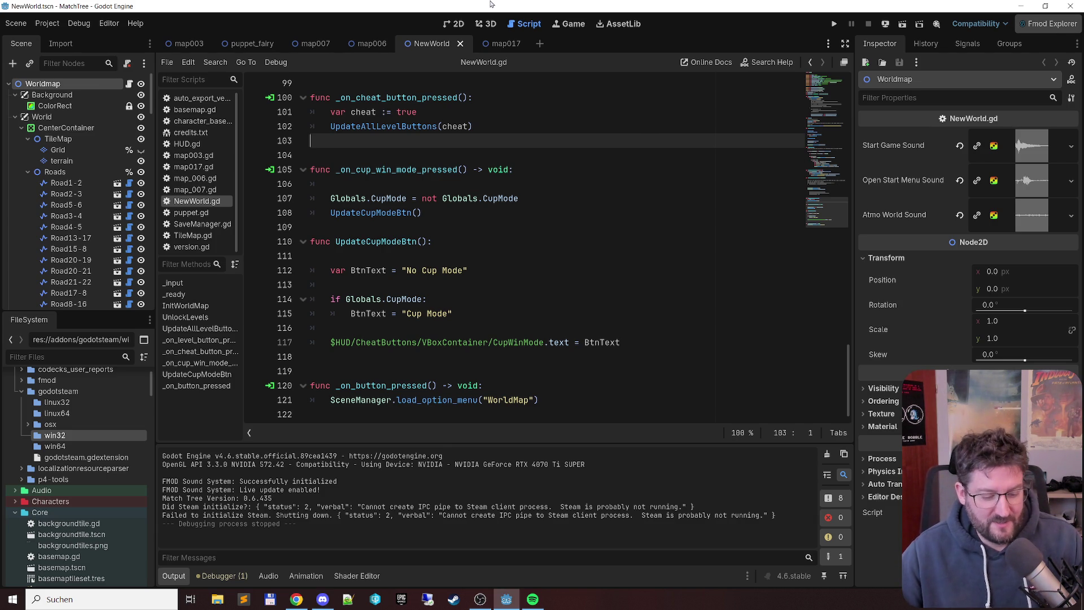
key(F5)
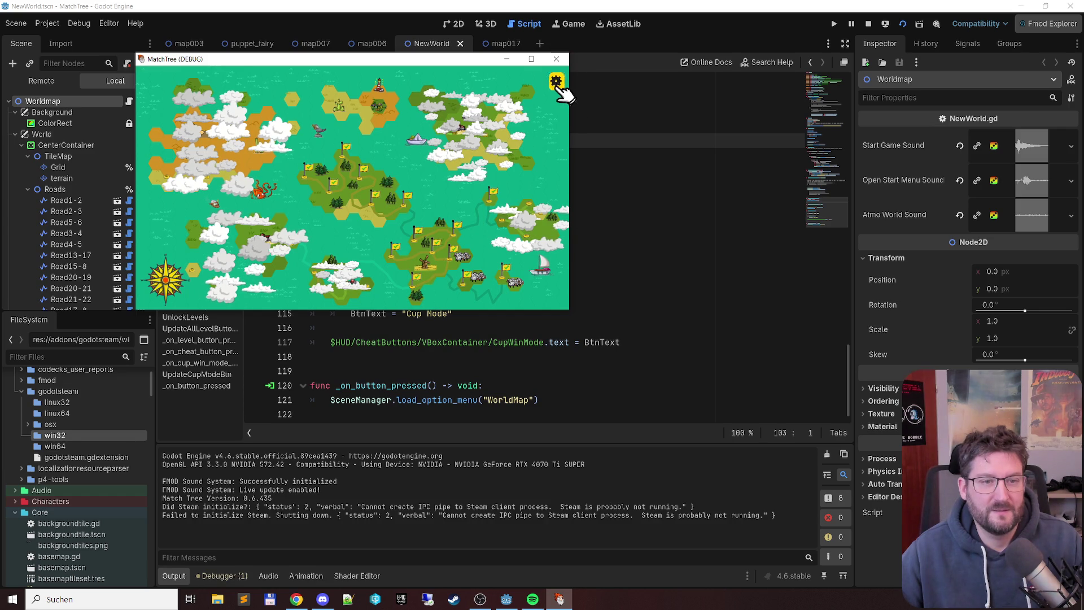
Step: Open Match Tree's credits and snip them, stop the game, then bring up the Codecks browser
click(556, 81)
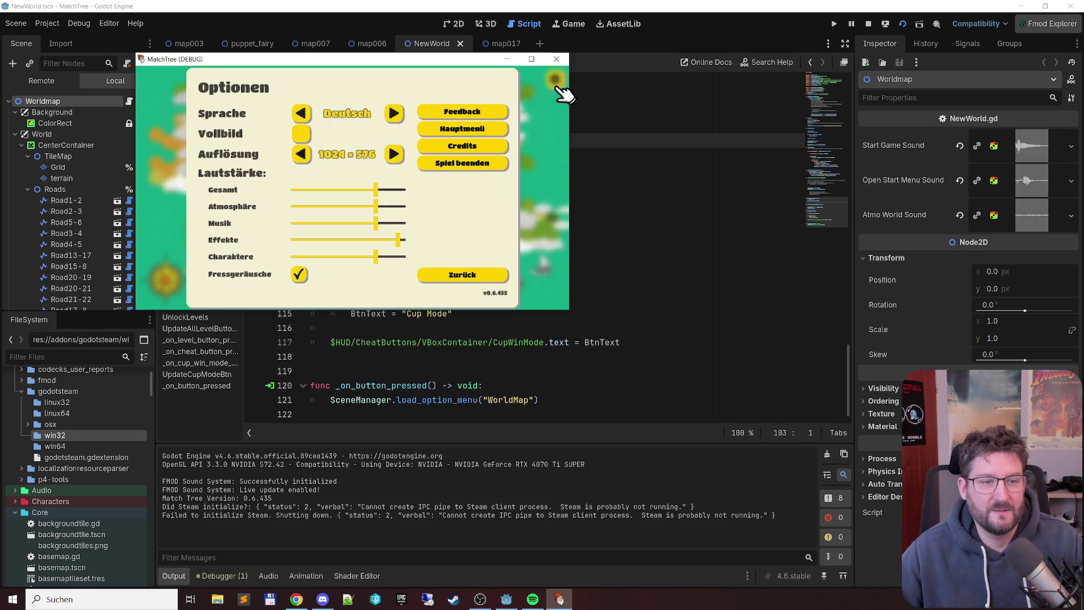
click(479, 150)
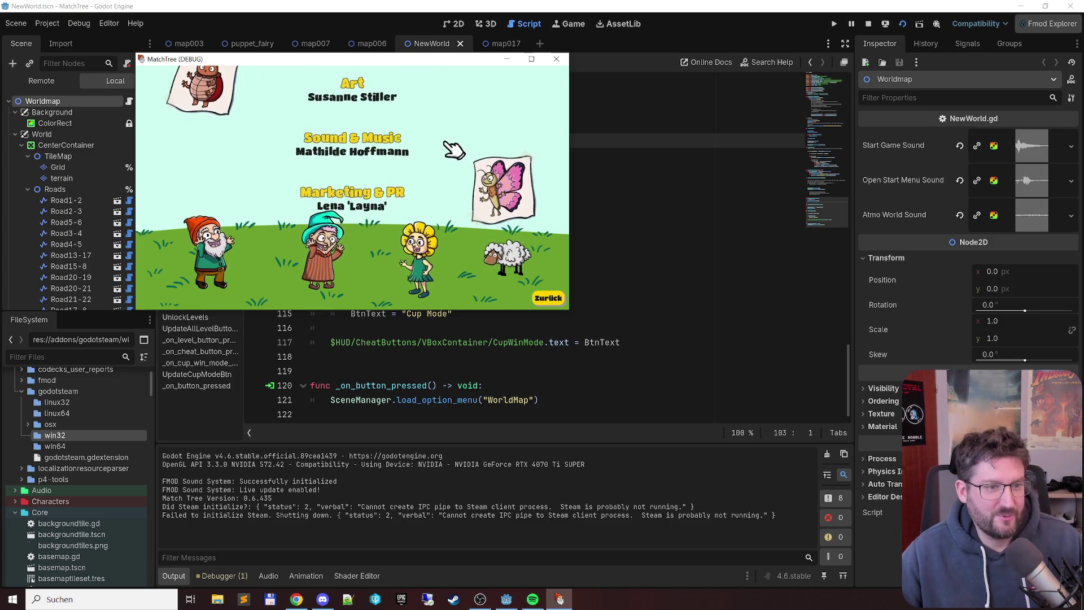
key(shift+super+s)
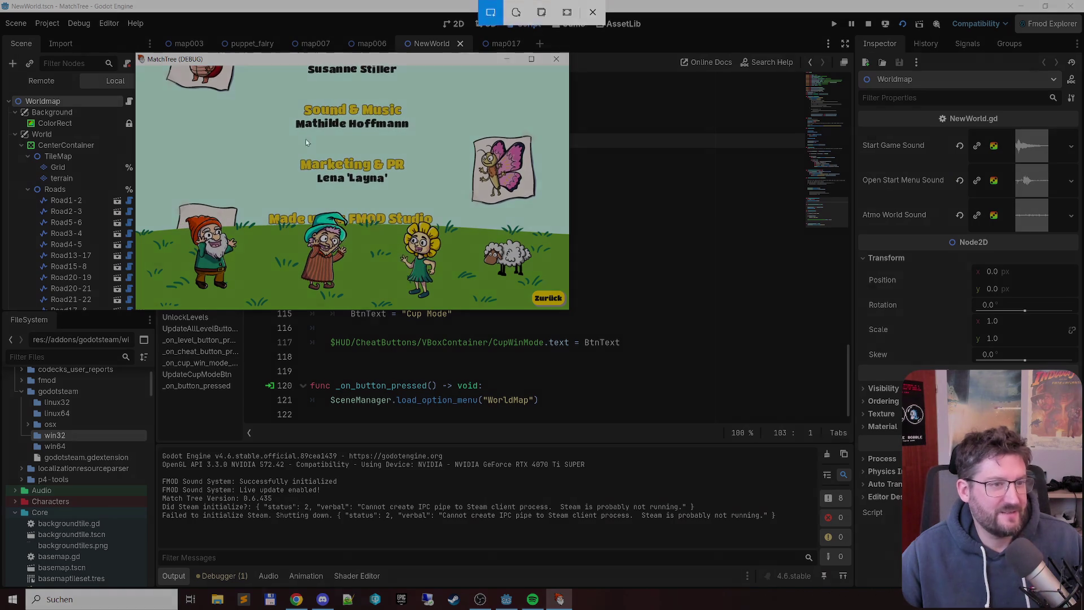
mouse_move(229, 128)
mouse_down()
mouse_move(436, 235)
mouse_move(480, 236)
mouse_up()
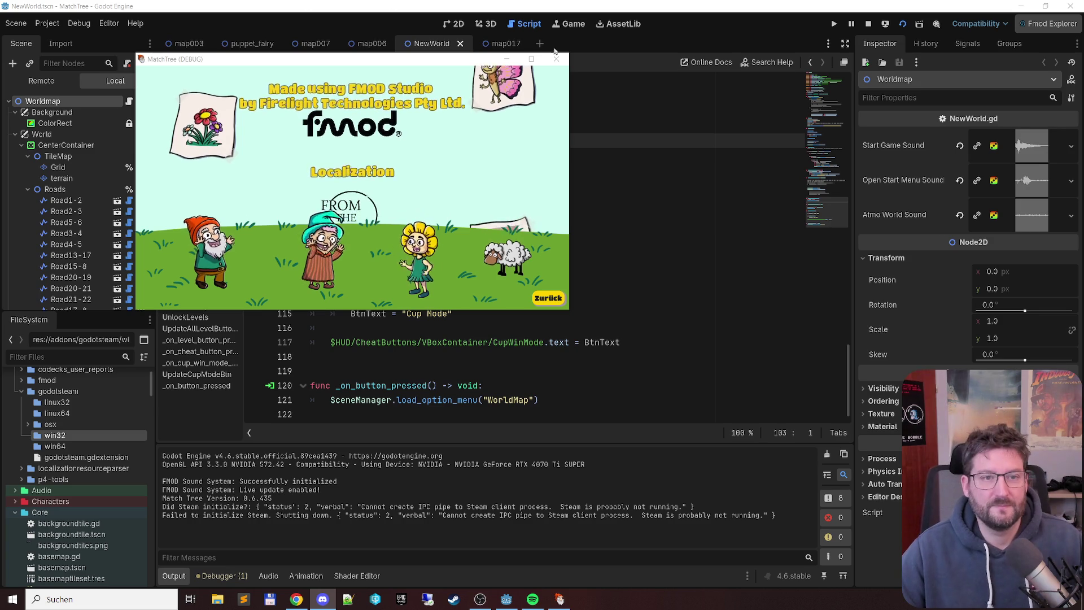
key(F8)
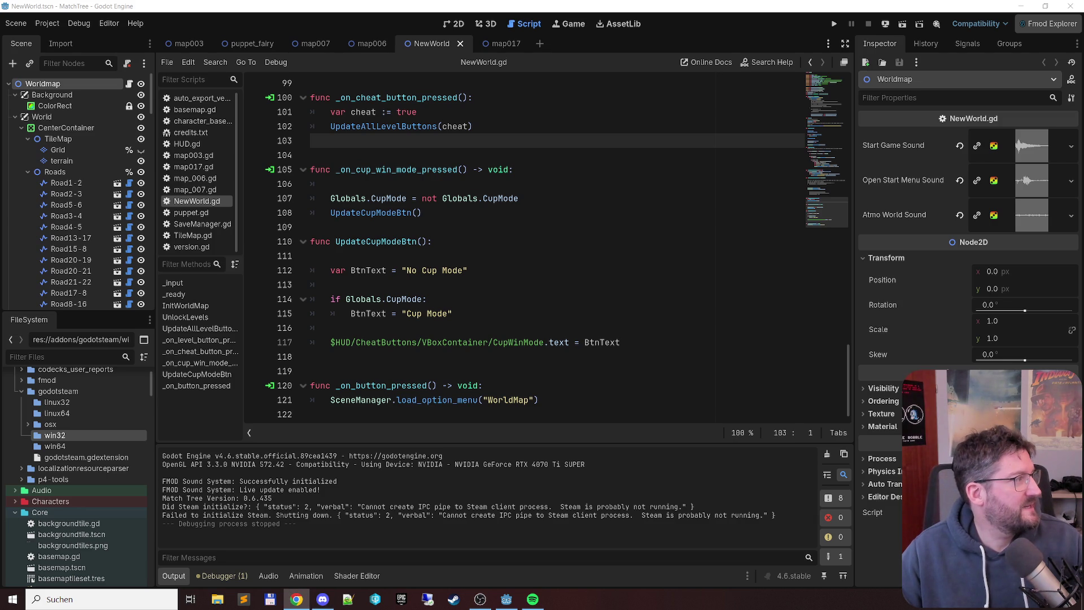
click(296, 599)
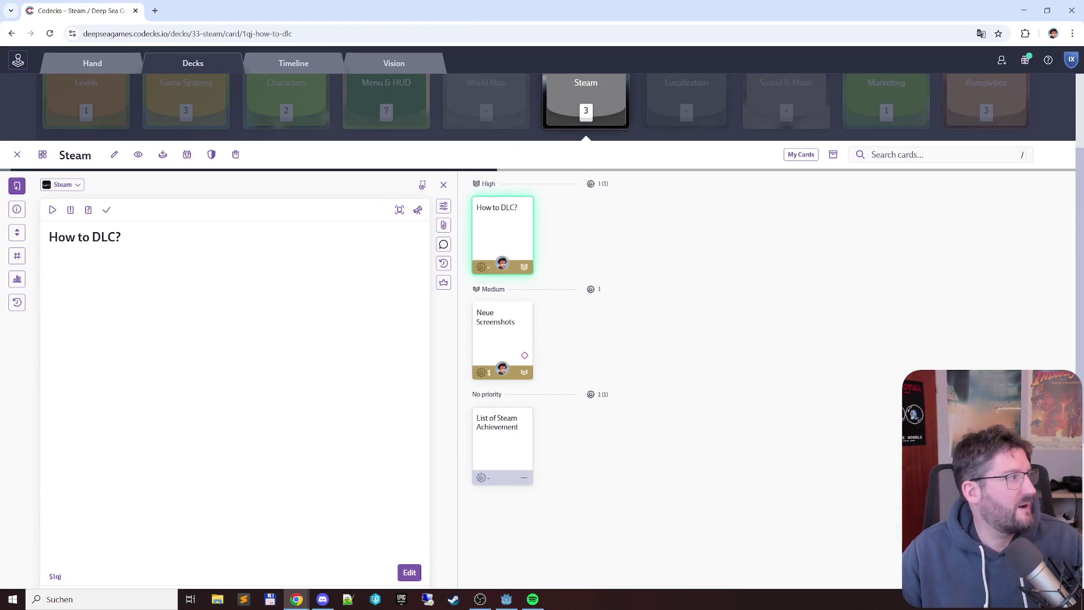
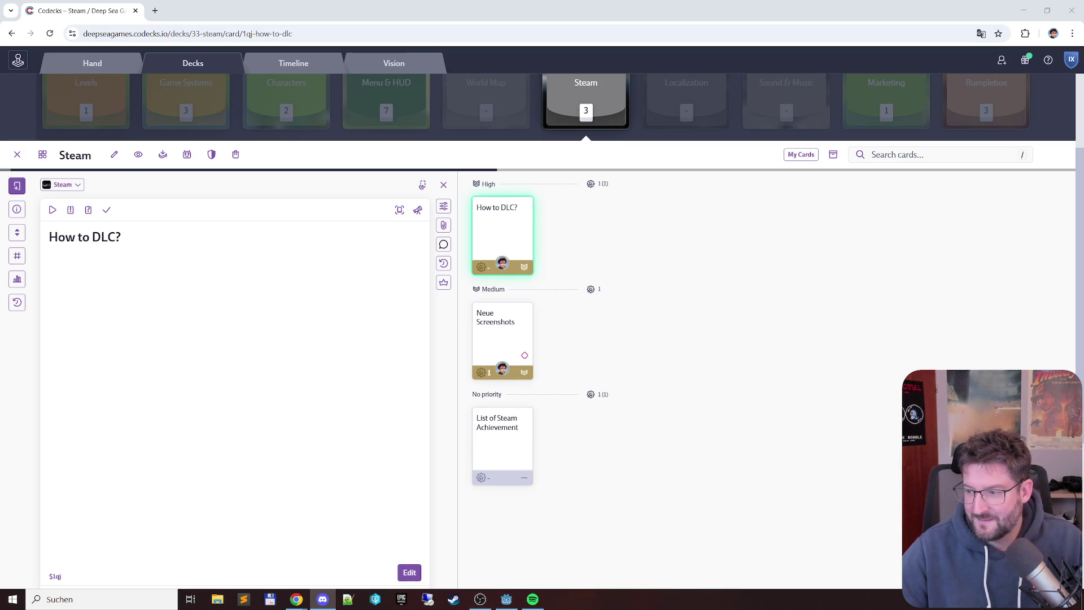
Step: Switch from Codecks in Chrome to the Godot editor showing the NewWorld script
mouse_move(302, 603)
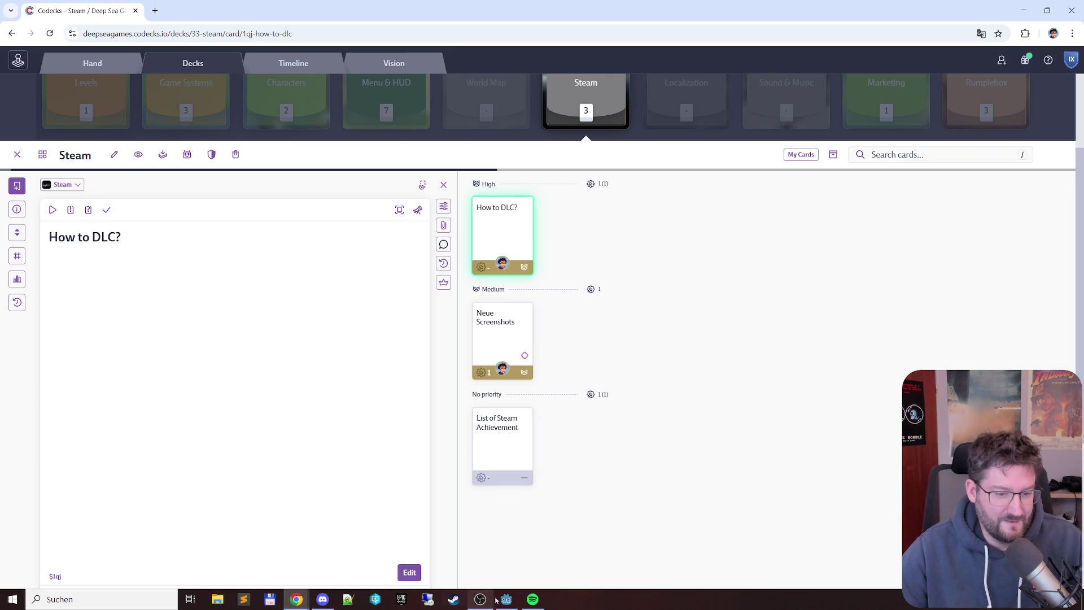
click(505, 599)
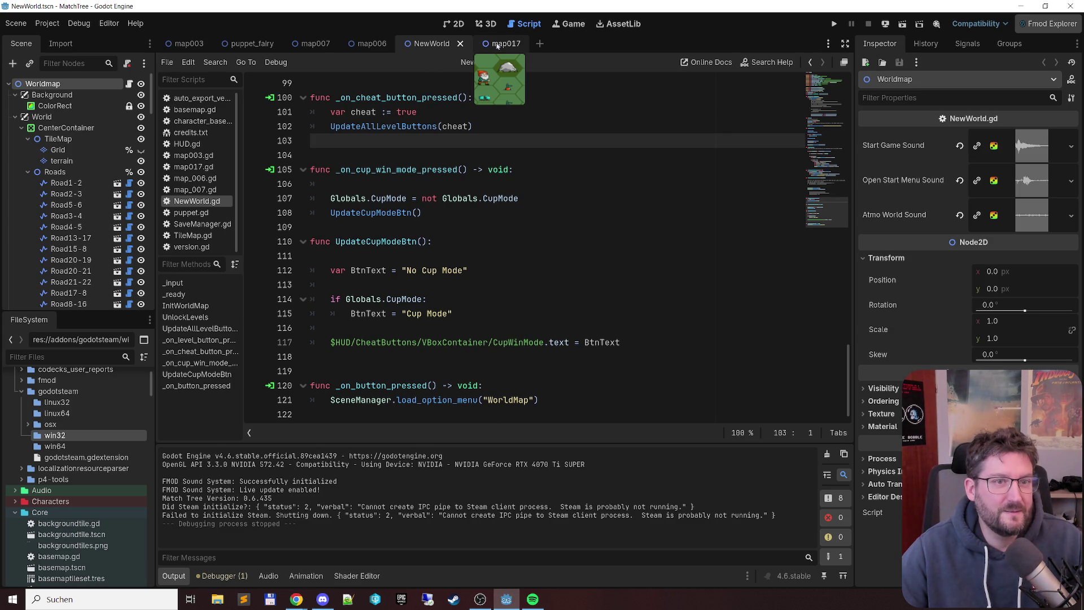
Step: Filter the FileSystem for 'credits' and open credits.txt in the script editor
click(63, 357)
text(credits)
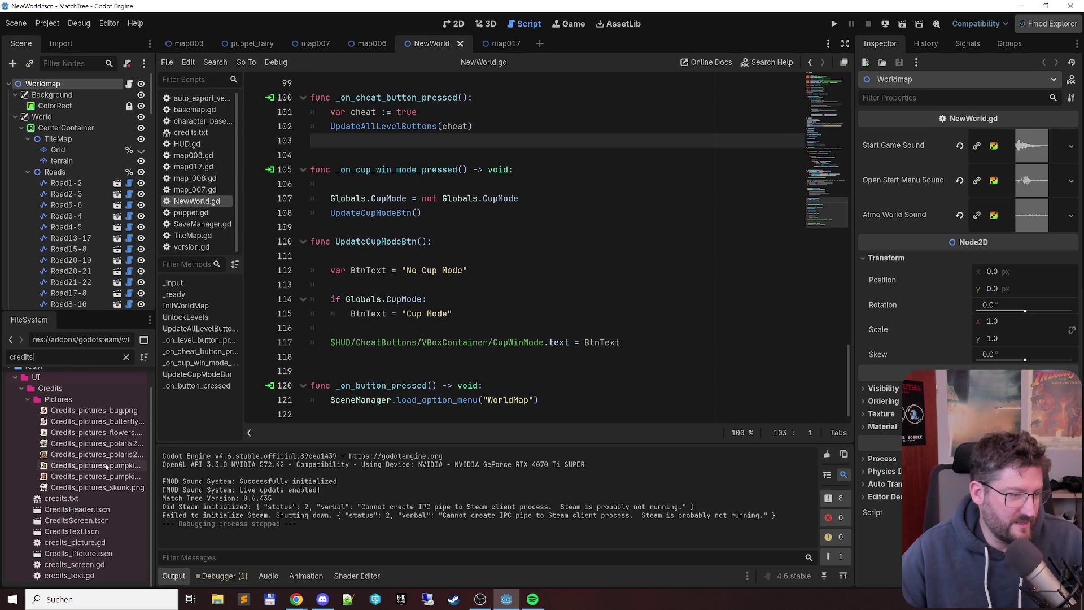
double_click(104, 499)
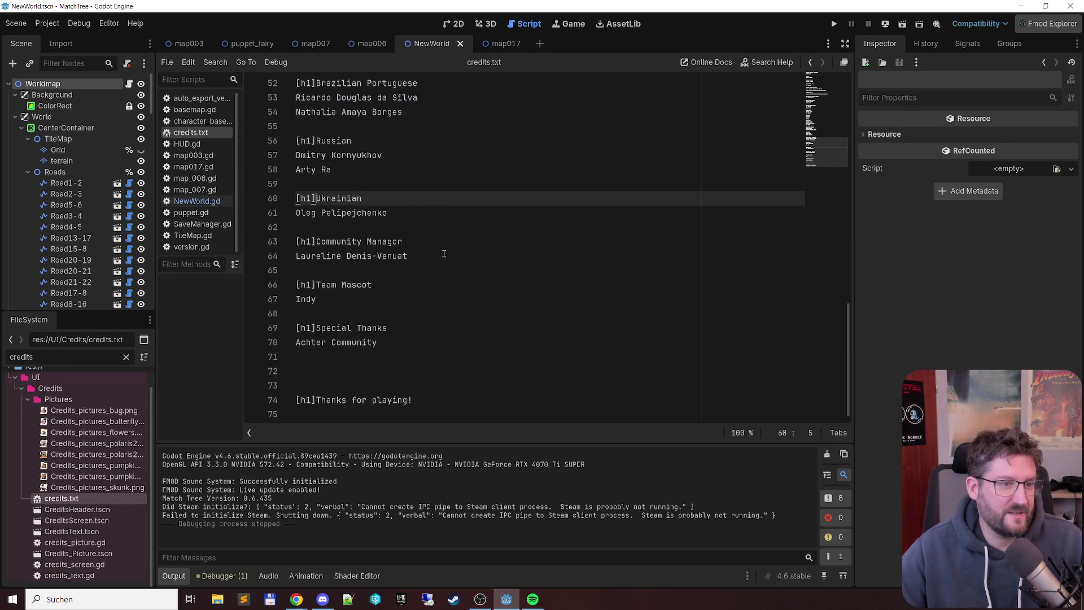
Step: Replace the nickname on the Marketing & PR credit line with the contributor's surname, then run the project
scroll(444, 254, up, 15)
click(497, 142)
key(shift+Home)
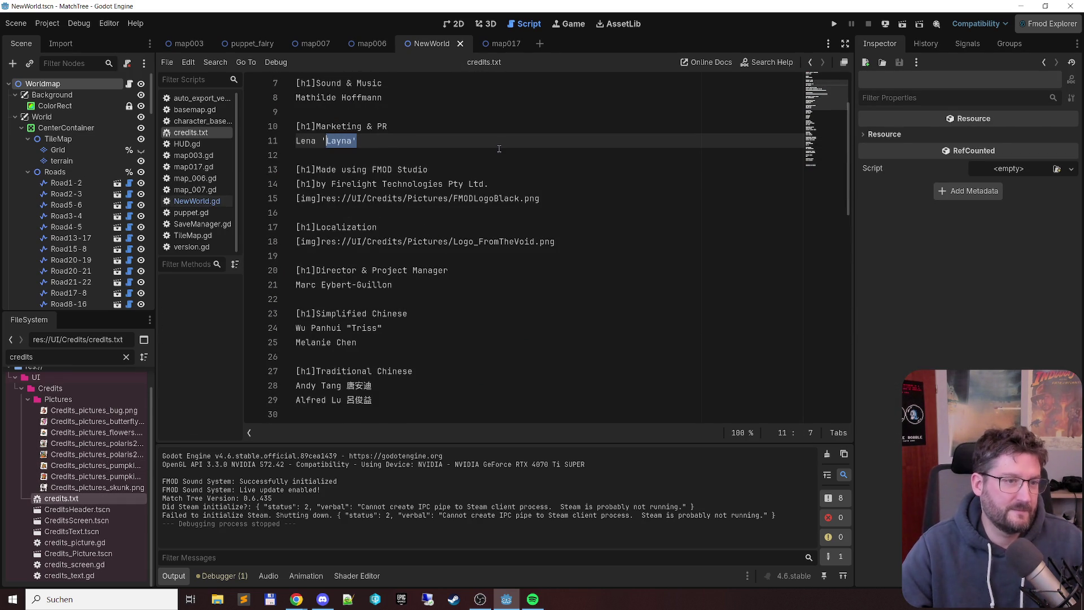
key(ctrl+shift+Right)
key(shift+Right)
text(KLEIN)
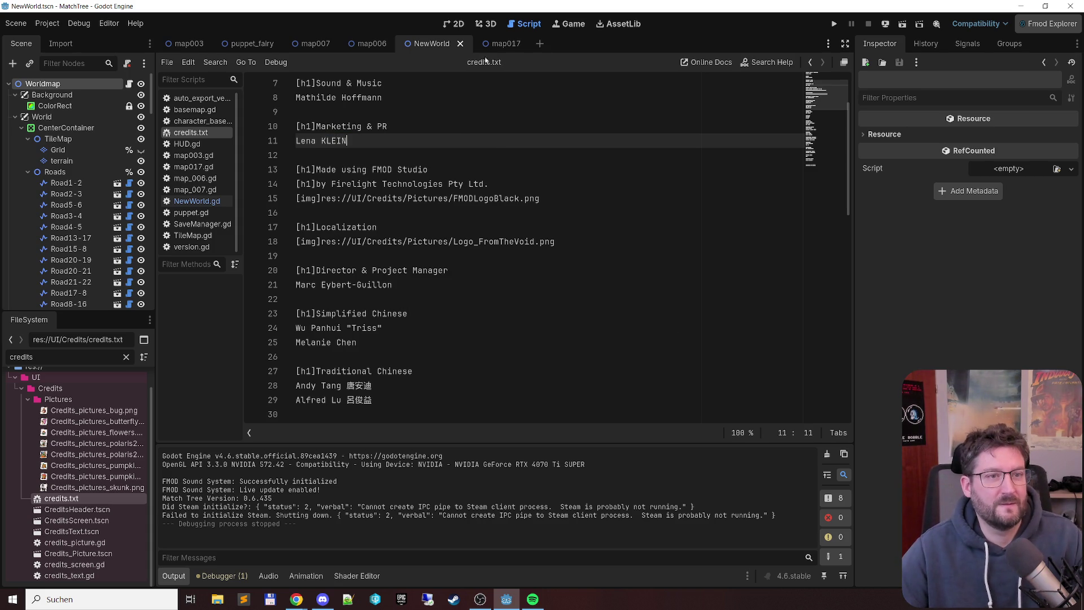
key(F5)
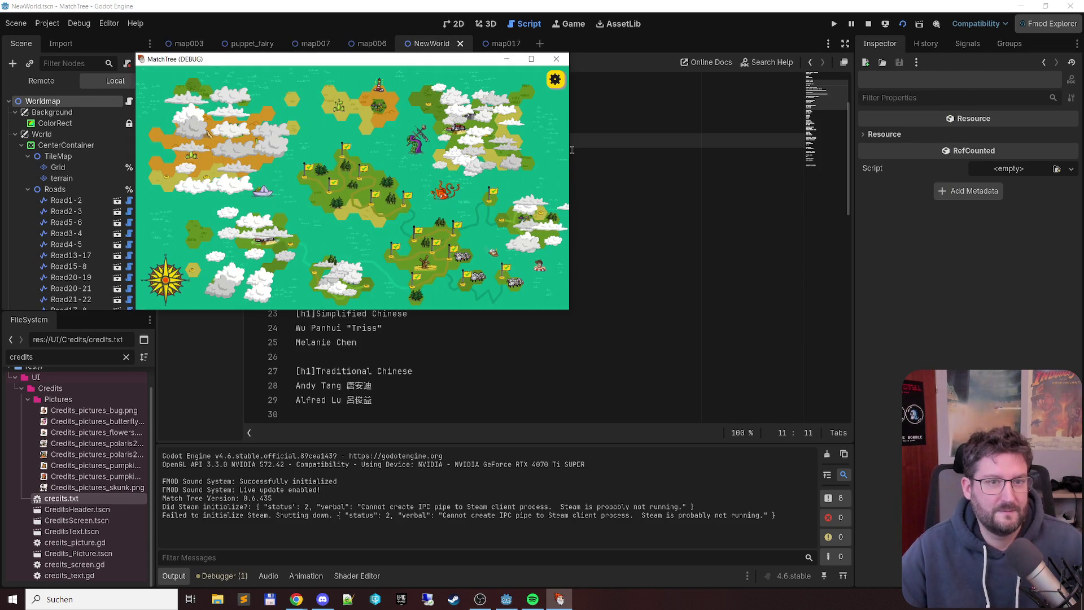
Step: View Optionen > Credits in the running game, snip a screenshot of them, then close MatchTree
click(556, 79)
click(483, 149)
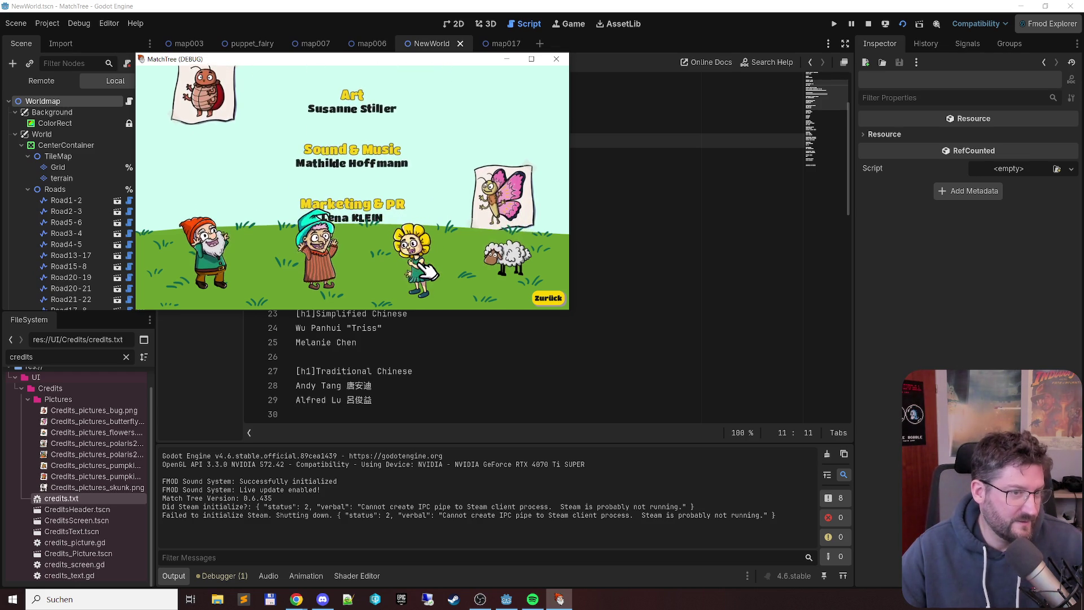
key(shift+super+s)
mouse_move(216, 134)
mouse_down()
mouse_move(409, 222)
mouse_move(520, 251)
mouse_up()
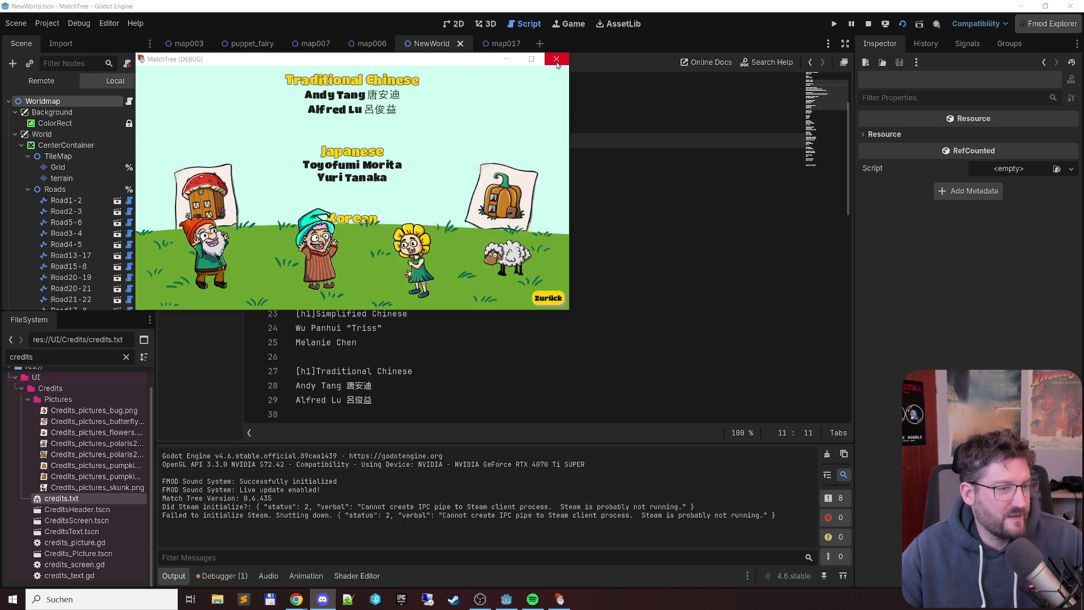
click(557, 59)
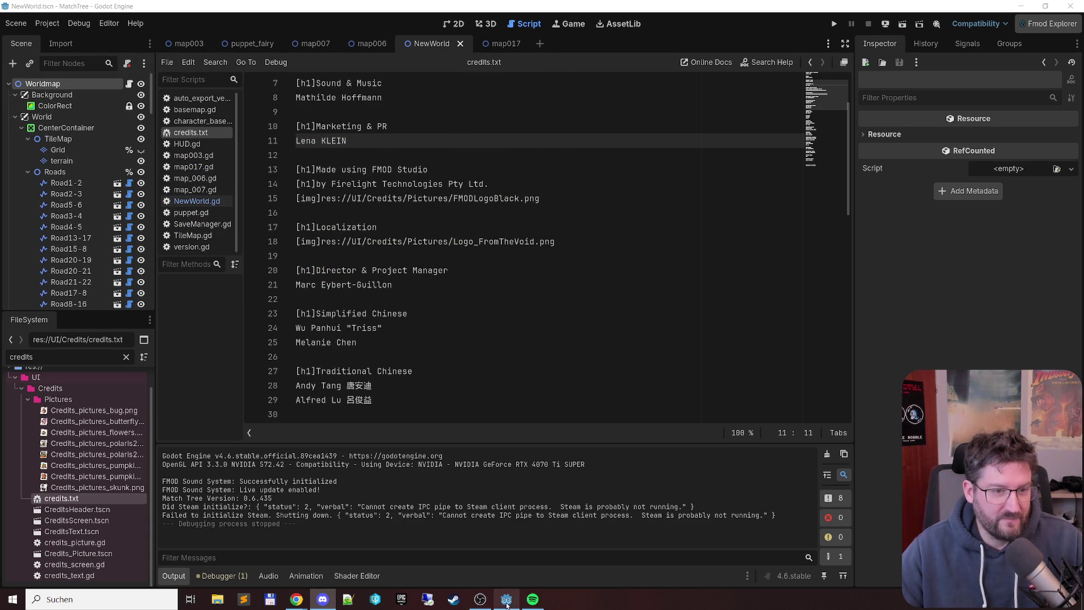
Step: Bring the Chrome window forward and switch to the YouTube tab with the channel's Videos
mouse_move(296, 599)
click(354, 548)
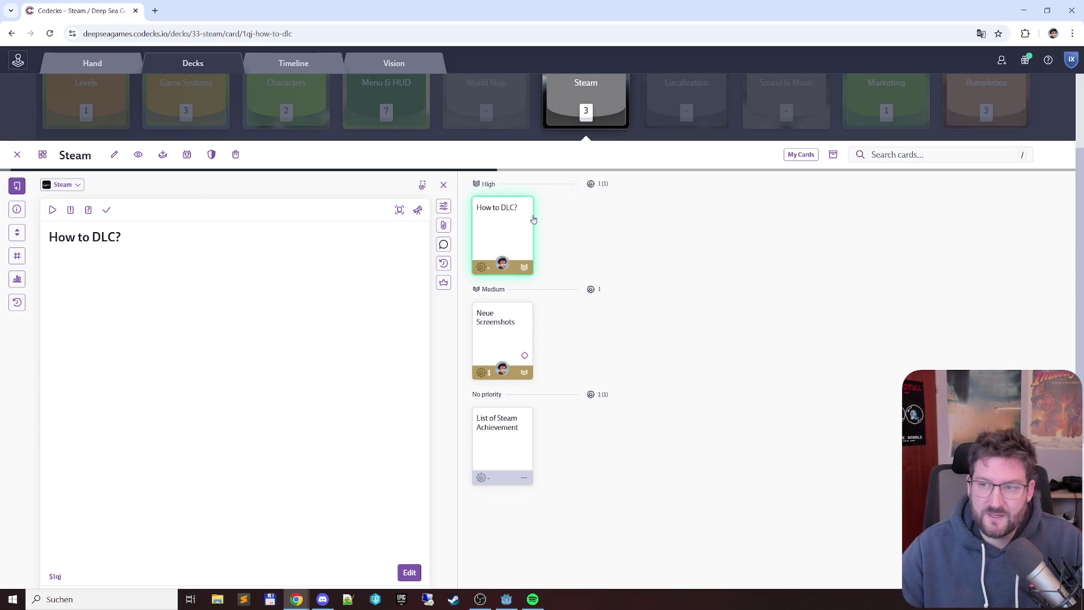
key(alt+Tab)
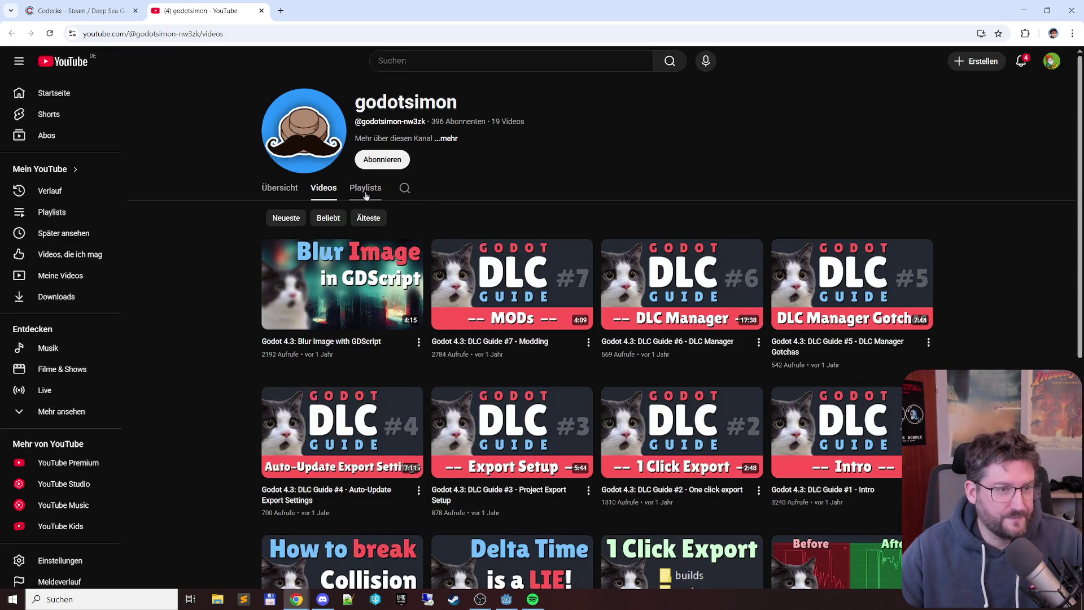
Step: Open the channel's Godot 4.3: DLC Guide playlist and pause its first video
click(365, 188)
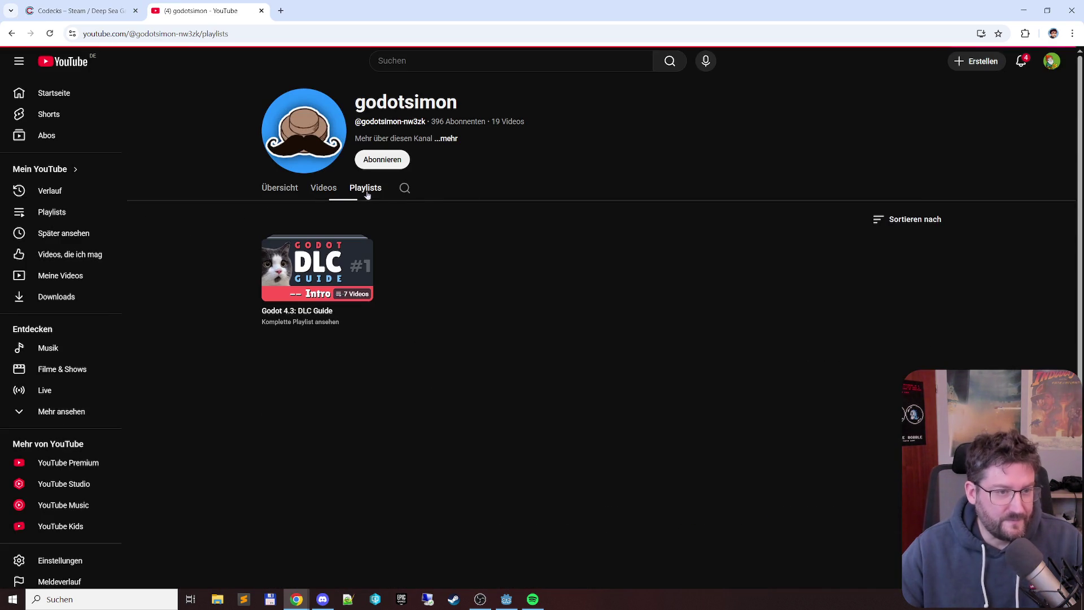
click(299, 313)
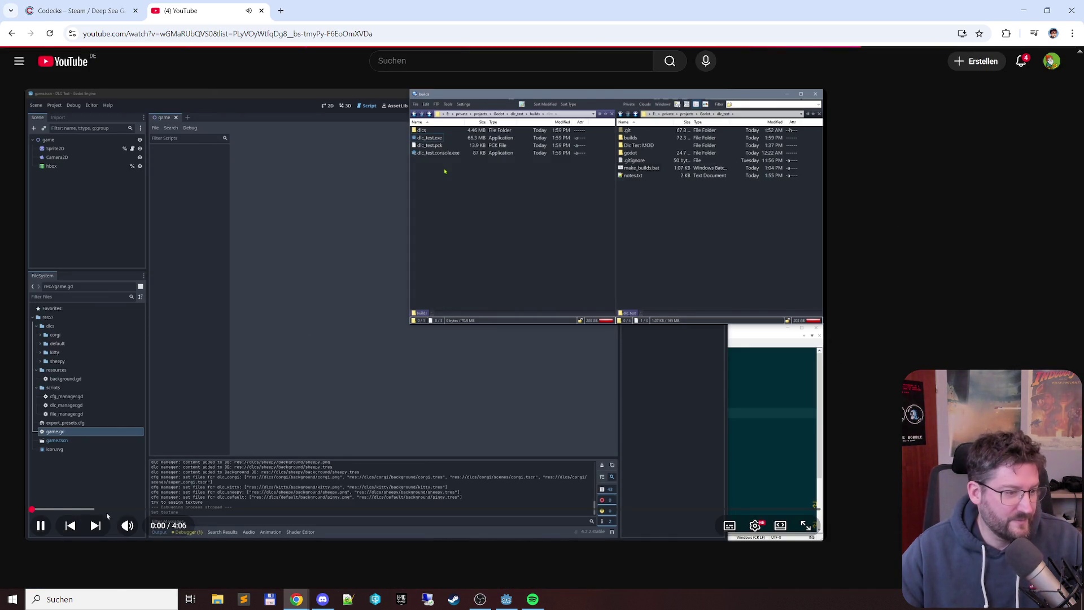
click(320, 396)
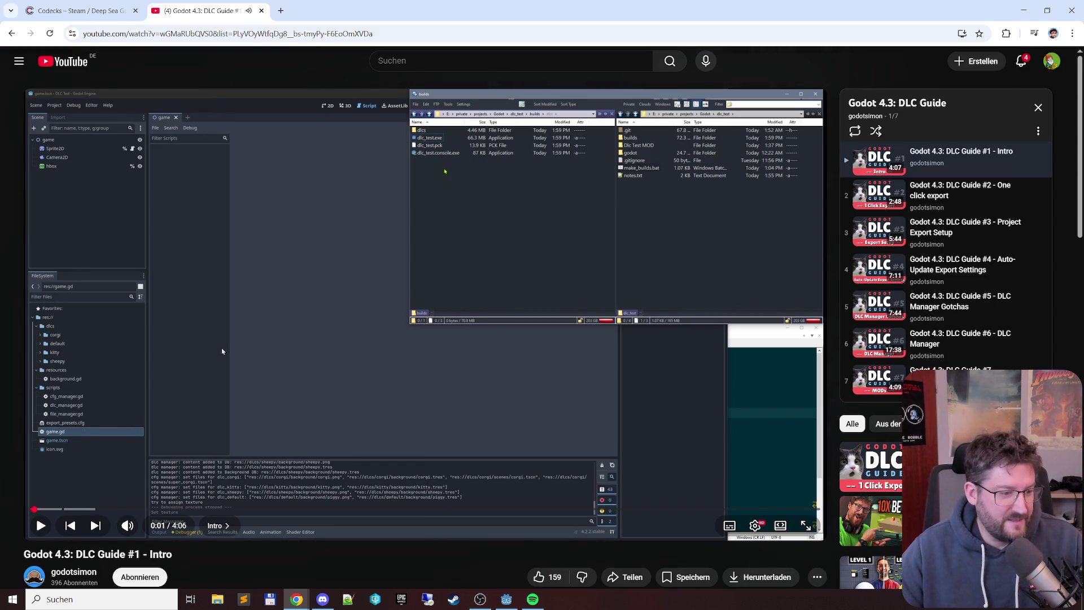
Step: Browse the DLC Guide #1 – Intro video page, then return to the Codecks tab
scroll(330, 337, down, 5)
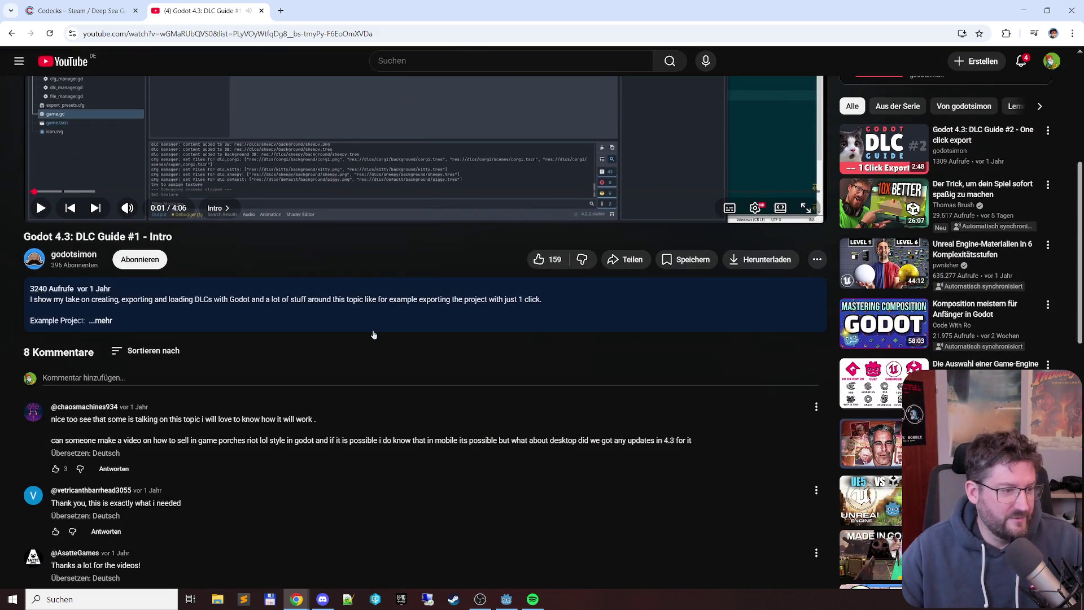
scroll(289, 317, up, 5)
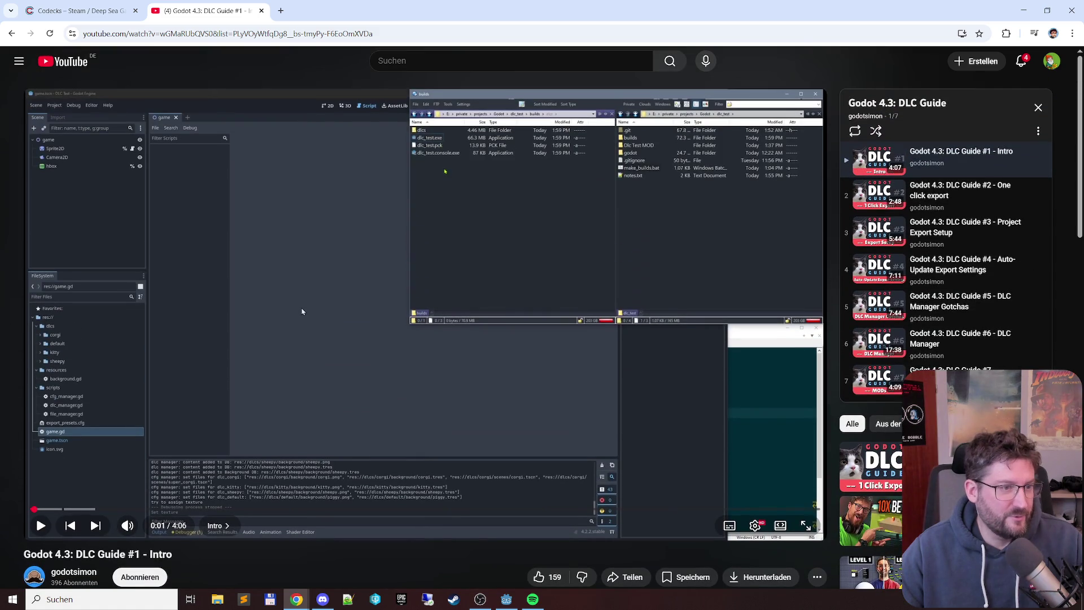
scroll(302, 312, down, 3)
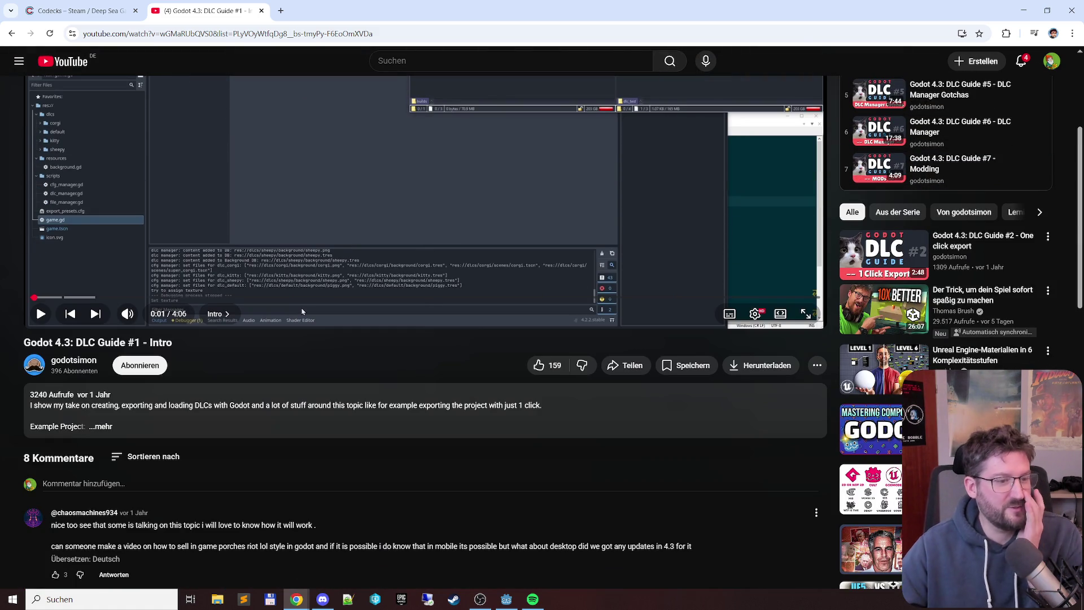
scroll(302, 312, up, 3)
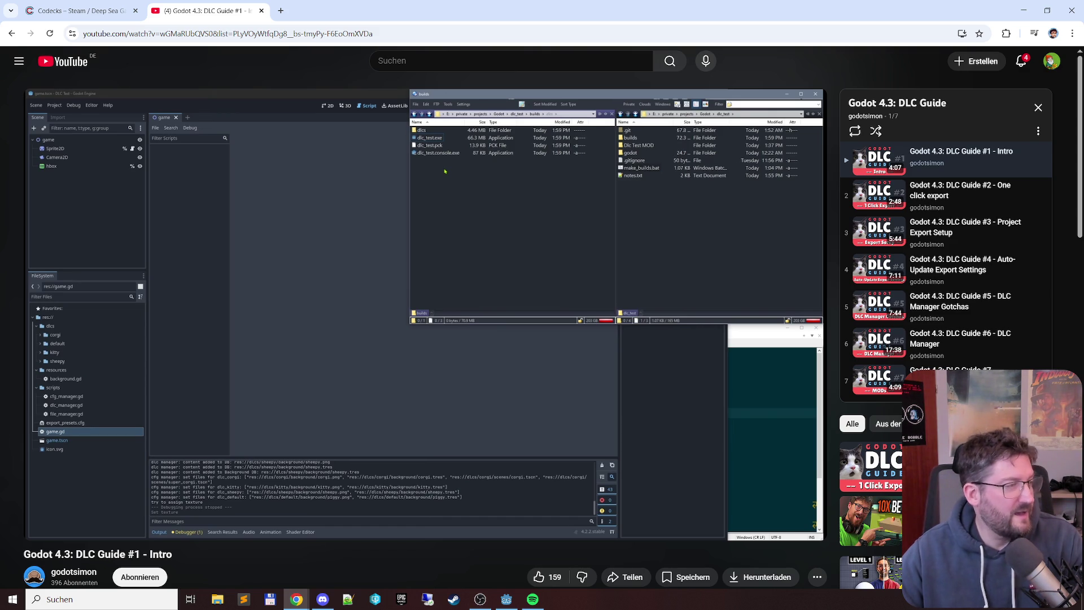
mouse_move(530, 428)
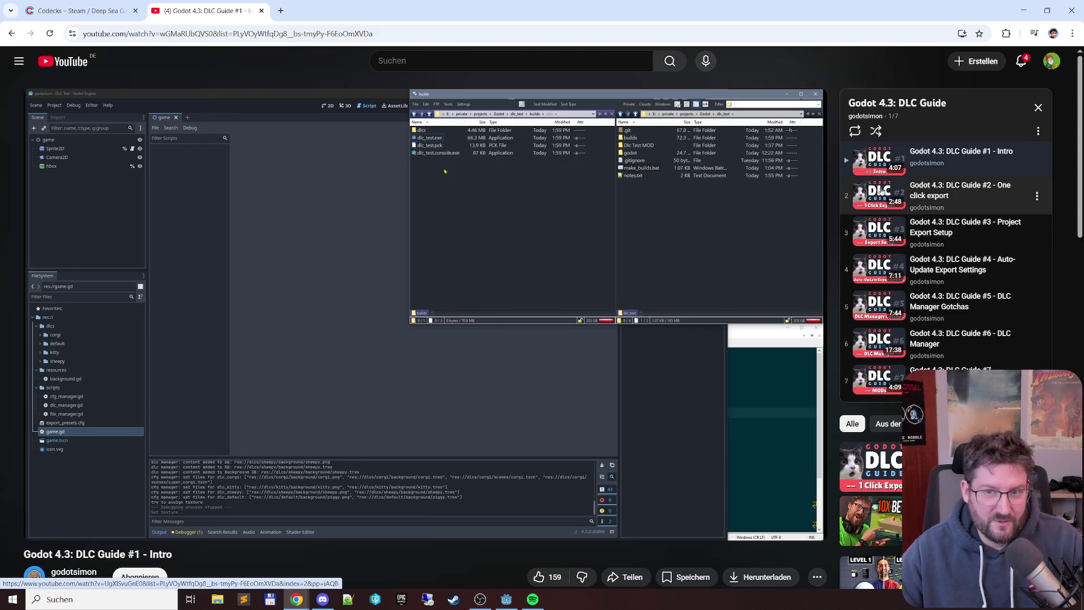
mouse_move(442, 281)
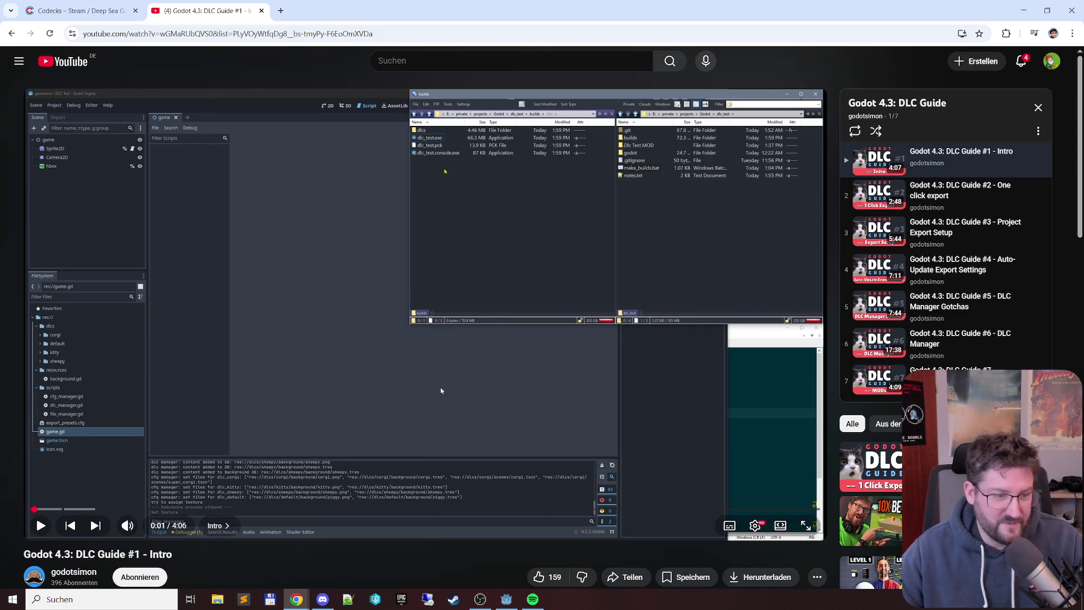
click(118, 7)
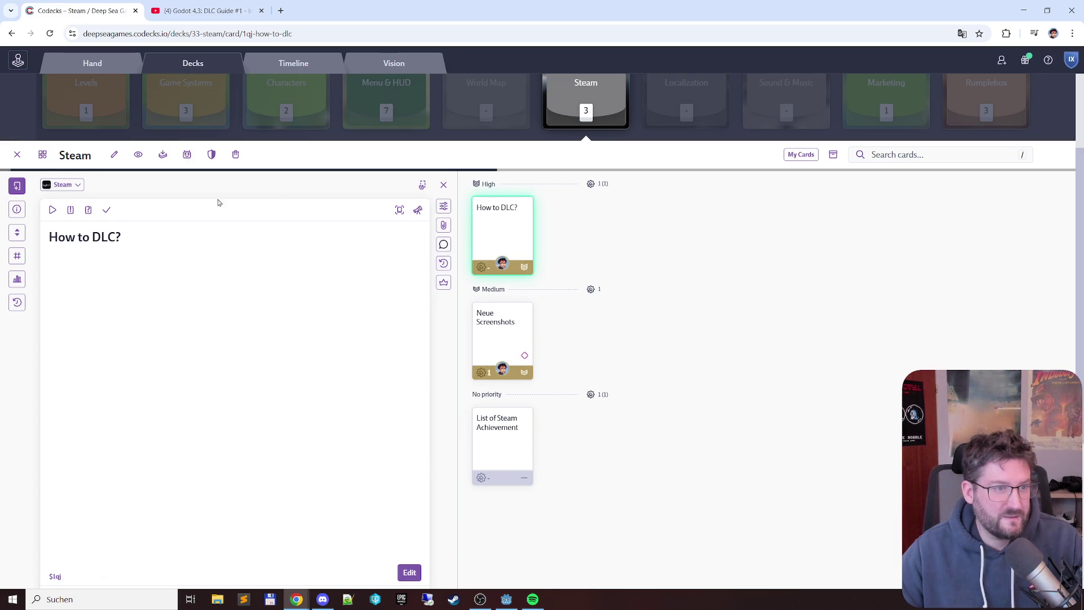
Step: Open the Levels deck in Codecks, then switch to Godot and run MatchTree
mouse_move(497, 113)
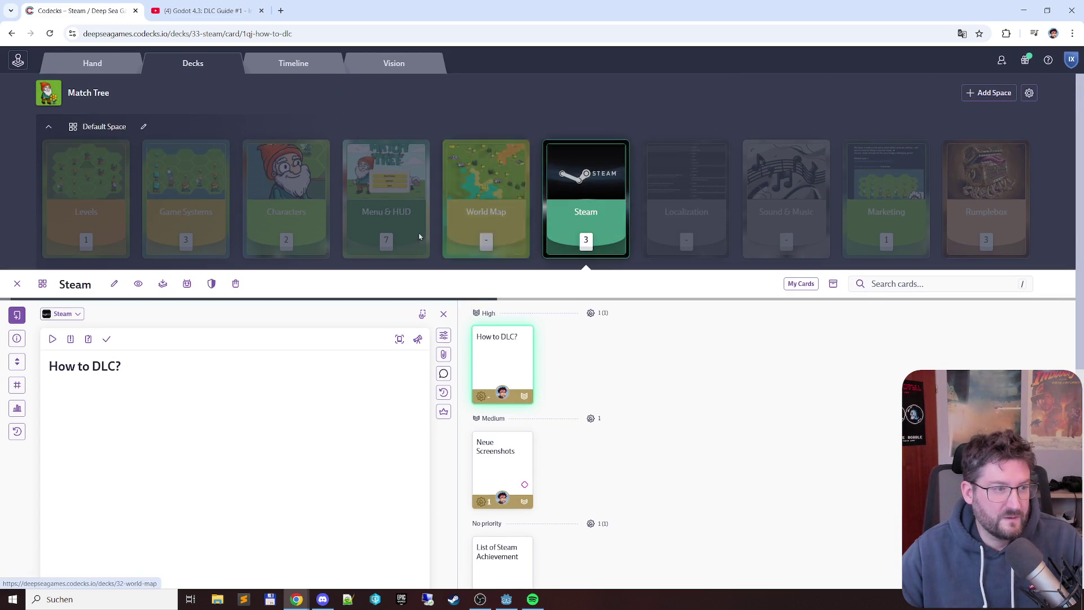
click(113, 203)
mouse_move(94, 303)
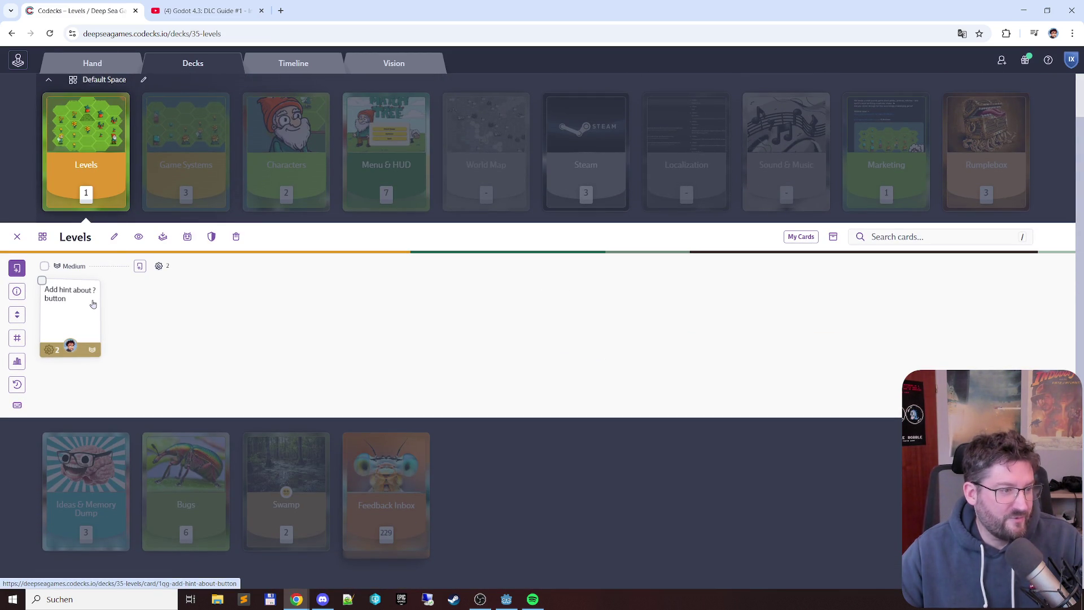
key(alt+Tab)
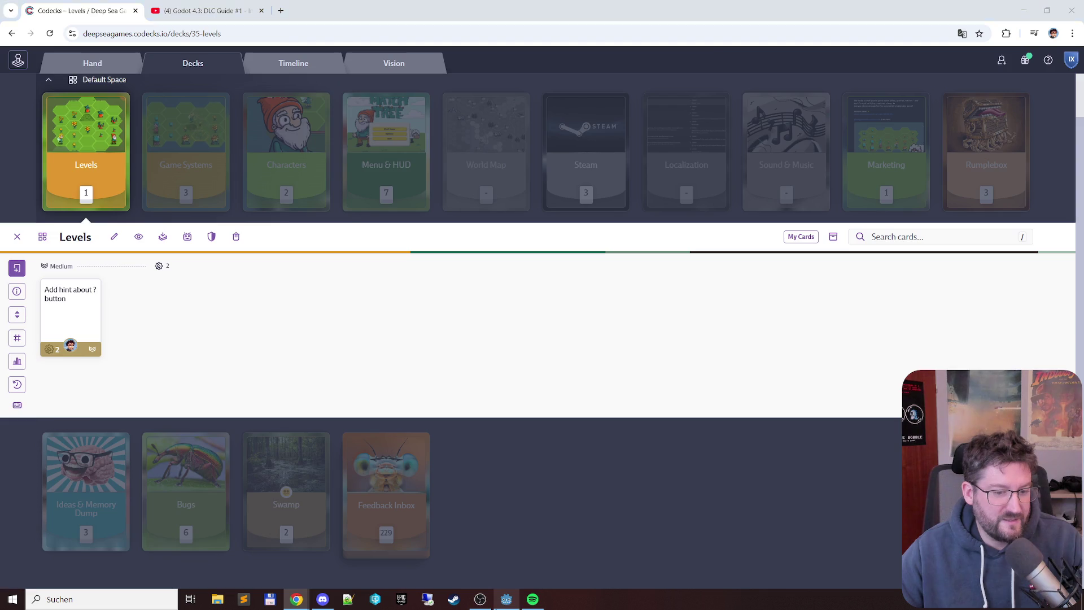
key(F5)
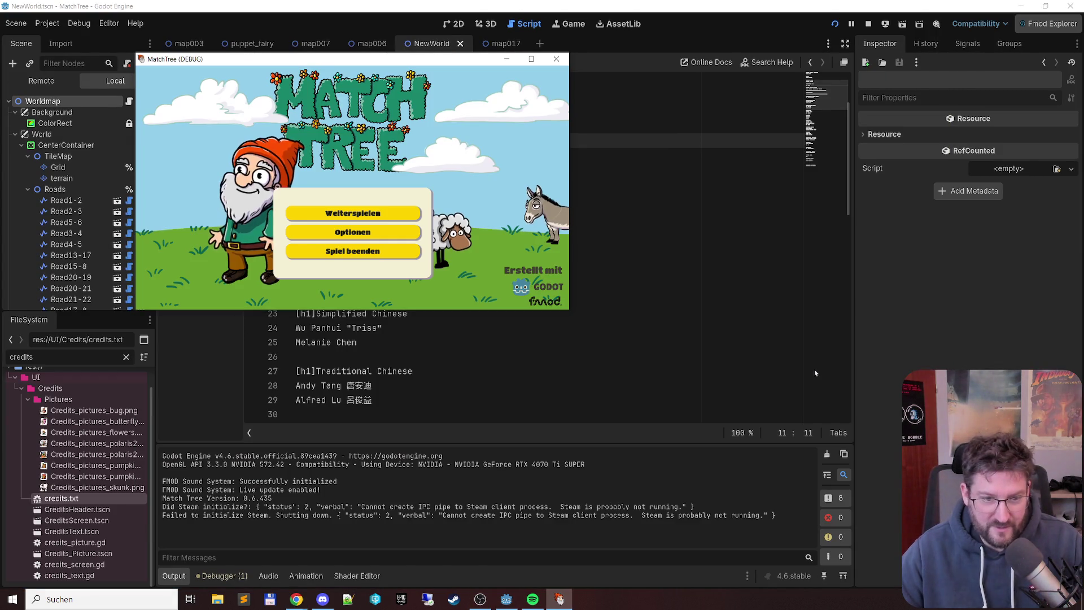
Step: Continue into The lake level, dismiss the gnome's hint, and toggle the recipe panel
click(381, 217)
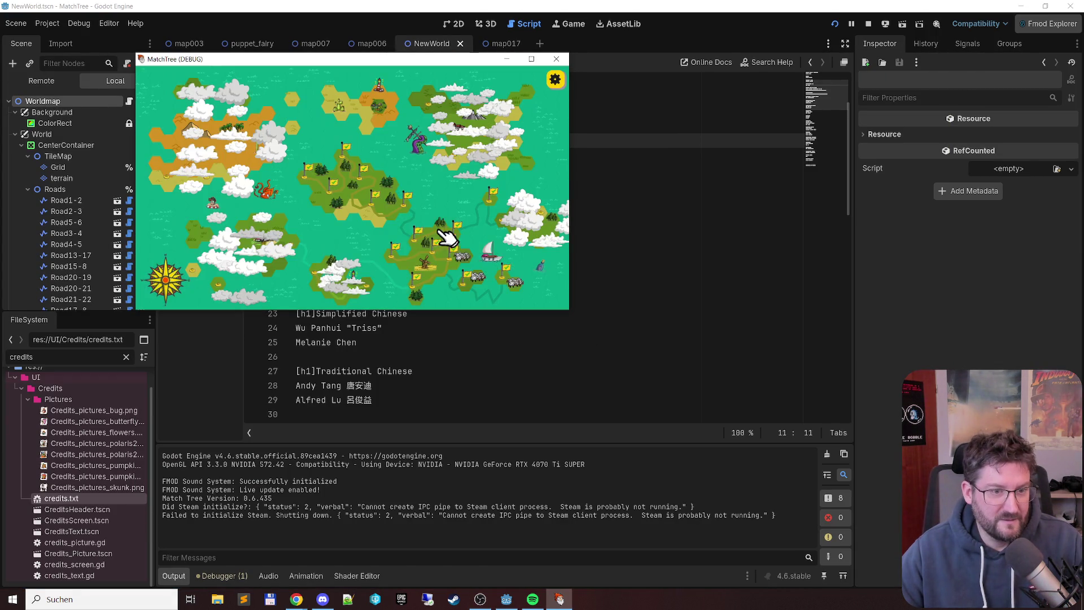
click(429, 240)
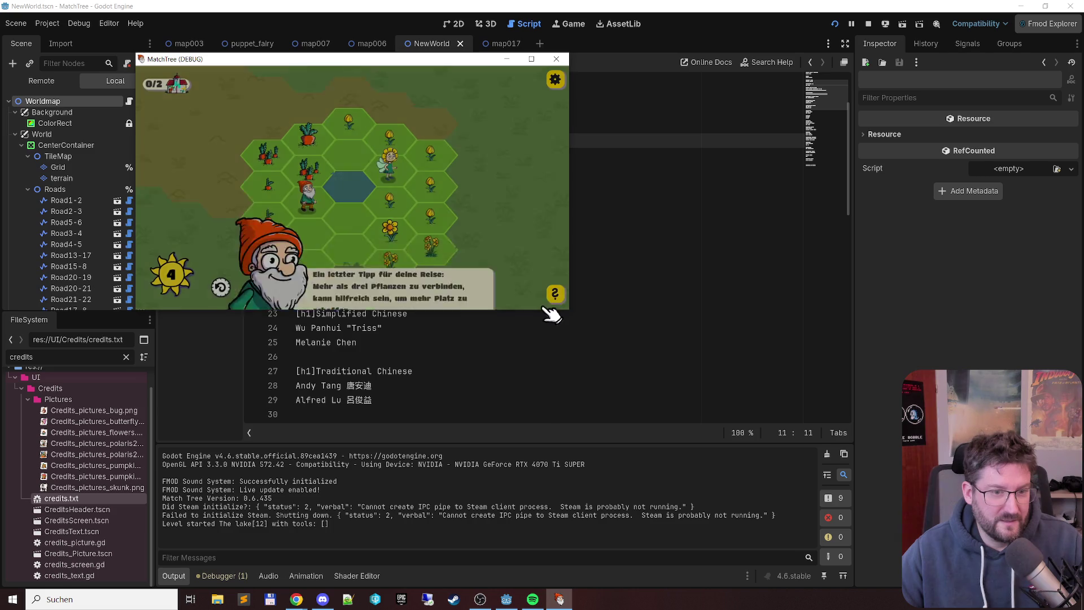
click(559, 299)
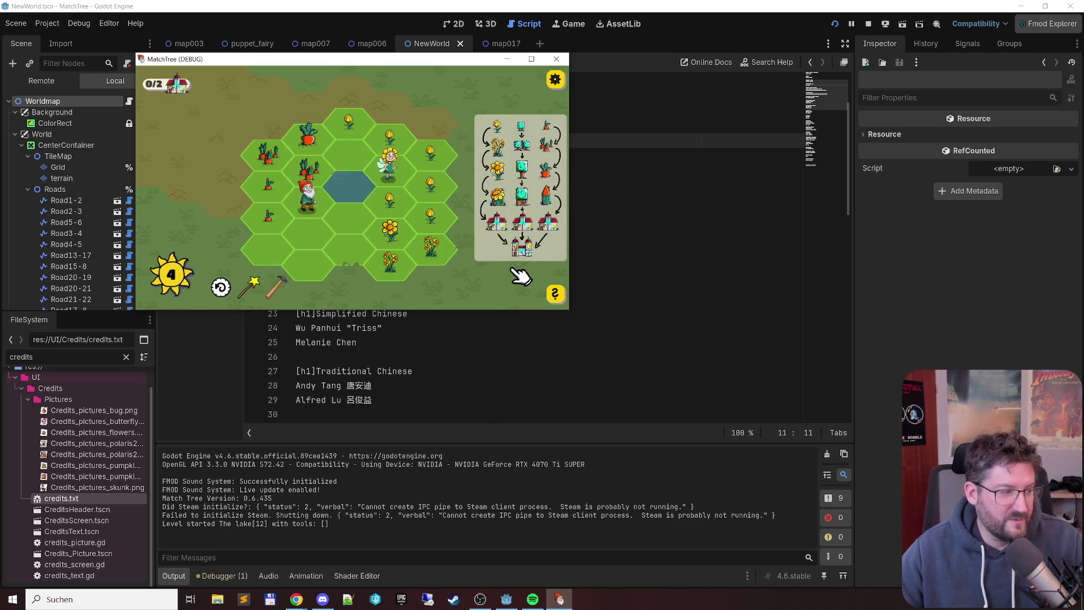
click(558, 298)
click(556, 297)
click(555, 298)
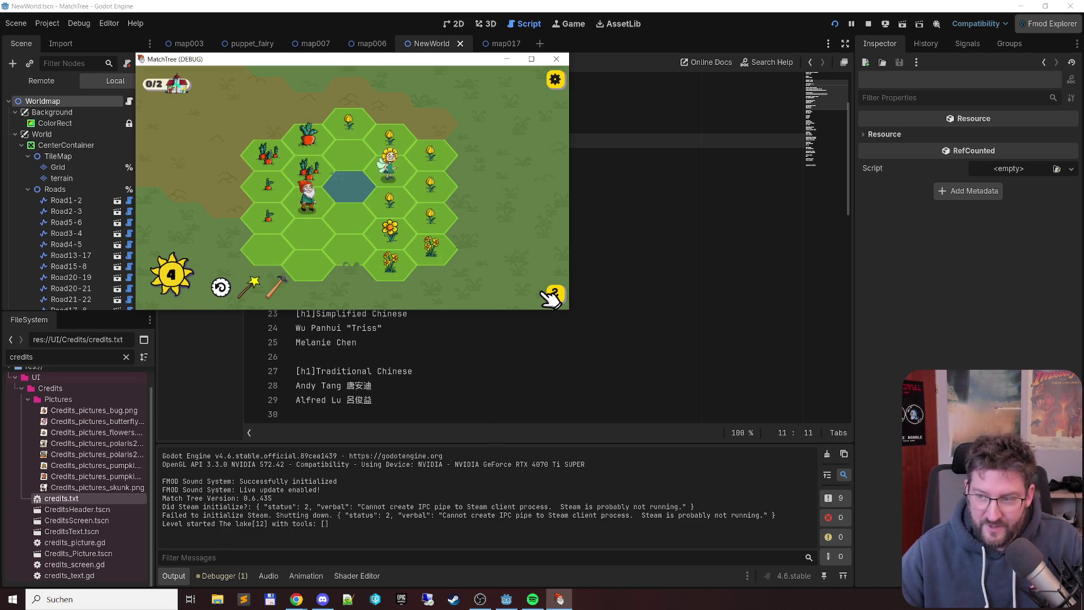
Step: Close the MatchTree debug window and open the Game Systems deck in Codecks
key(alt+Tab)
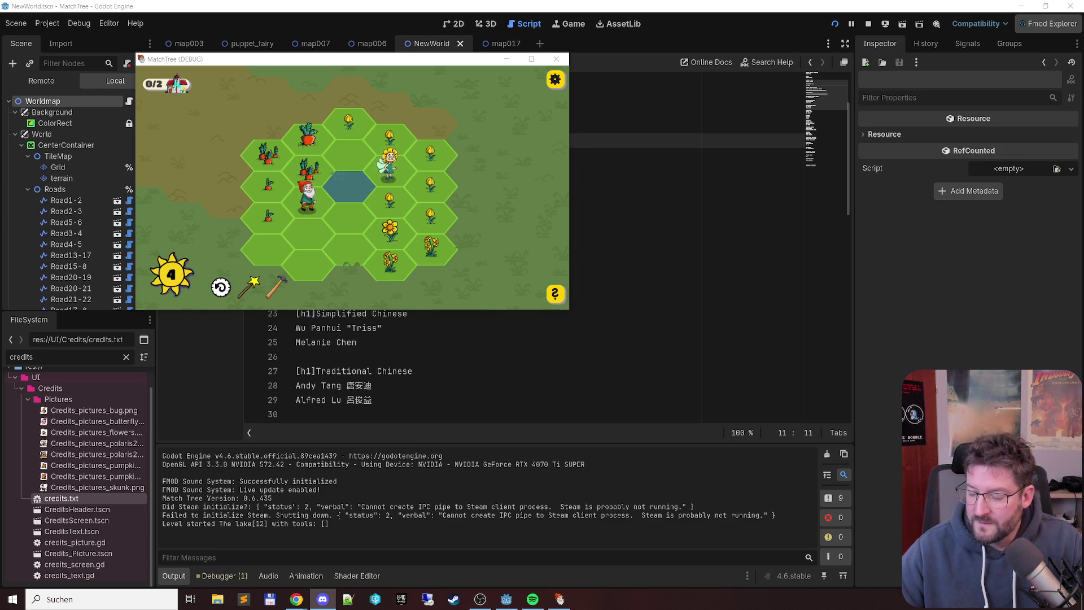
click(558, 60)
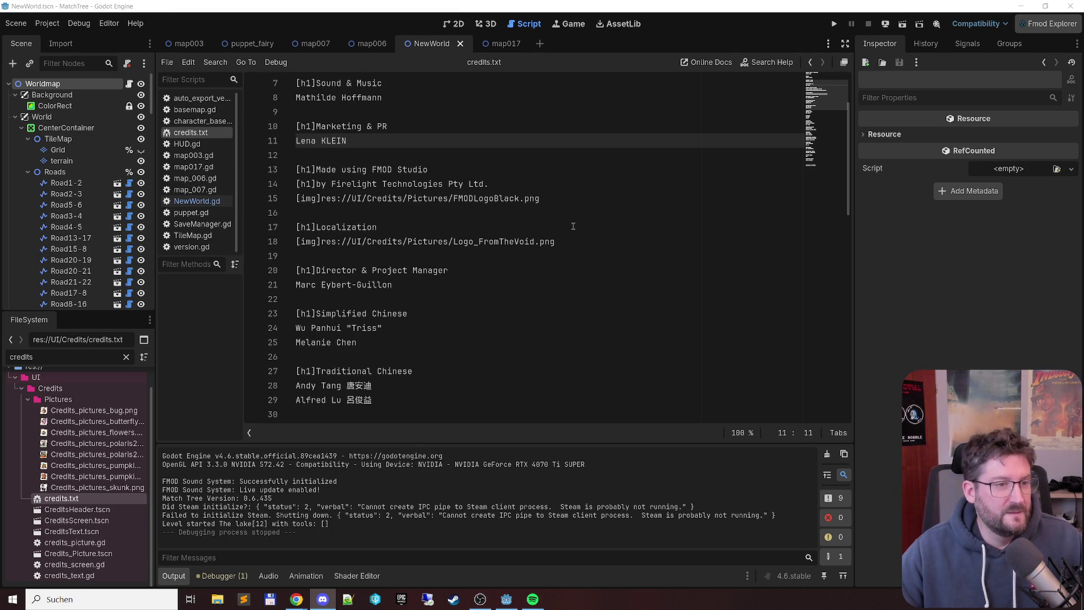
key(alt+Tab)
key(Tab)
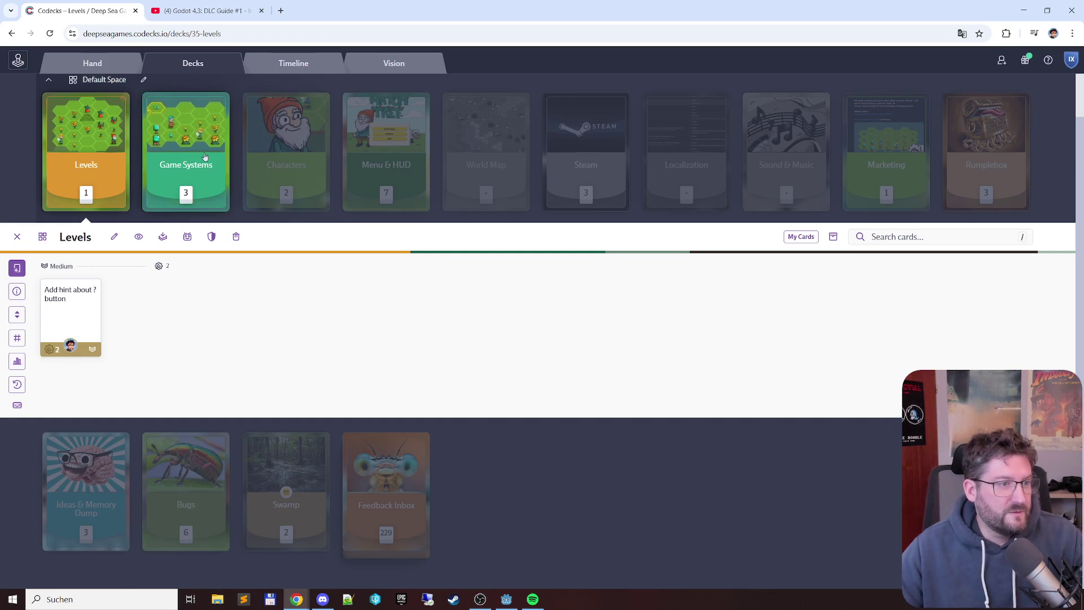
click(186, 163)
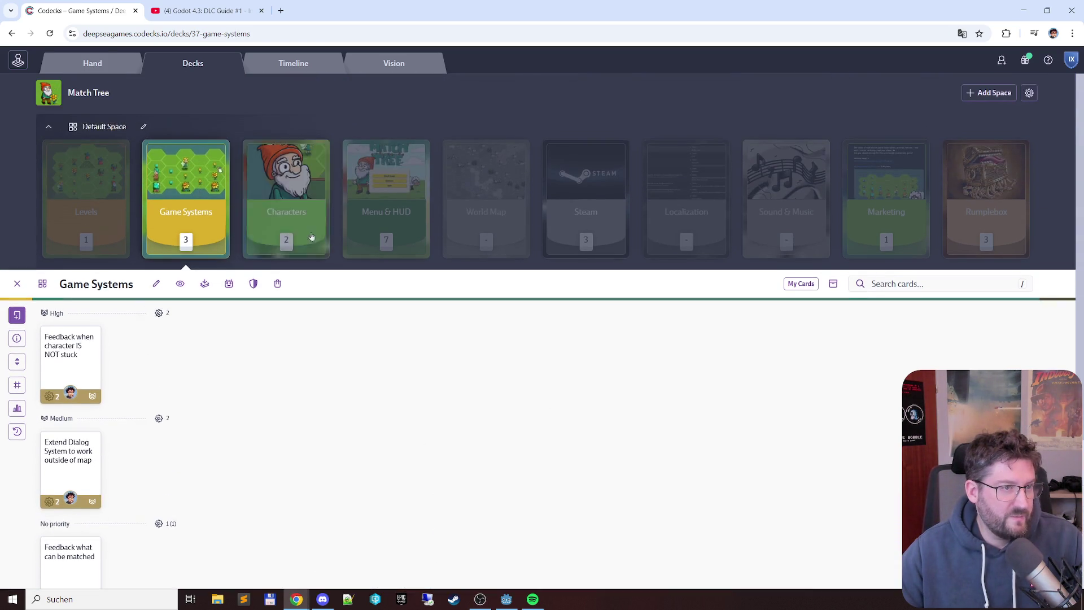
Step: Go through the Characters deck to Menu & HUD and open 'Add changelist into game'
click(297, 181)
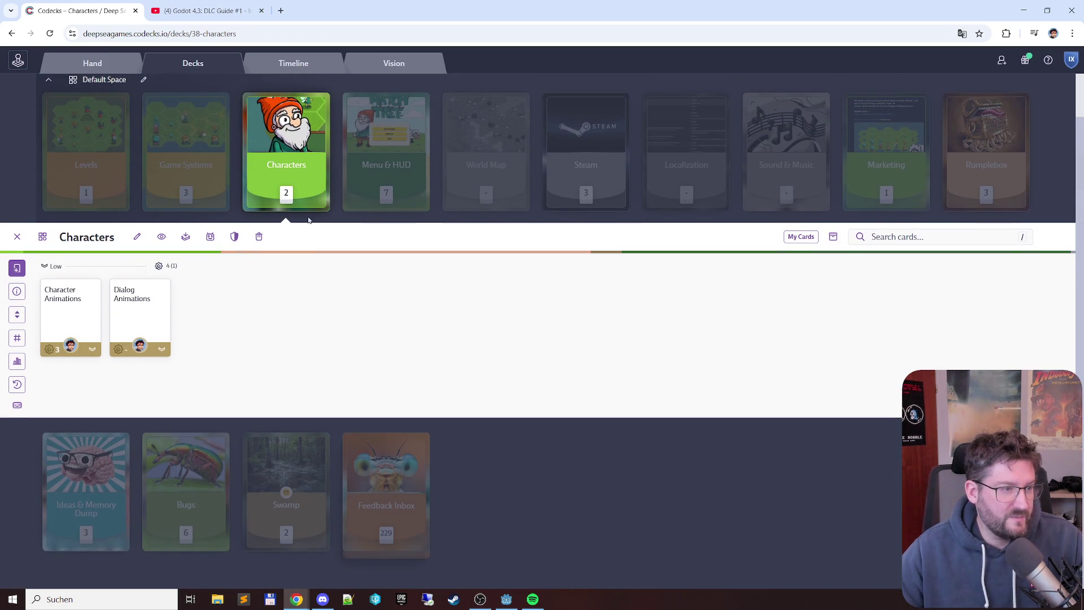
click(350, 198)
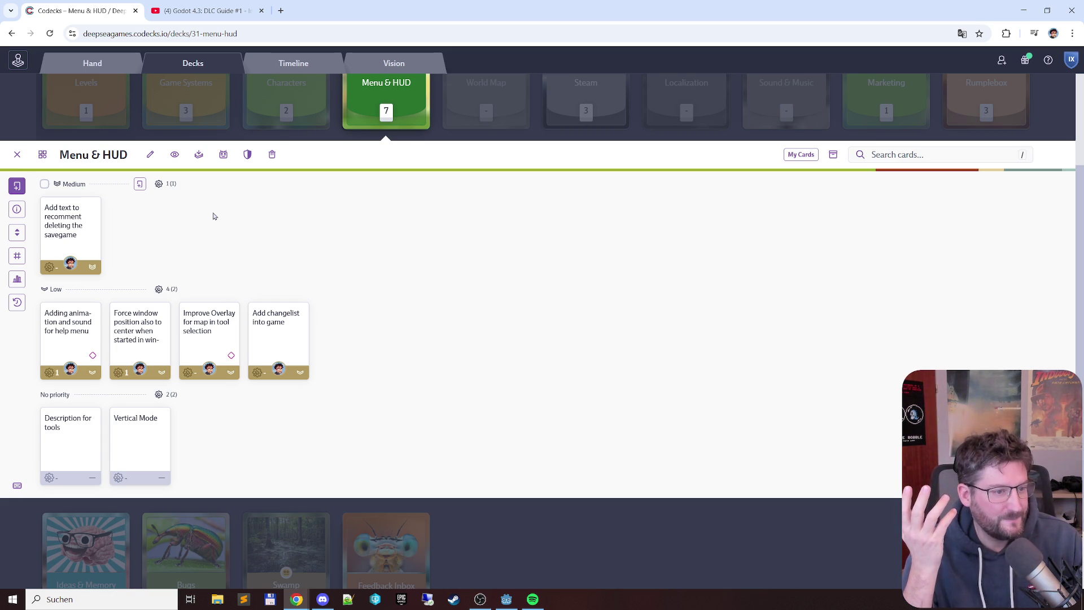
click(285, 330)
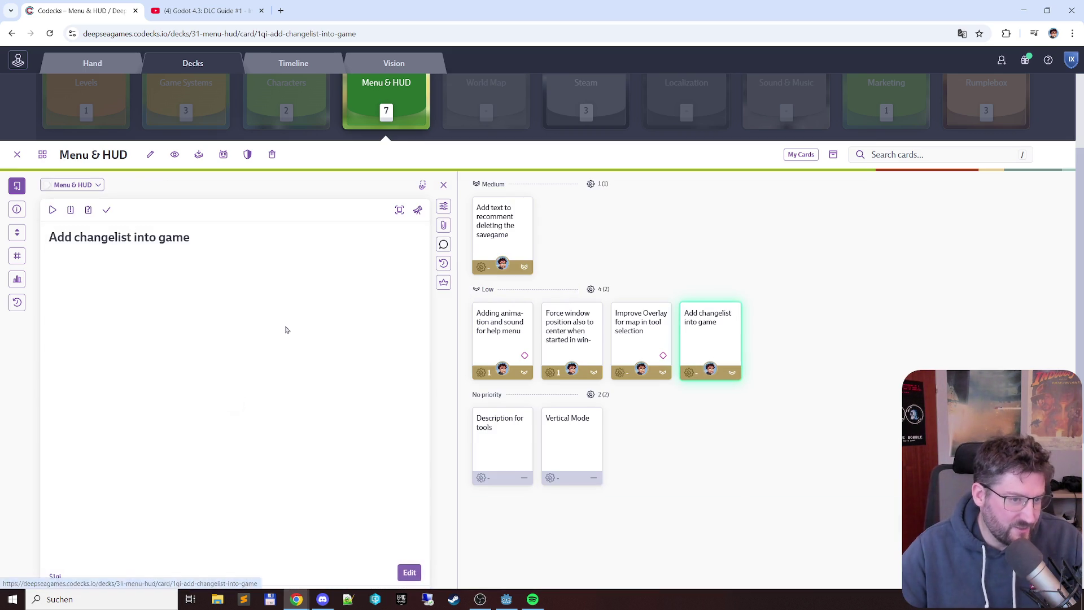
Step: Mark 'Add changelist into game' done and open the savegame-deletion text card
click(106, 213)
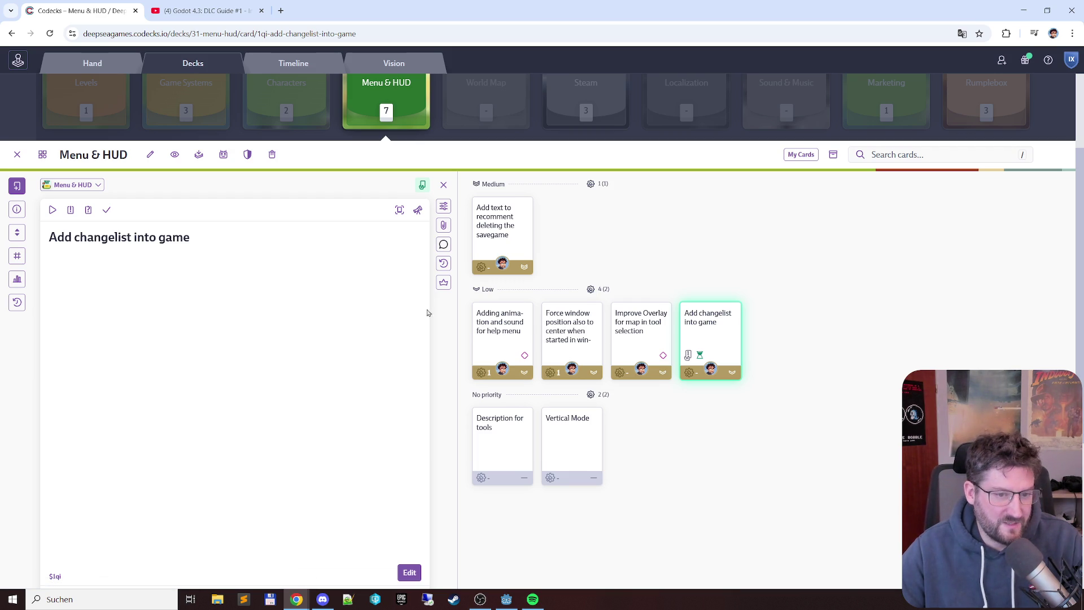
click(515, 238)
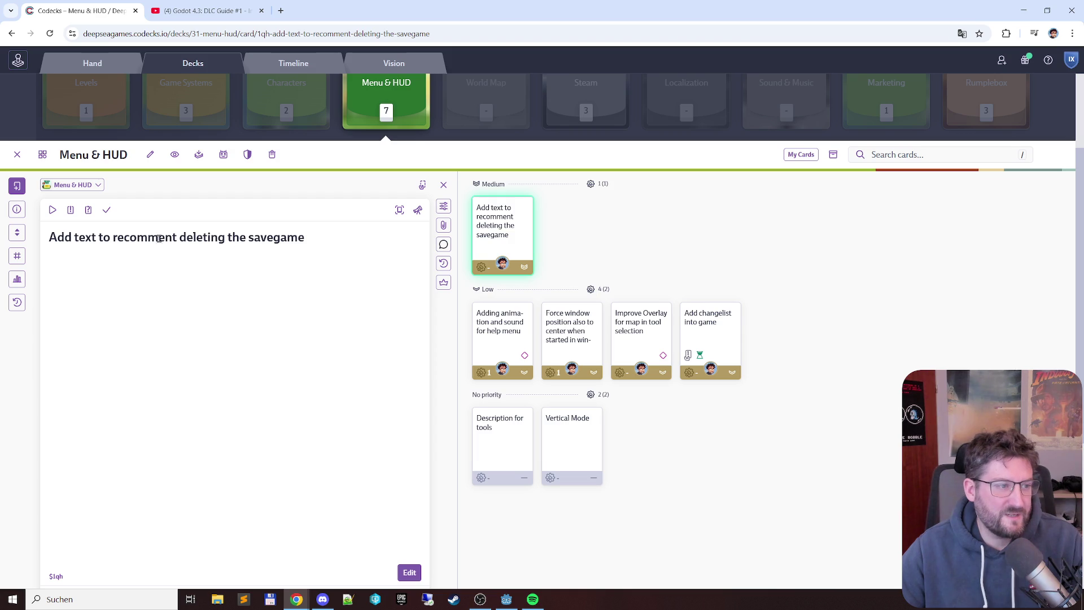
Step: Close the card, browse the Steam, Marketing and Rumplebox decks, then open Ideas & Memory Dump
click(386, 99)
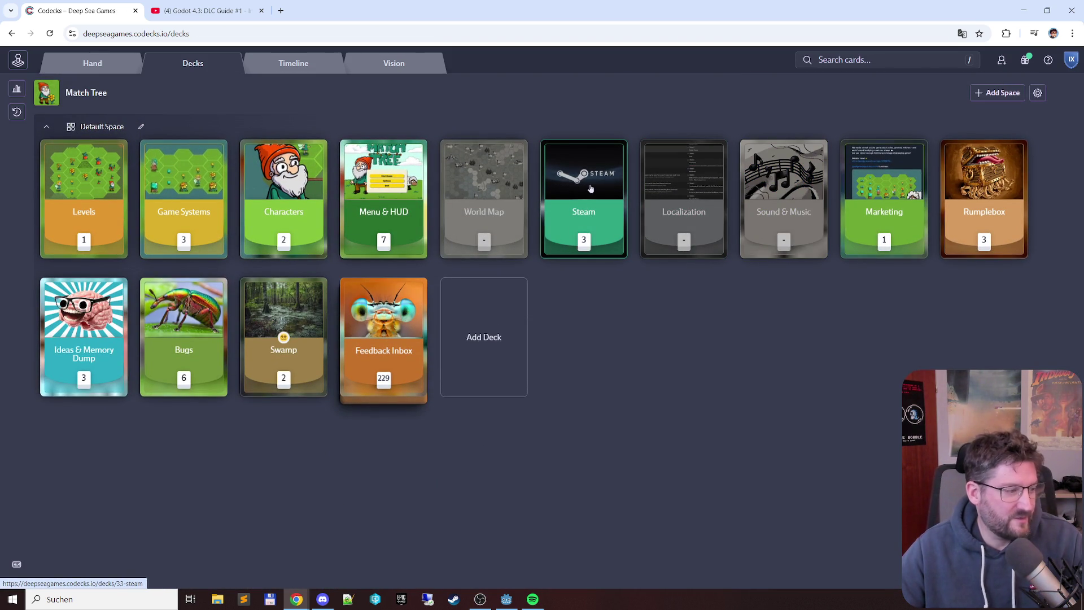
click(596, 194)
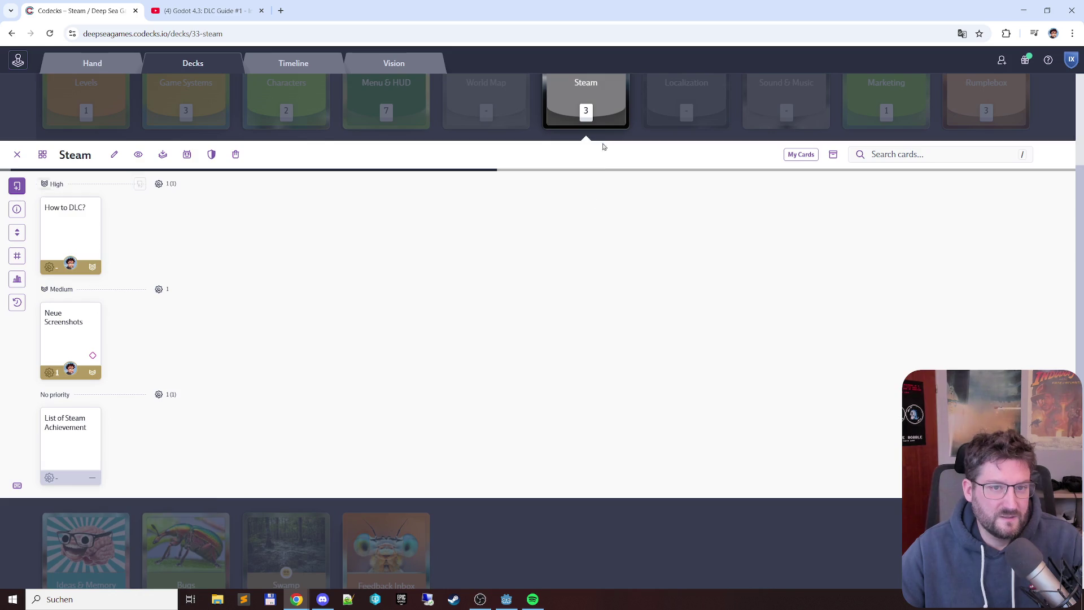
key(Escape)
click(890, 186)
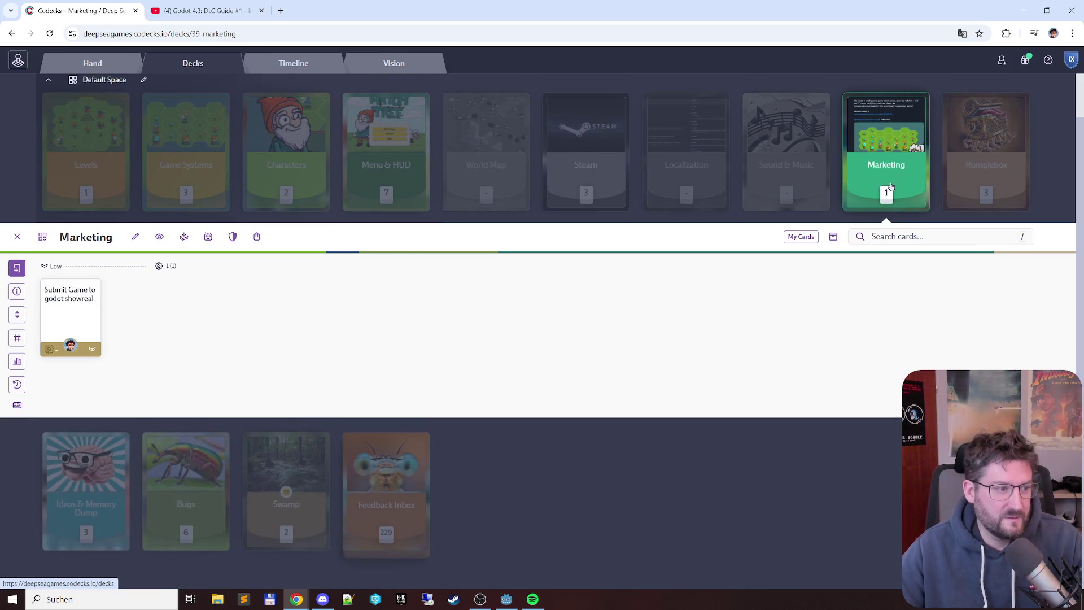
click(917, 138)
click(985, 169)
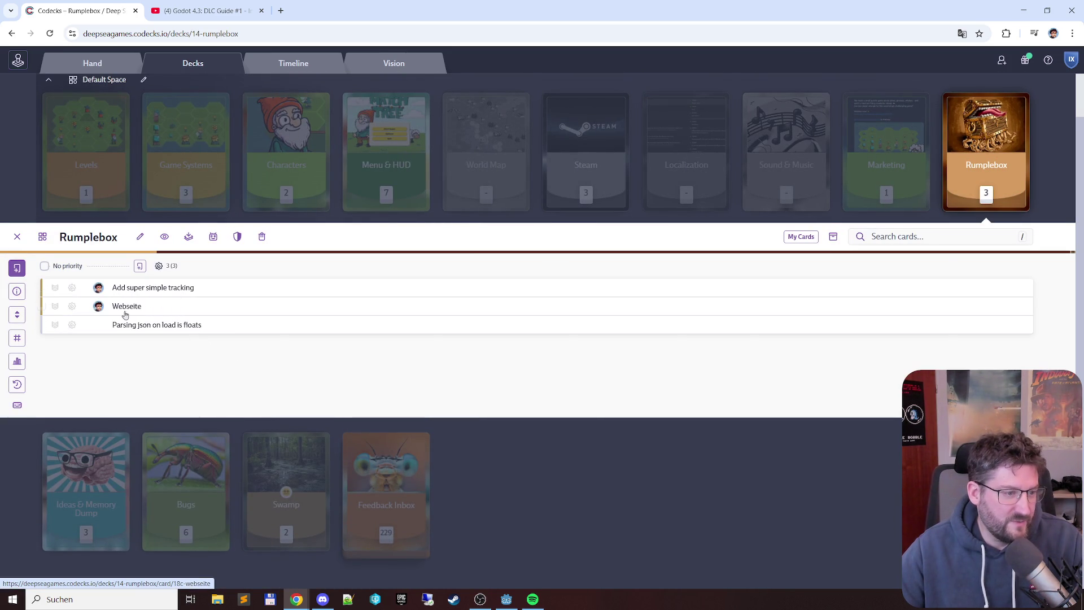
click(986, 164)
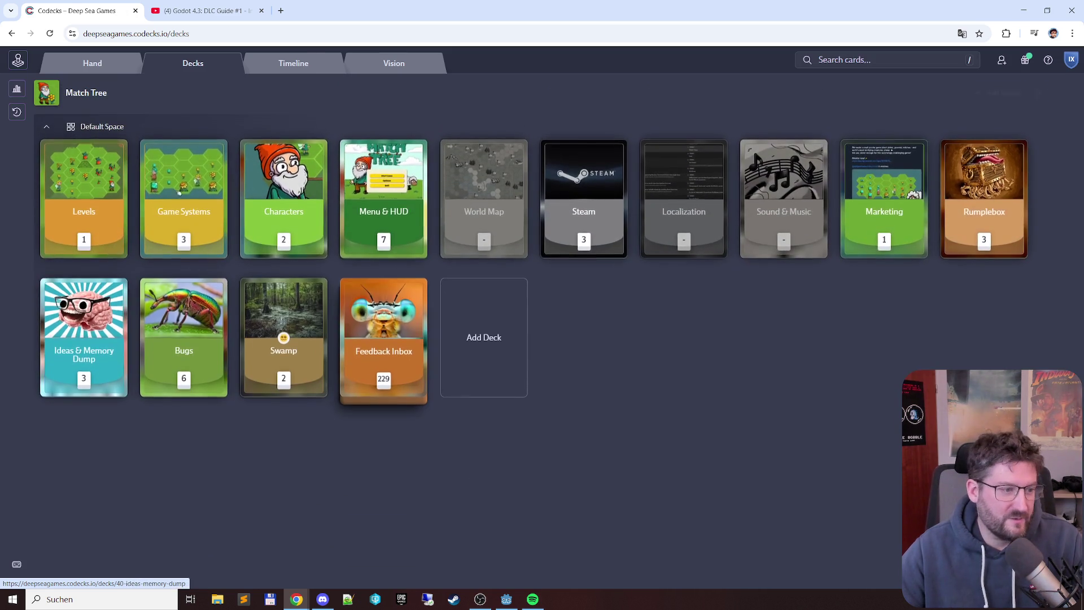
click(82, 338)
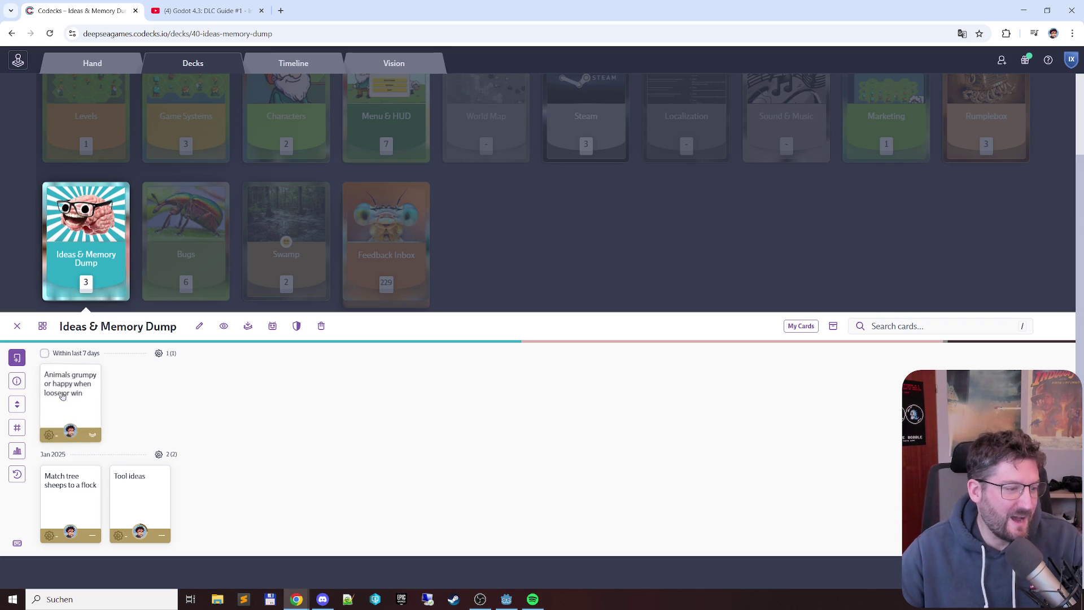
Step: Step through the Bugs and Swamp decks, ending on the Feedback Inbox's 229 cards
click(172, 239)
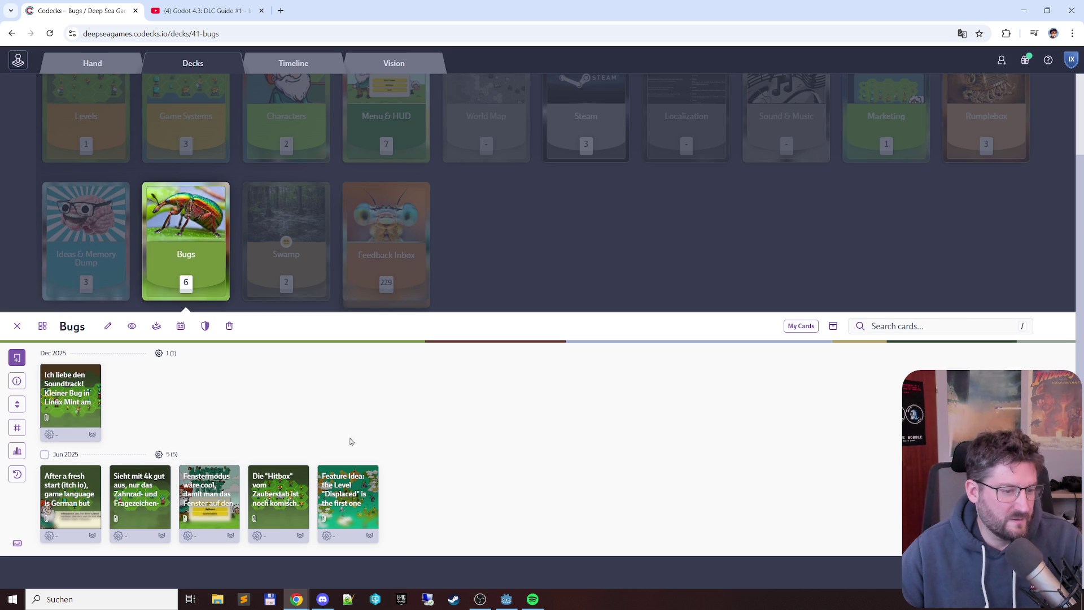
click(286, 242)
click(399, 247)
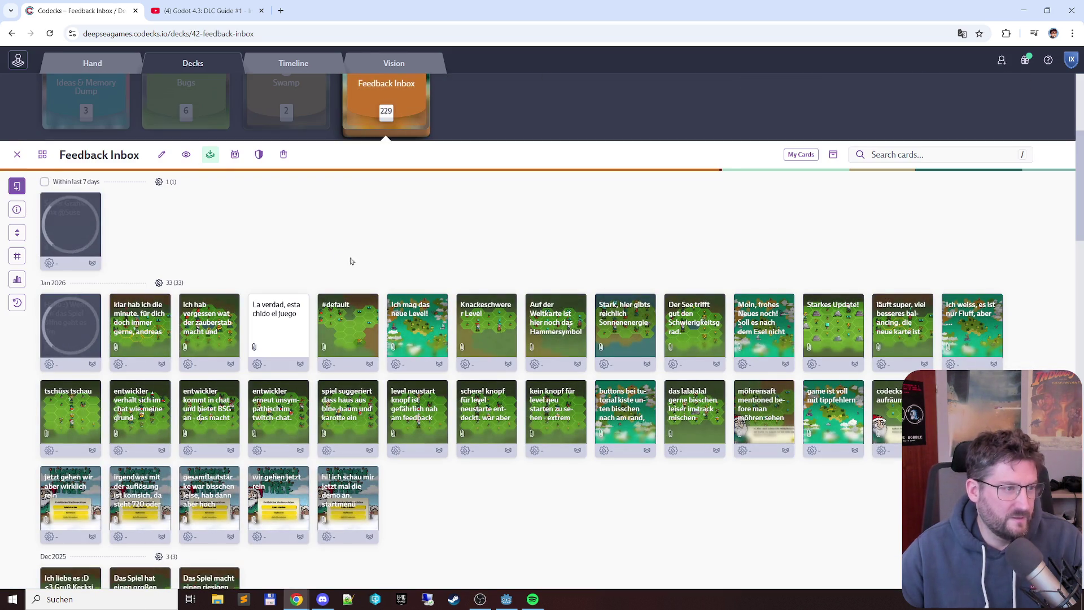
Step: Open the Spanish 'La verdad, esta chido el juego' feedback card and select its title
click(82, 220)
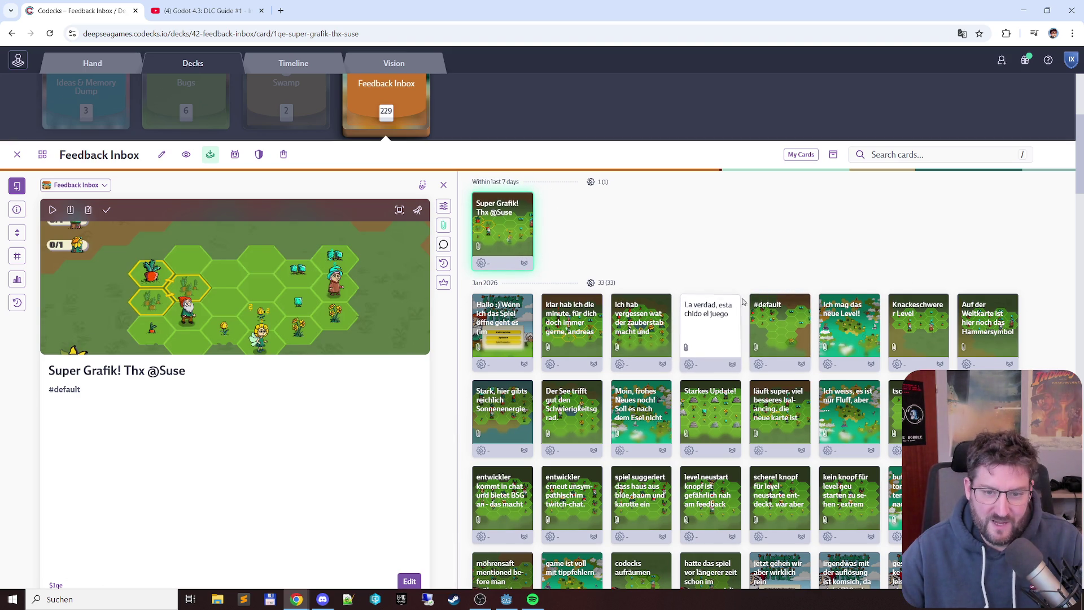
click(719, 310)
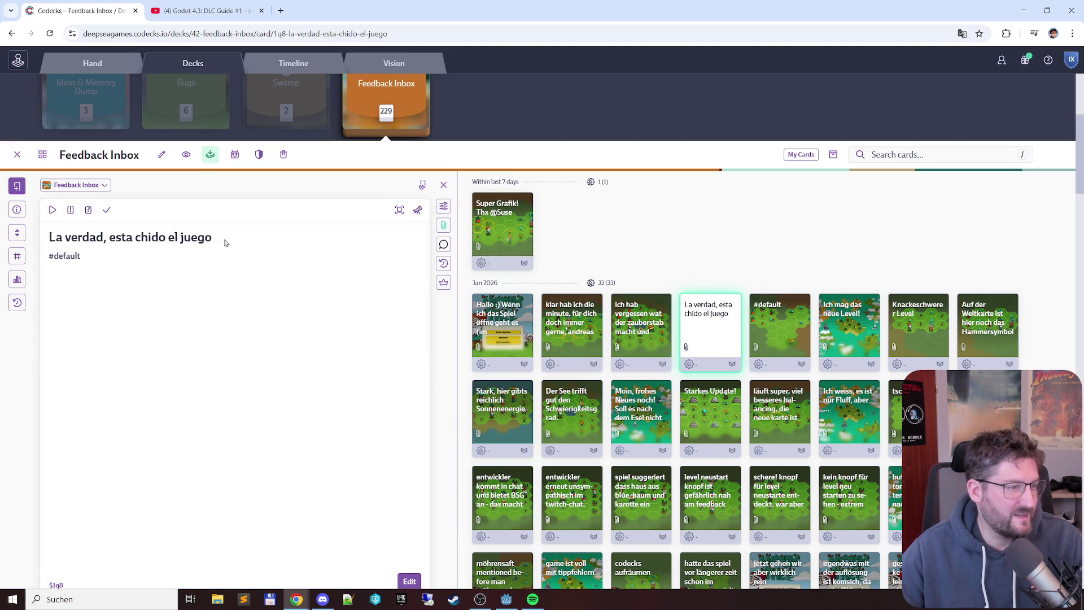
drag(225, 243, 45, 240)
key(ctrl+c)
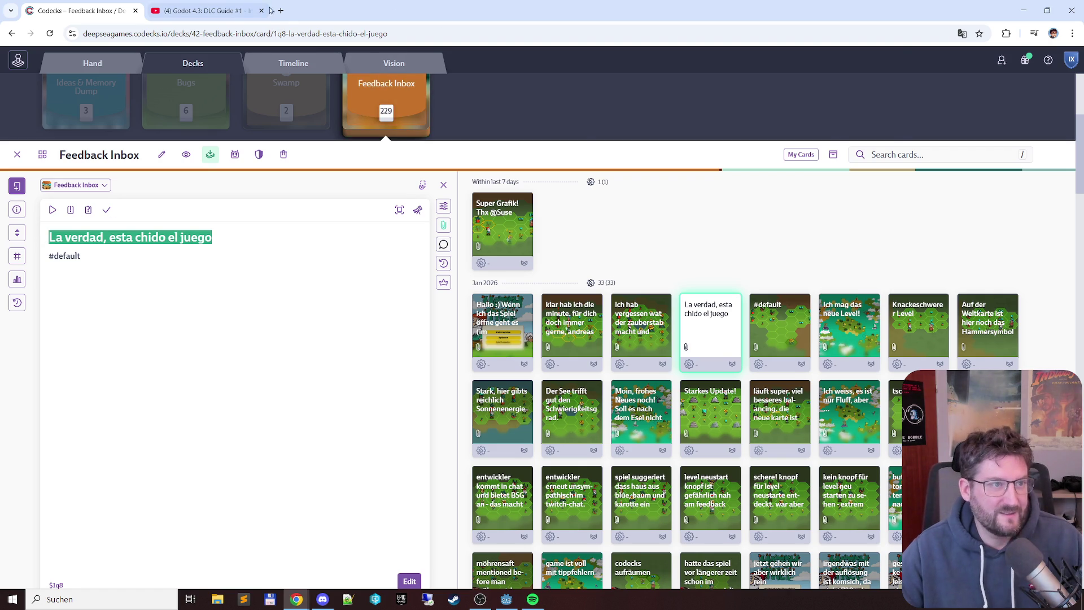
Step: Search the title plus 'deutsch' in a new tab for a German translation, then return to Codecks
click(281, 11)
key(ctrl+v)
text(deutsch)
key(Return)
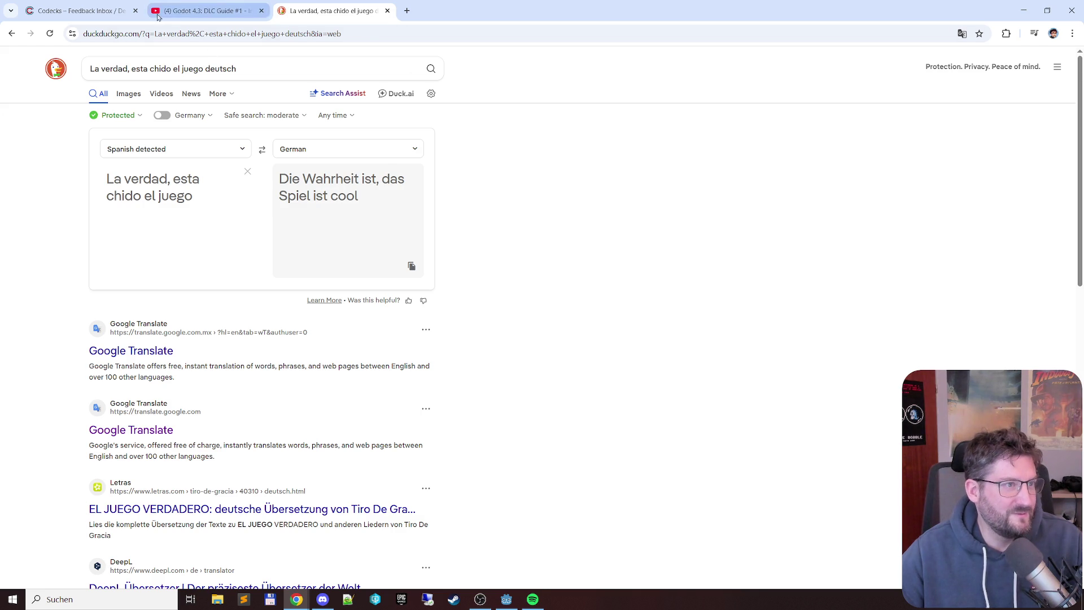
click(84, 11)
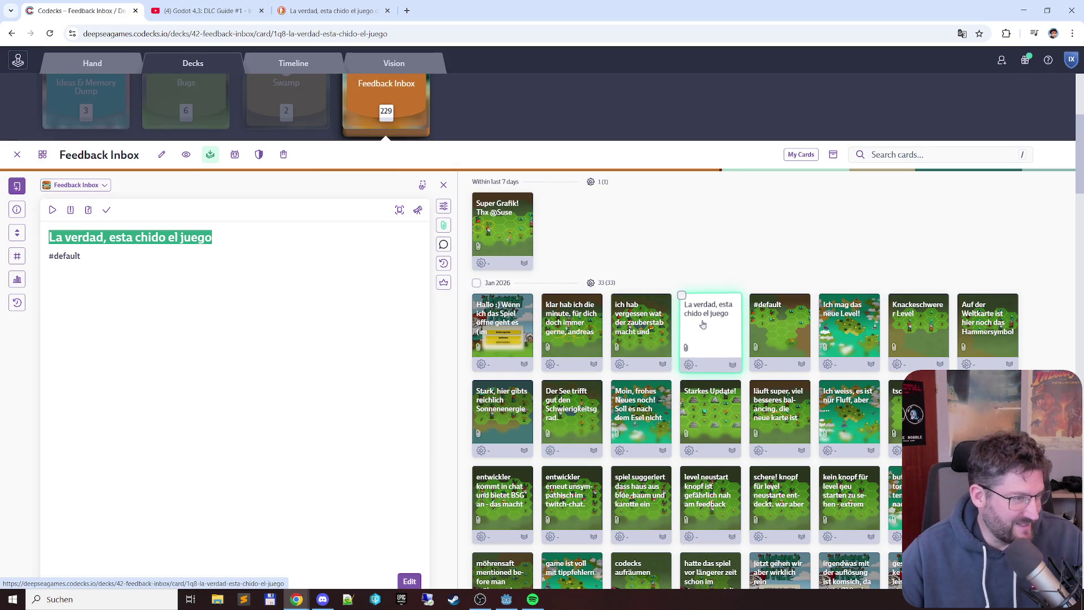
Step: Scroll down the Feedback Inbox, then close the open card and deck with Escape
scroll(706, 322, down, 2)
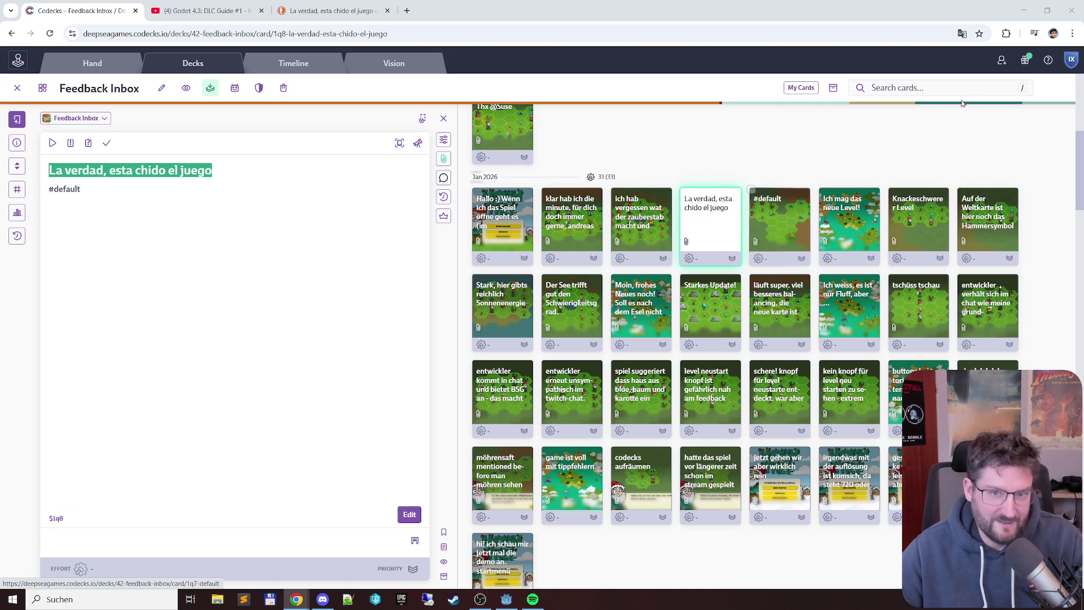
key(Escape)
key(Escape)
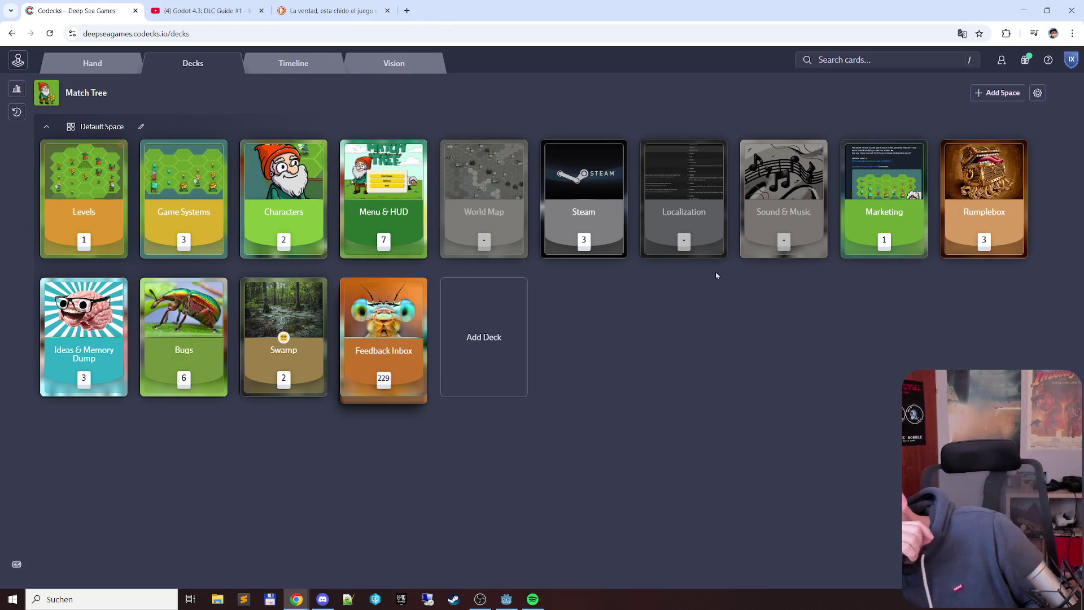
Step: Switch to the browser tab with the Godot 4.3: DLC Guide #1 video
key(ctrl+Tab)
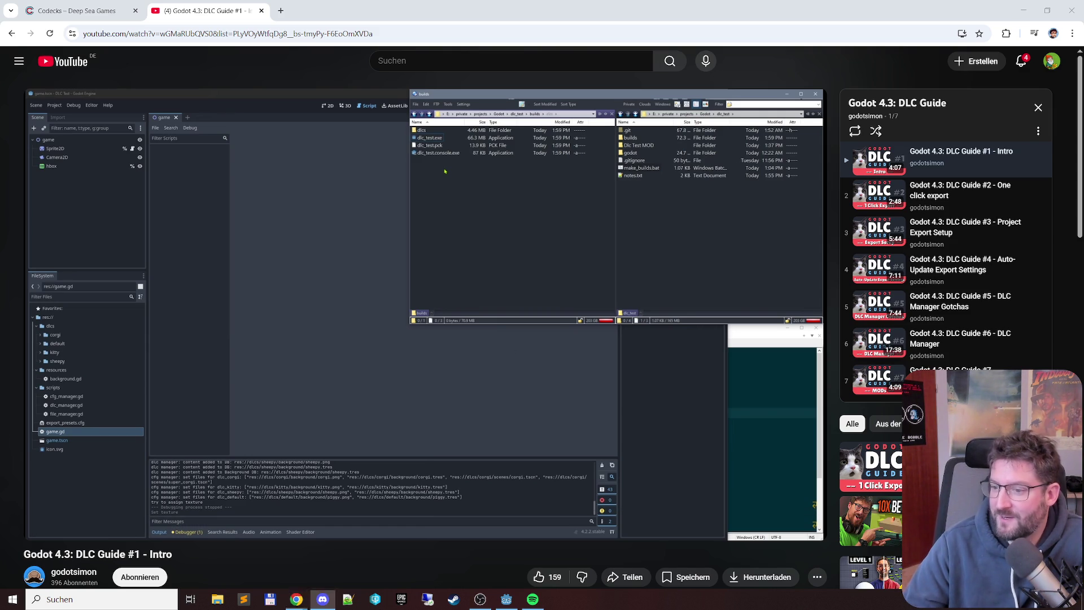
Step: Leave the DLC guide video and return to the Godot editor showing credits.txt
key(alt+Tab)
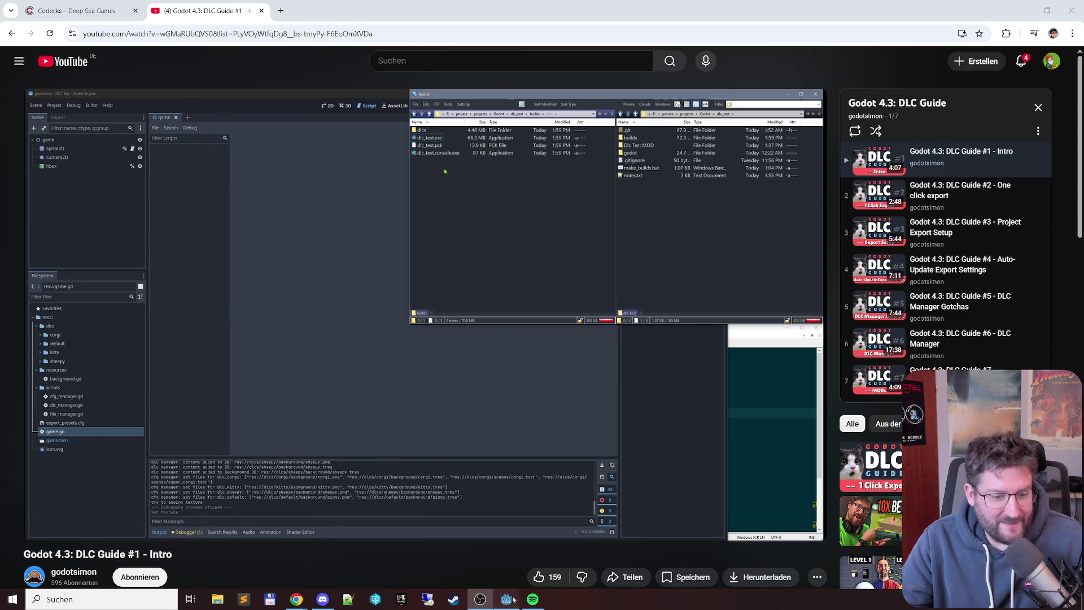
key(alt+Tab)
Step: Check the FMOD credit line and line 5 in credits.txt, then run MatchTree with F5
scroll(633, 275, down, 3)
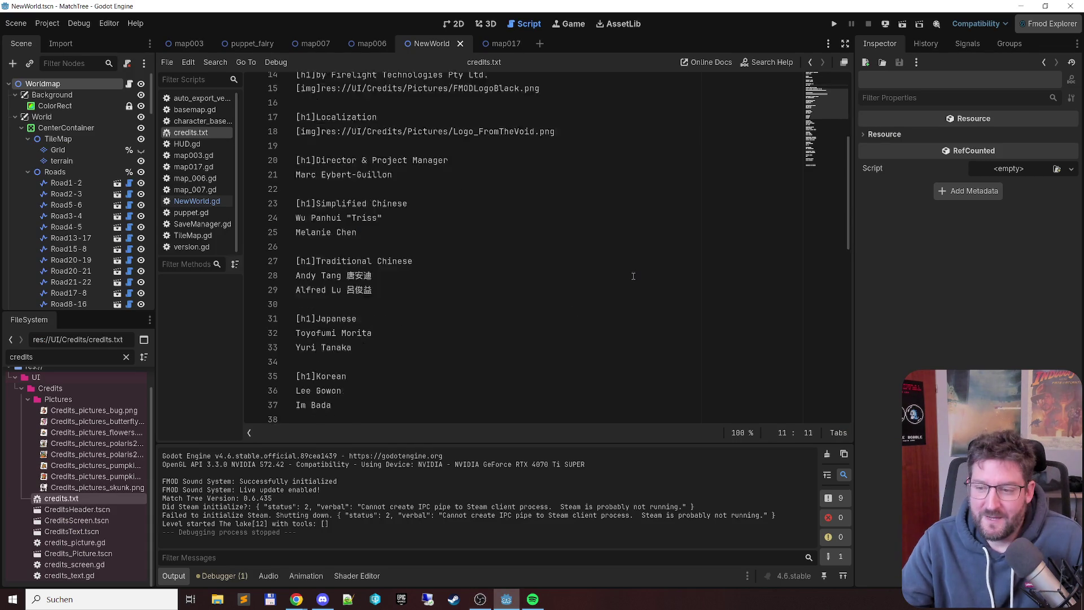
scroll(645, 255, up, 5)
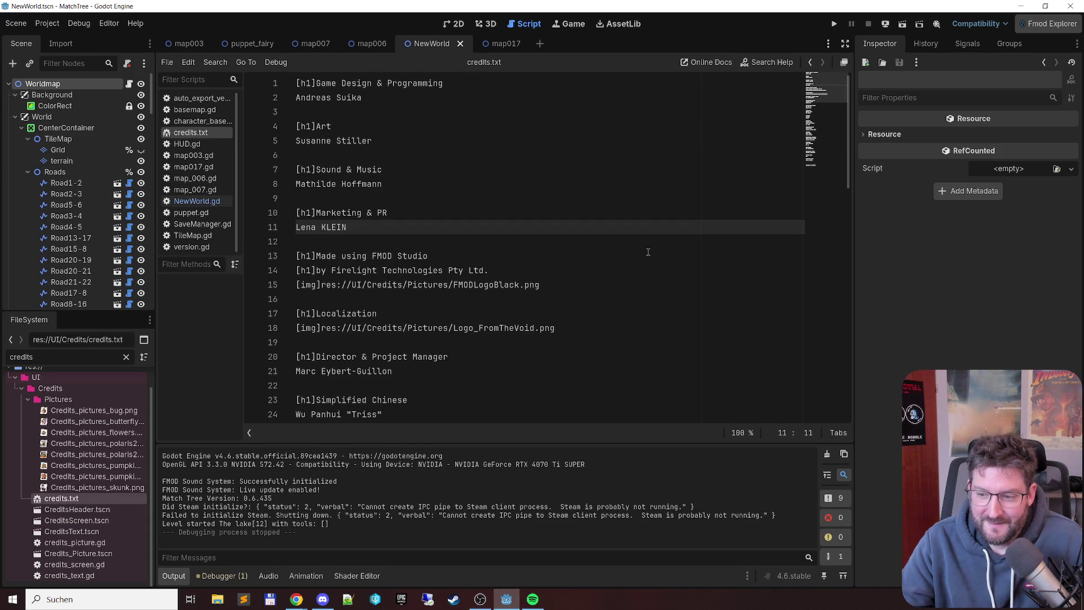
click(648, 252)
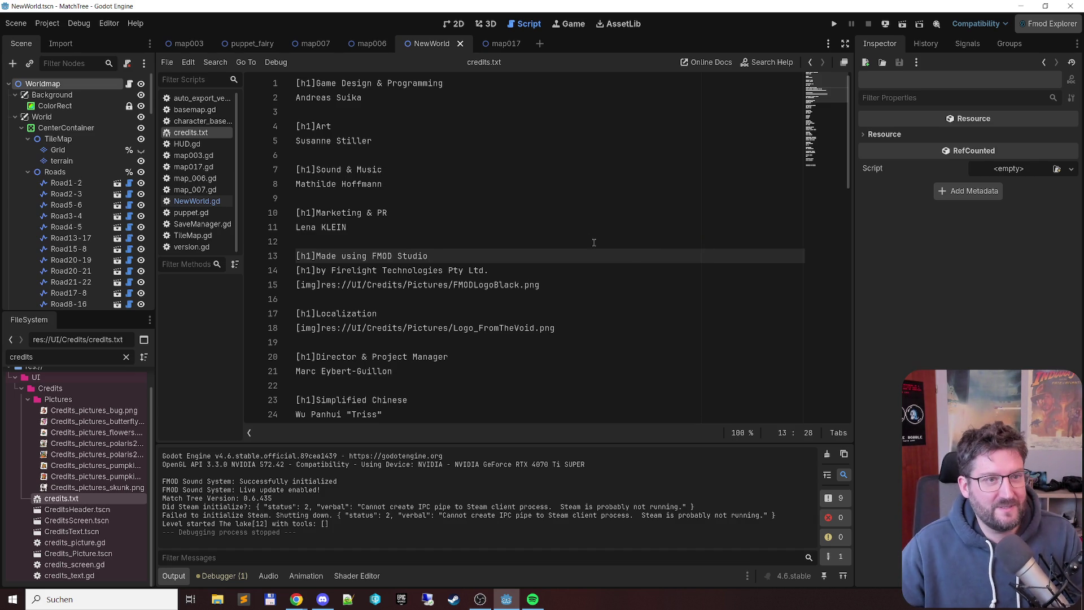
click(414, 137)
key(F5)
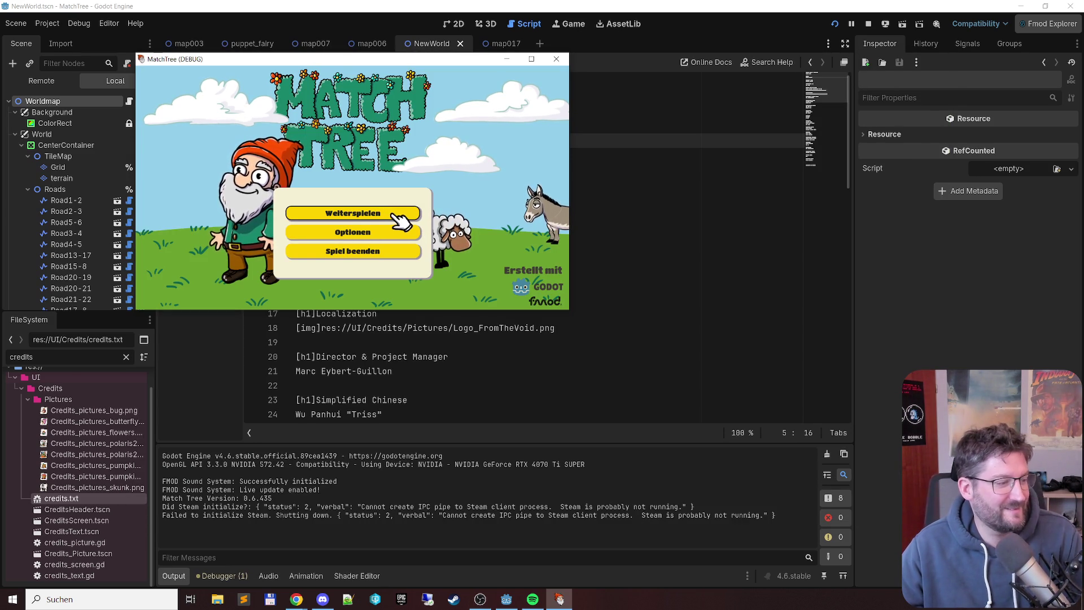
Step: In Optionen raise the resolution, watch the in-game Credits, then close and relaunch the game
click(397, 233)
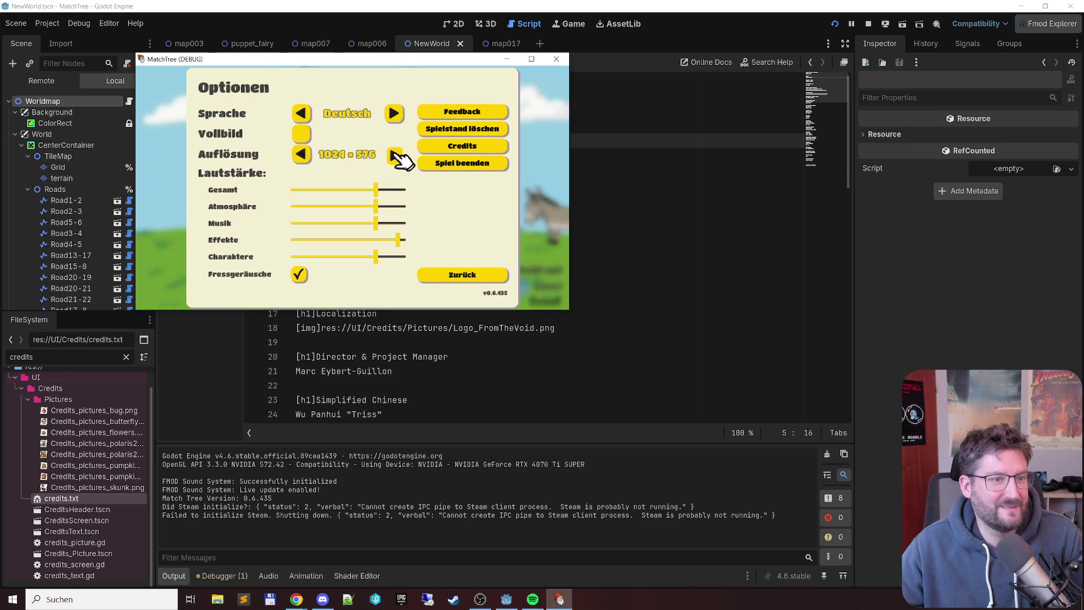
click(395, 154)
click(576, 169)
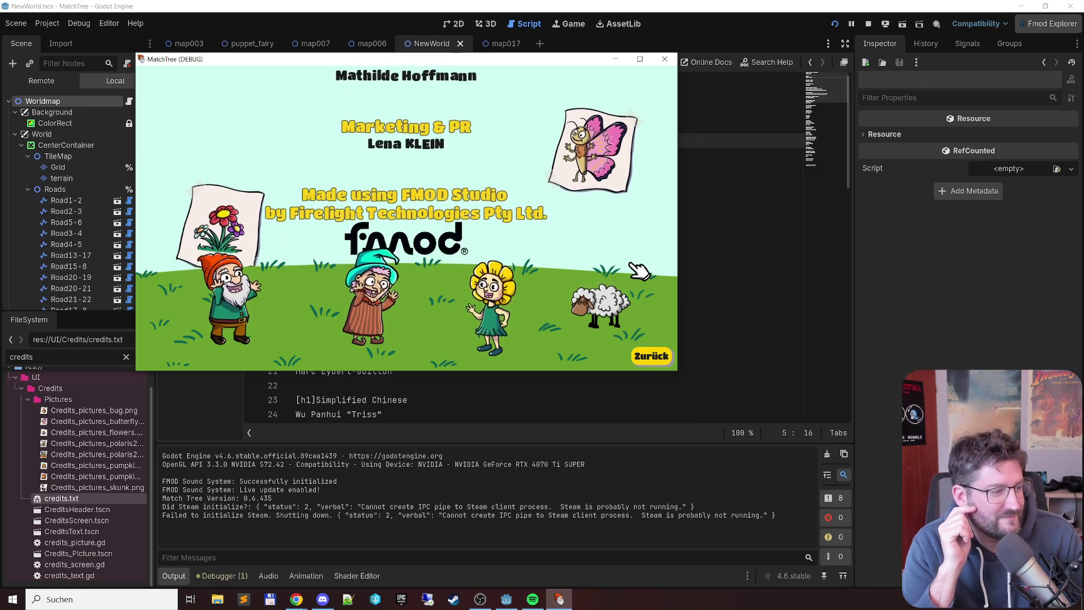
click(664, 58)
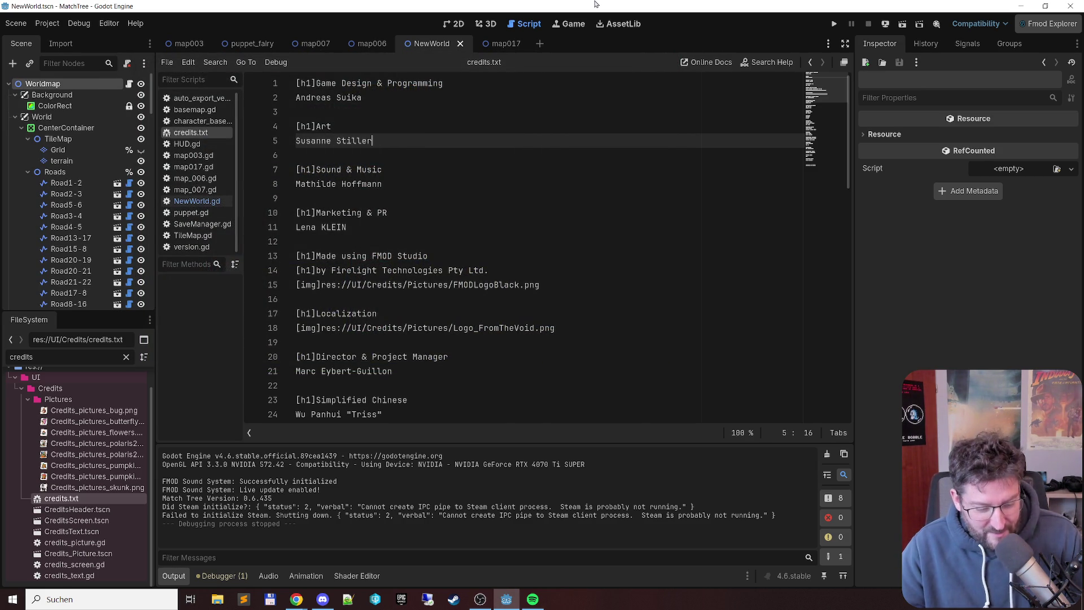
key(F5)
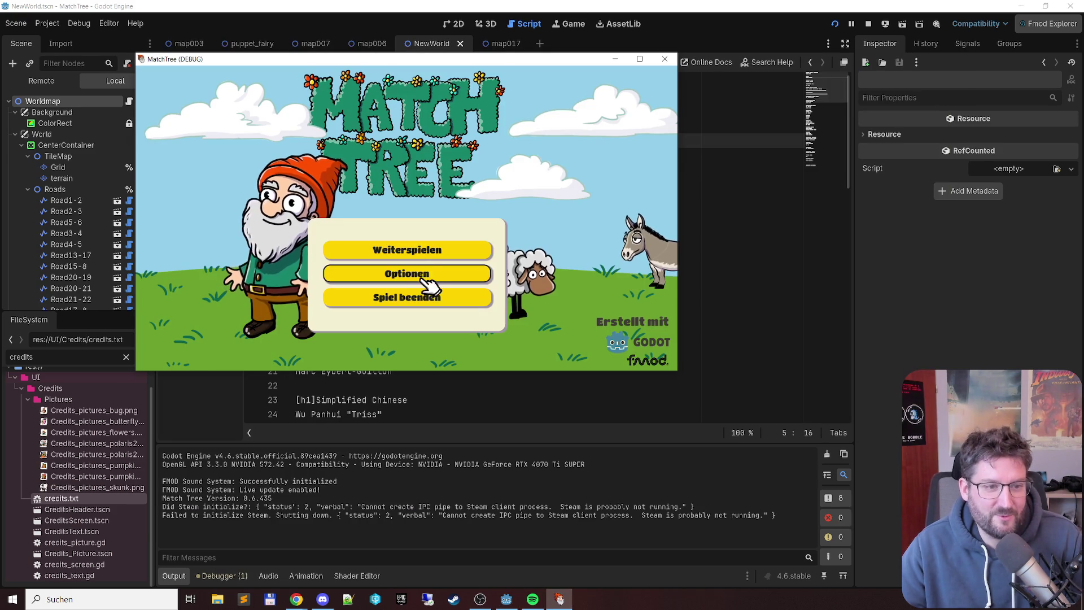
Step: Continue the saved game into the lake level, dismiss the tip and enable Vollbild fullscreen
click(435, 260)
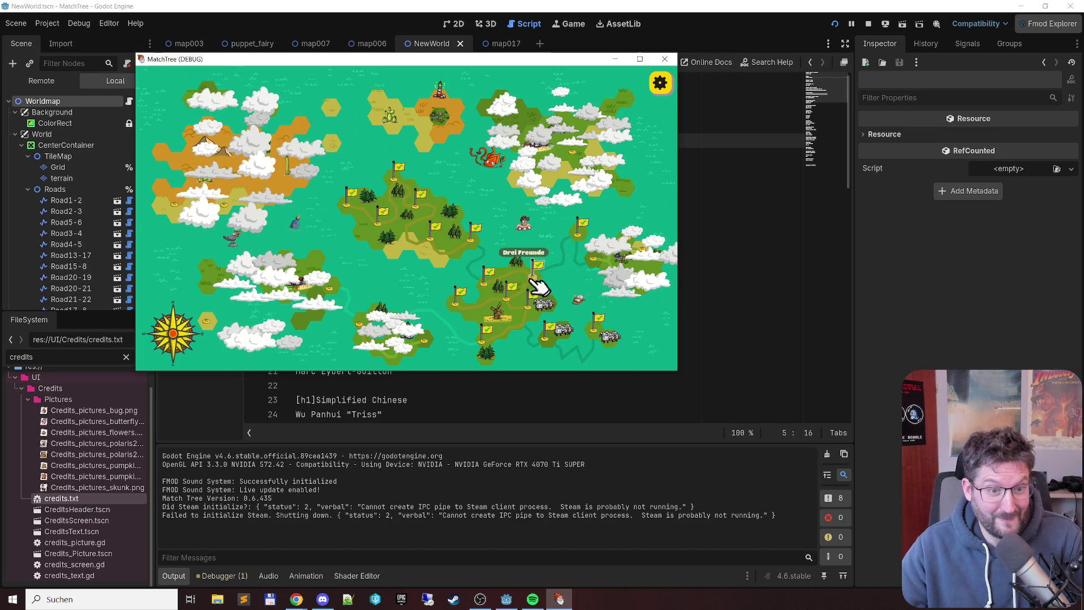
click(487, 283)
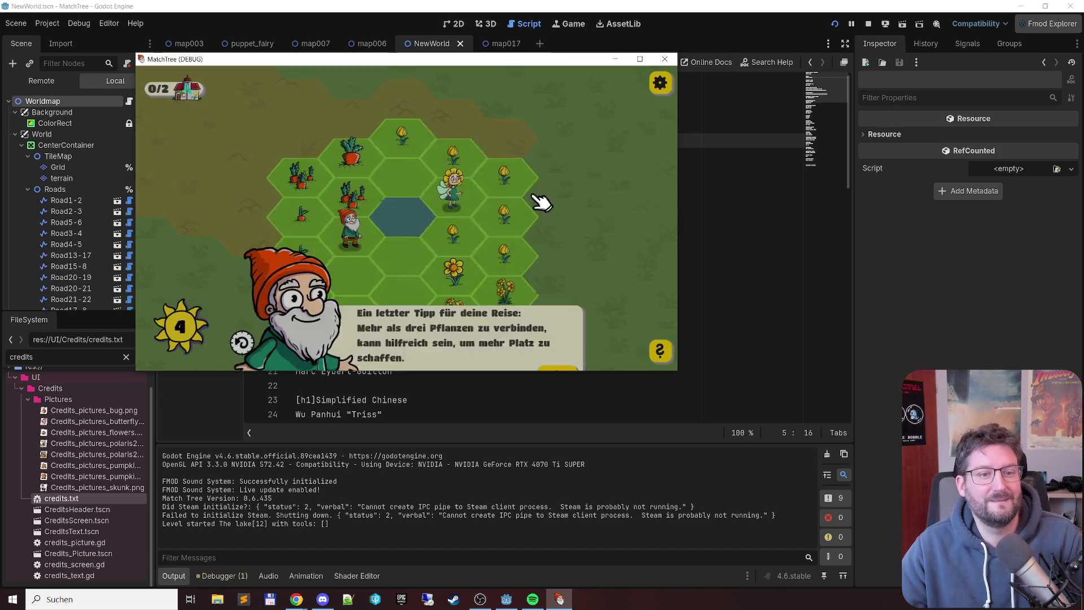
click(545, 348)
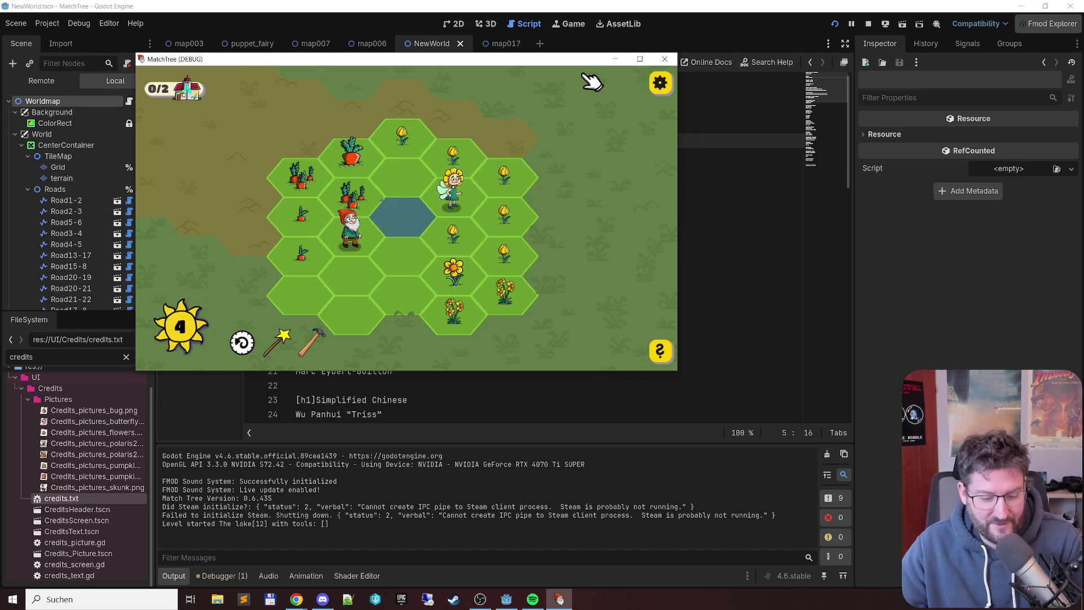
key(XF86AudioPlay)
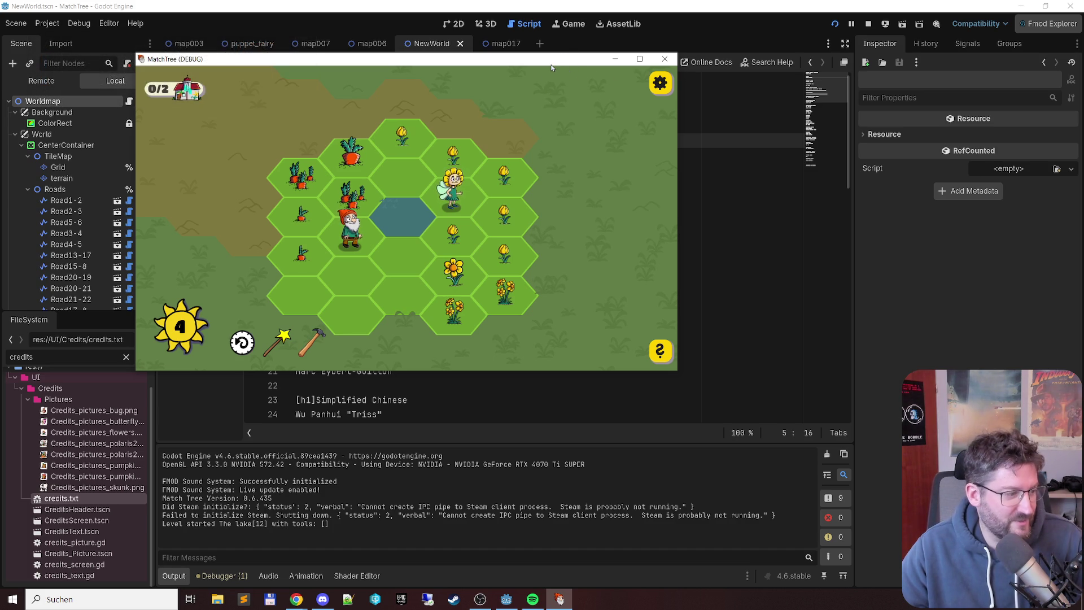
click(660, 83)
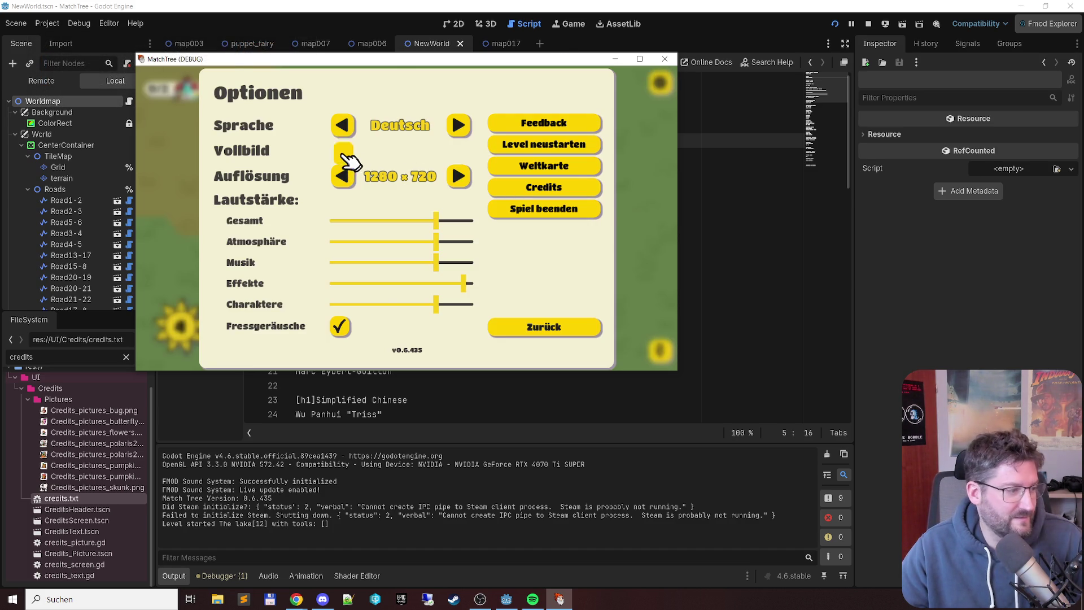
click(345, 154)
click(807, 525)
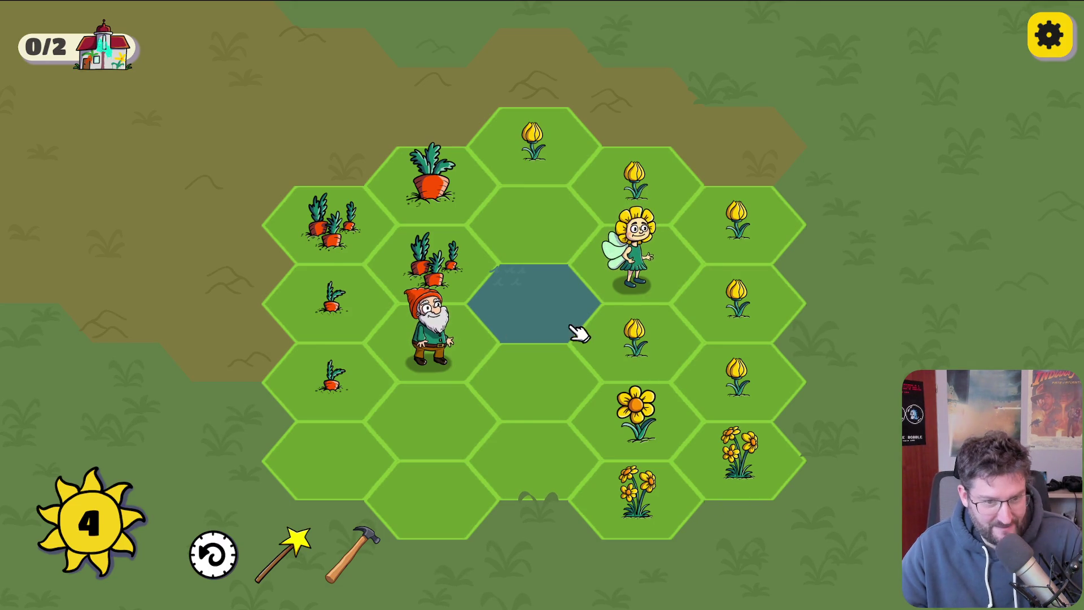
Step: Try several tulip chains from the top tile, undoing each attempt with the undo dial
mouse_move(564, 165)
mouse_down()
mouse_move(791, 322)
mouse_move(723, 415)
mouse_up()
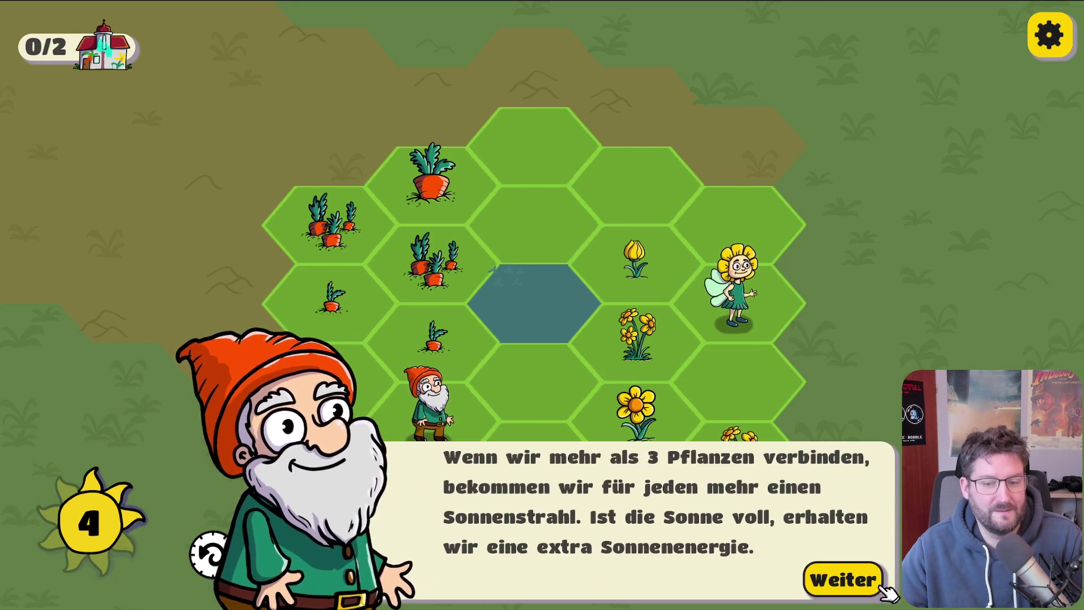
click(874, 585)
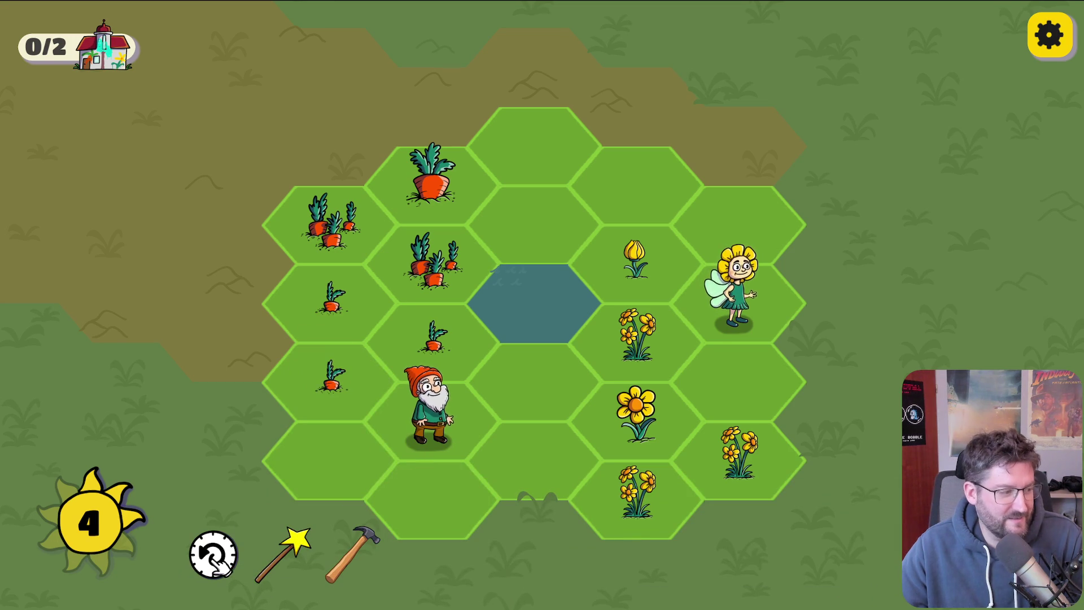
mouse_move(214, 553)
mouse_down()
mouse_move(214, 470)
mouse_move(460, 358)
mouse_up()
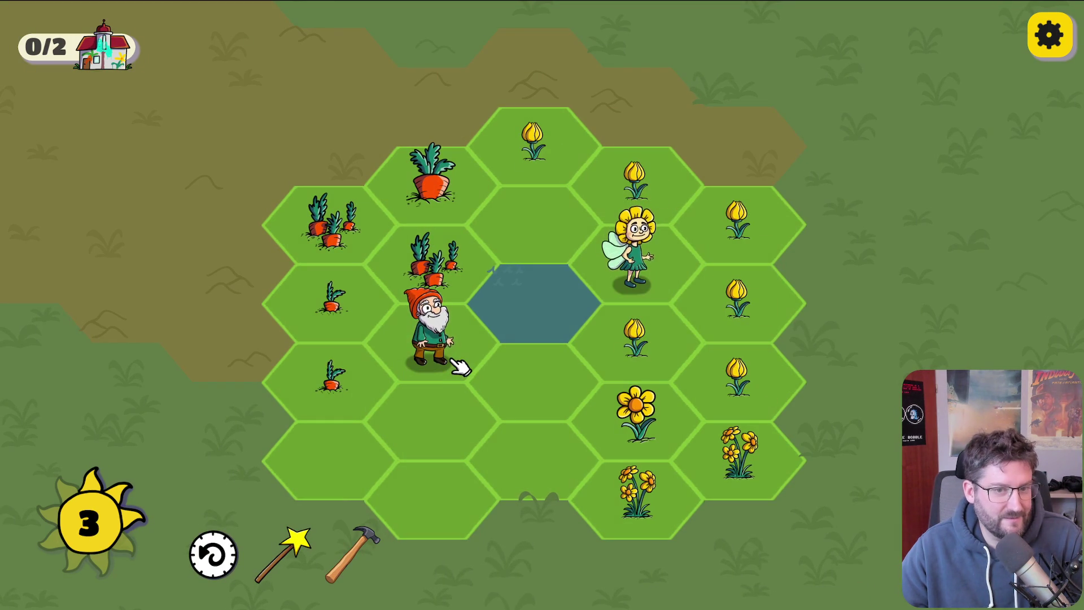
mouse_move(534, 144)
mouse_down()
mouse_move(737, 215)
mouse_move(717, 419)
mouse_up()
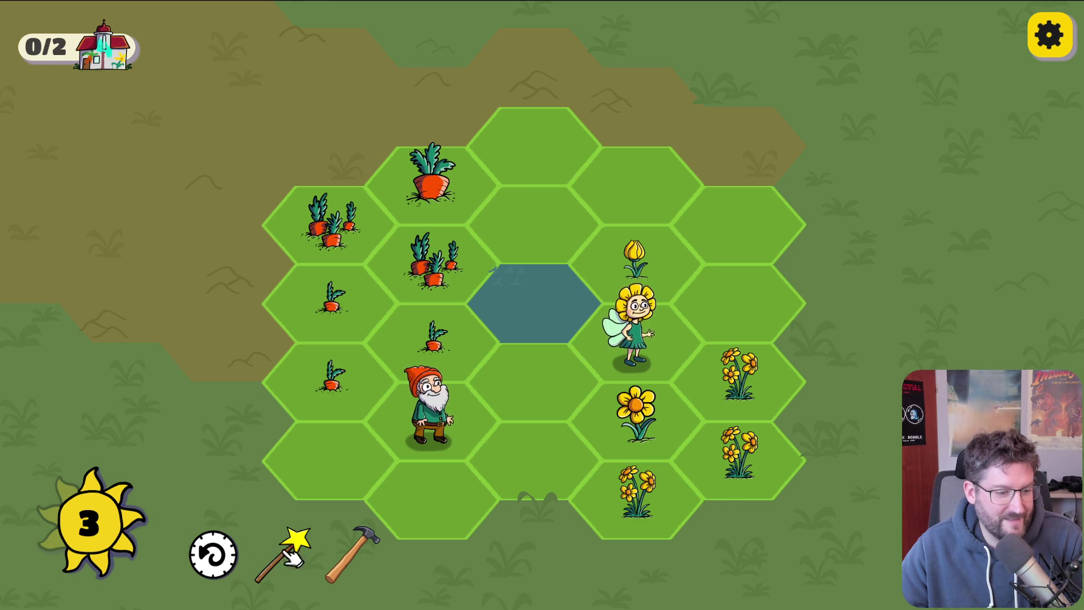
click(213, 553)
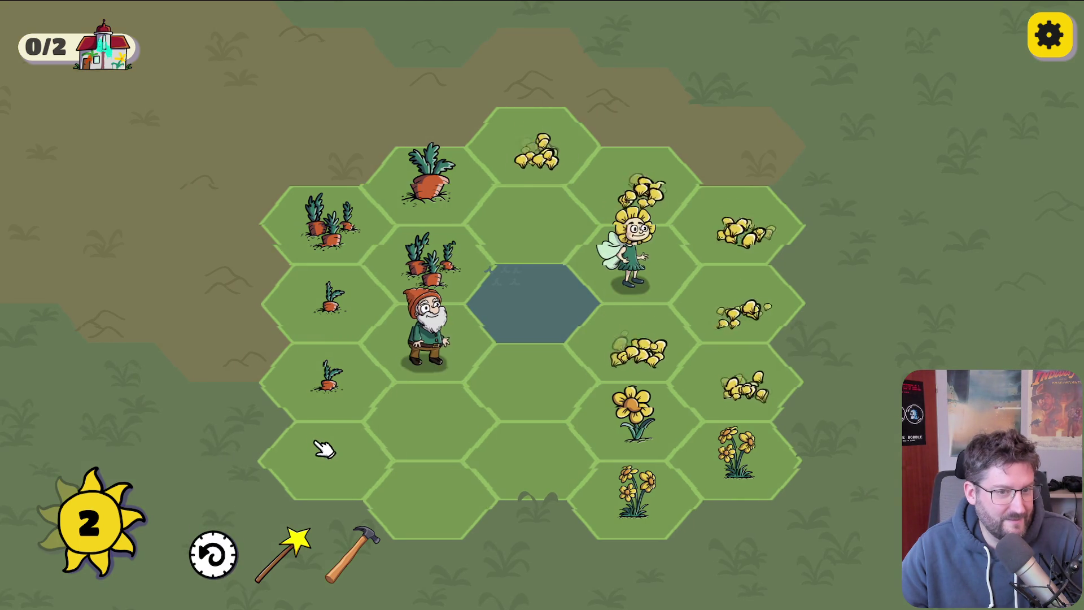
drag(542, 141, 750, 411)
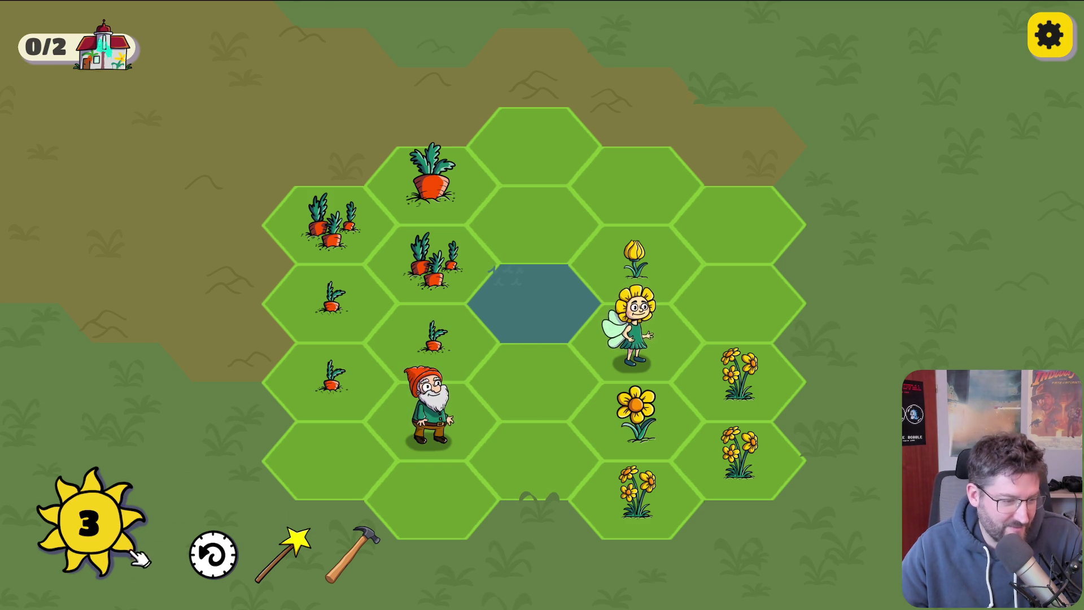
click(213, 573)
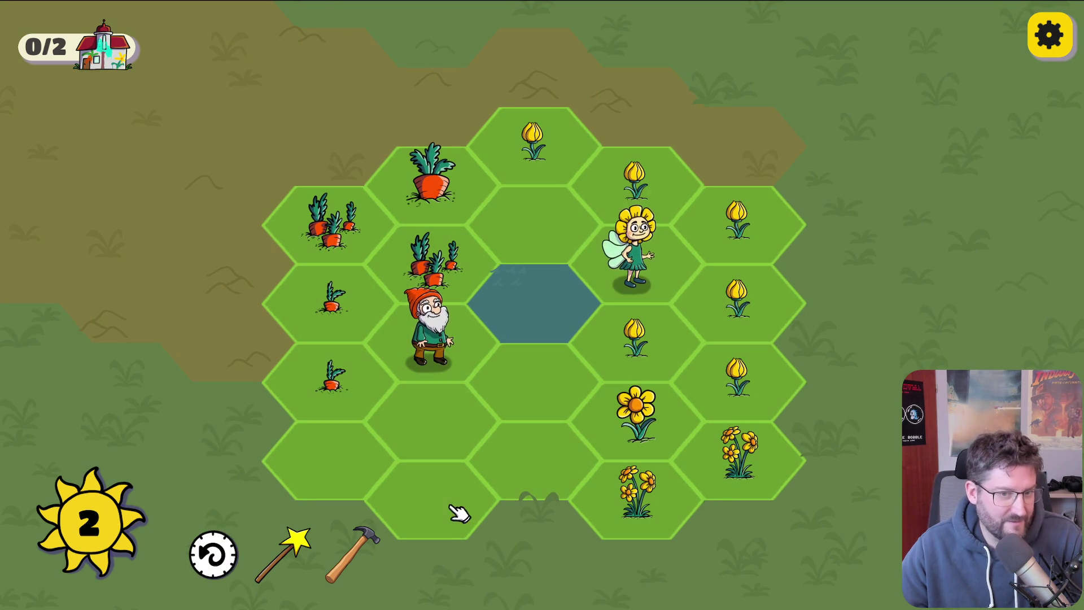
click(538, 133)
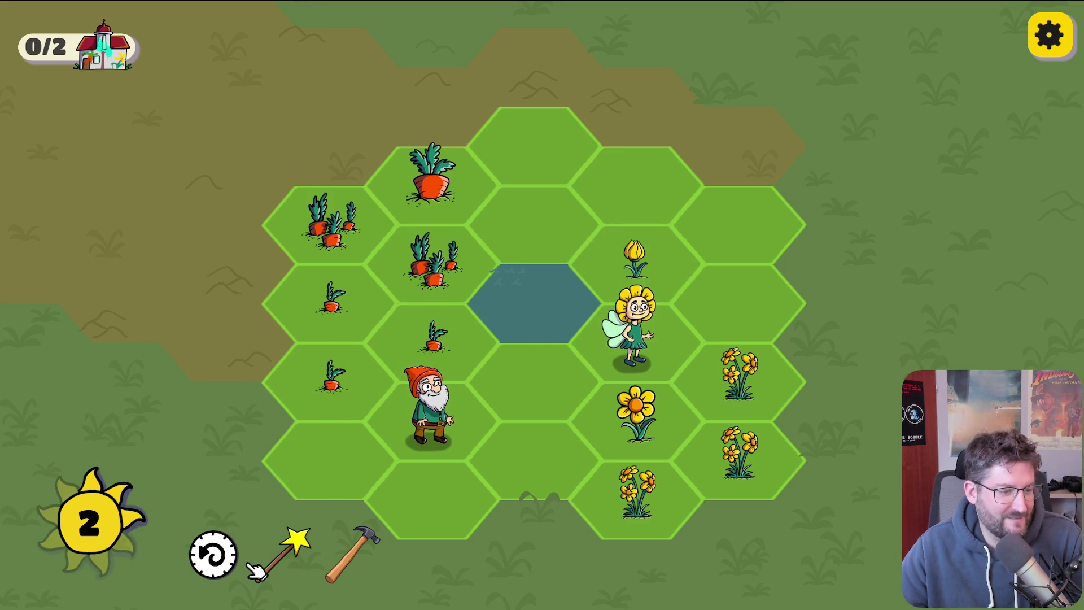
click(213, 554)
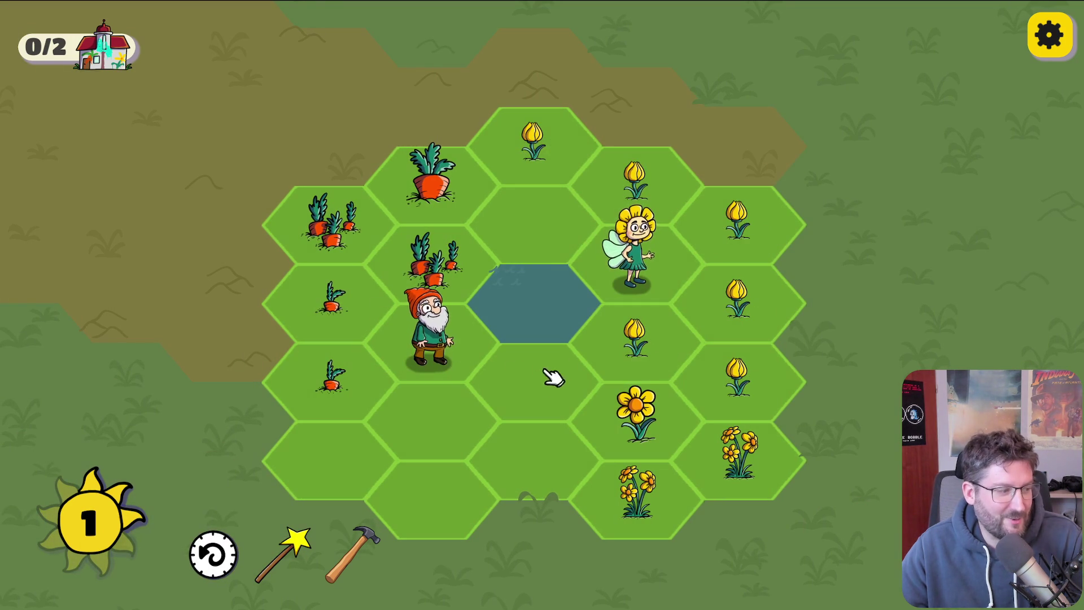
click(542, 119)
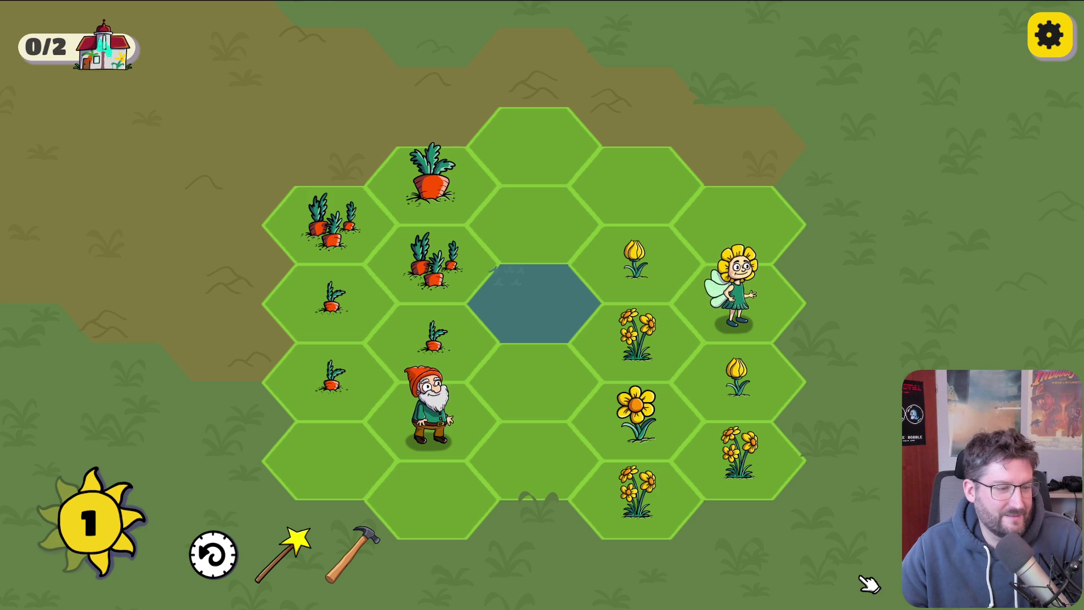
Step: Merge the carrot tiles and the tulip-daisy flower chain, spending the last sun energy
click(318, 319)
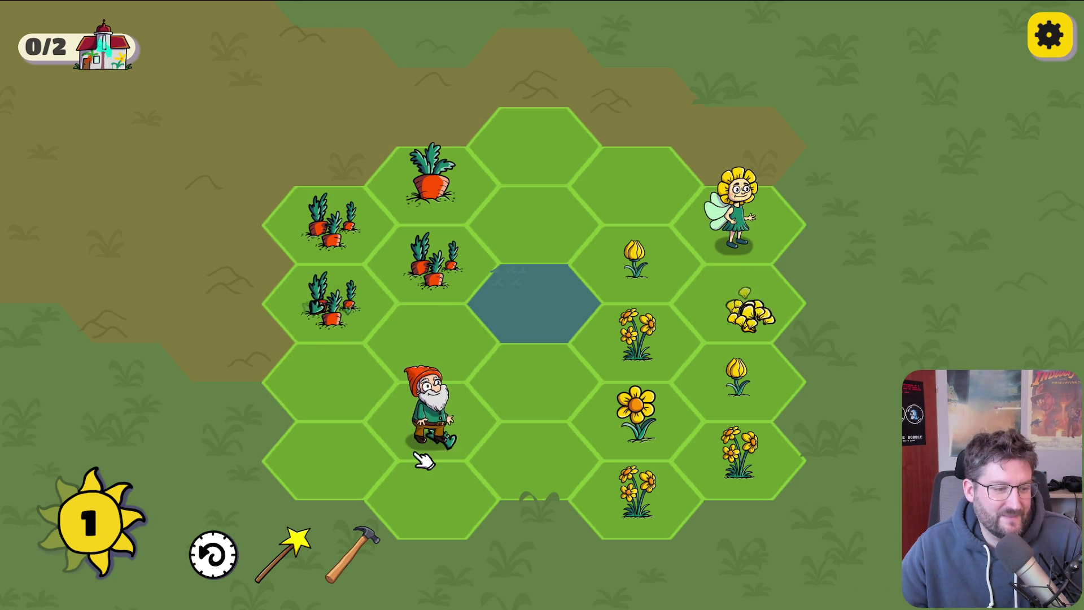
click(330, 299)
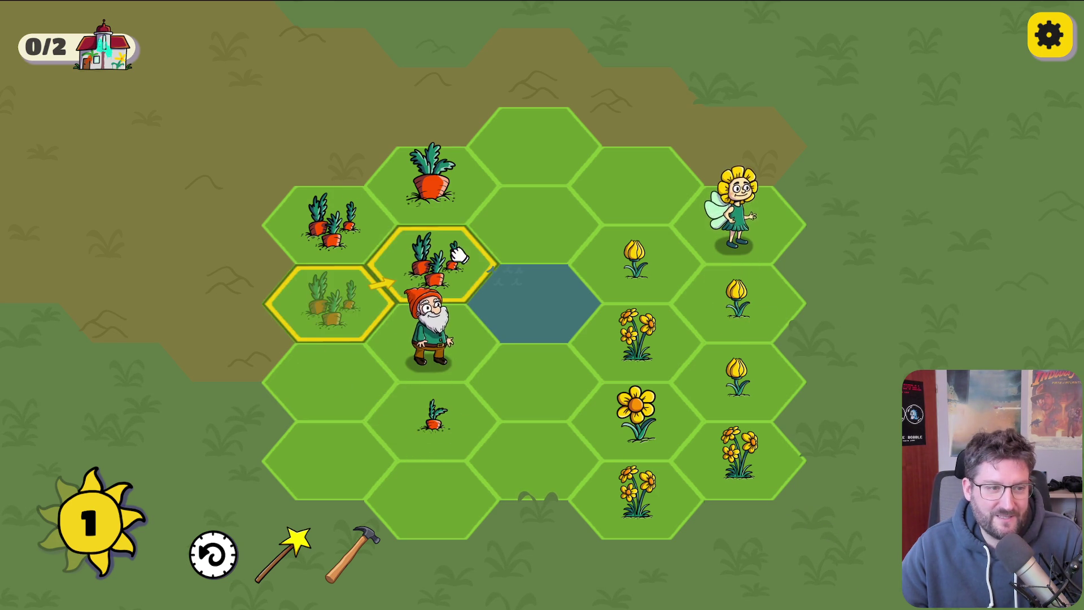
click(753, 387)
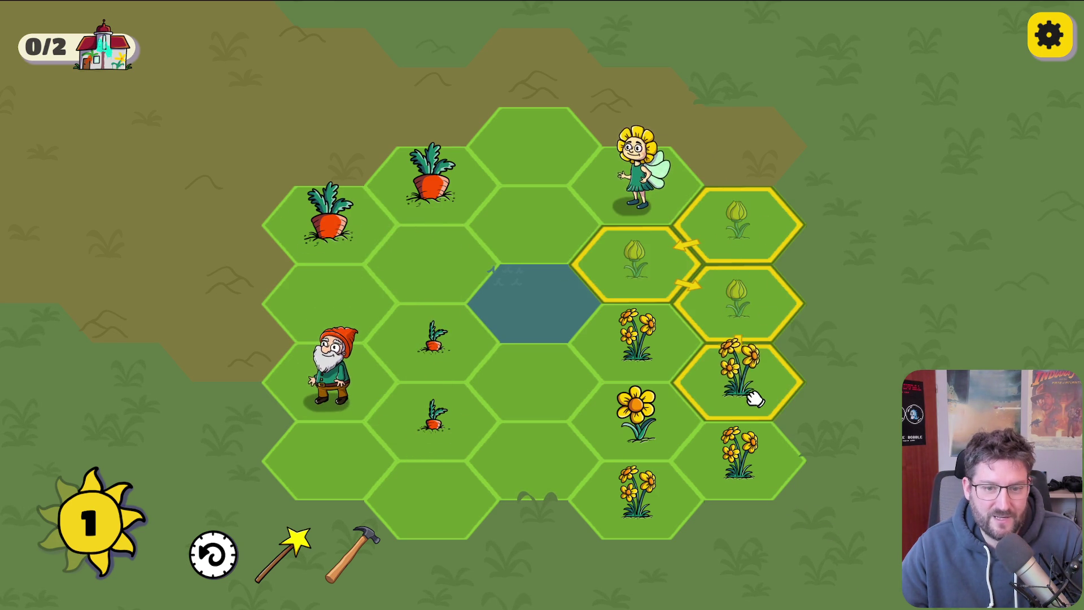
click(637, 339)
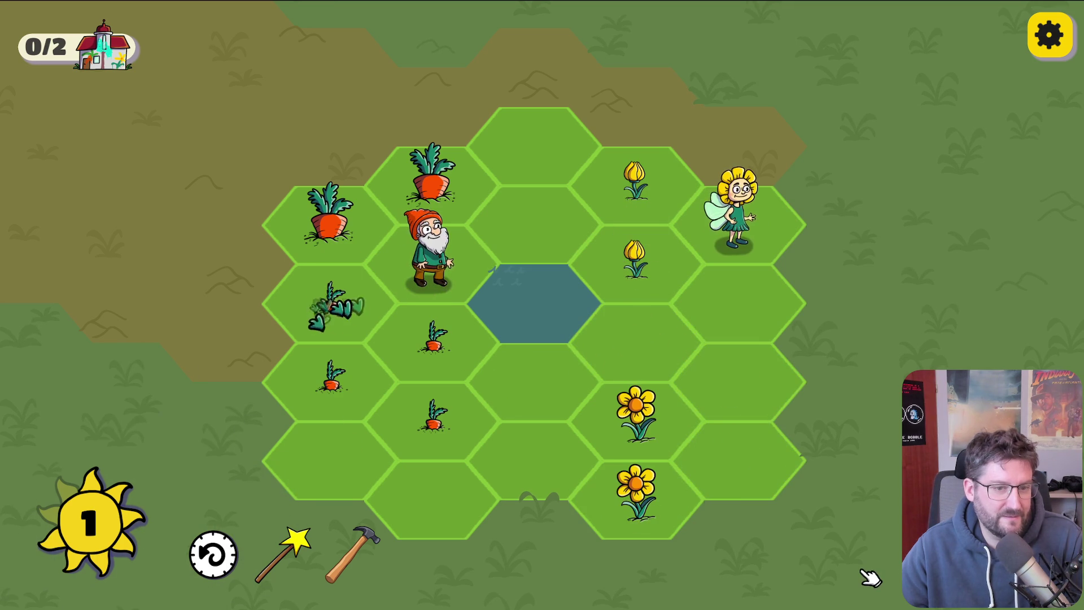
click(455, 356)
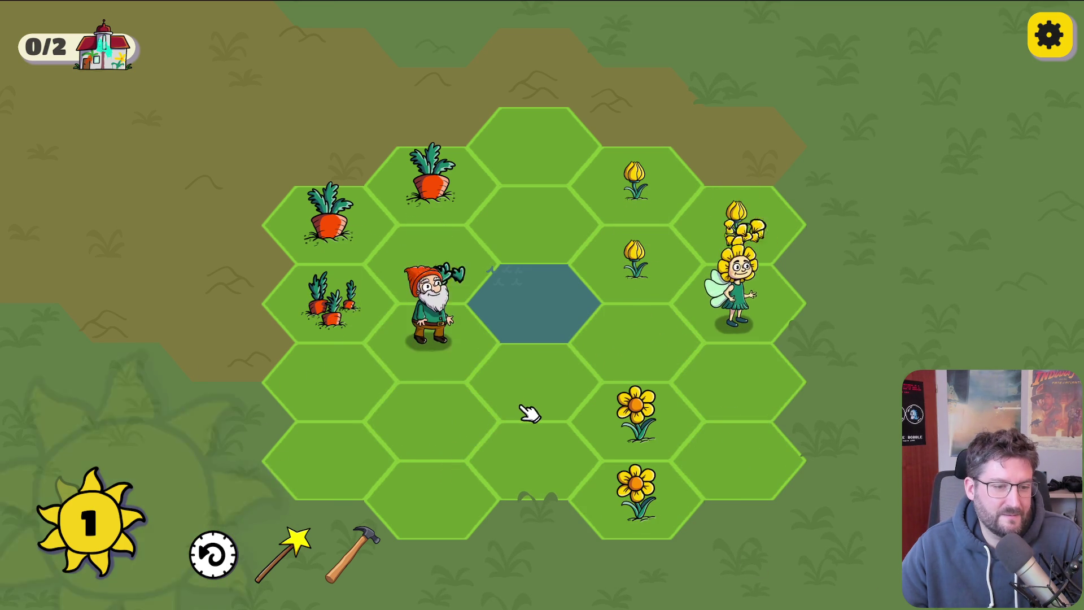
click(479, 461)
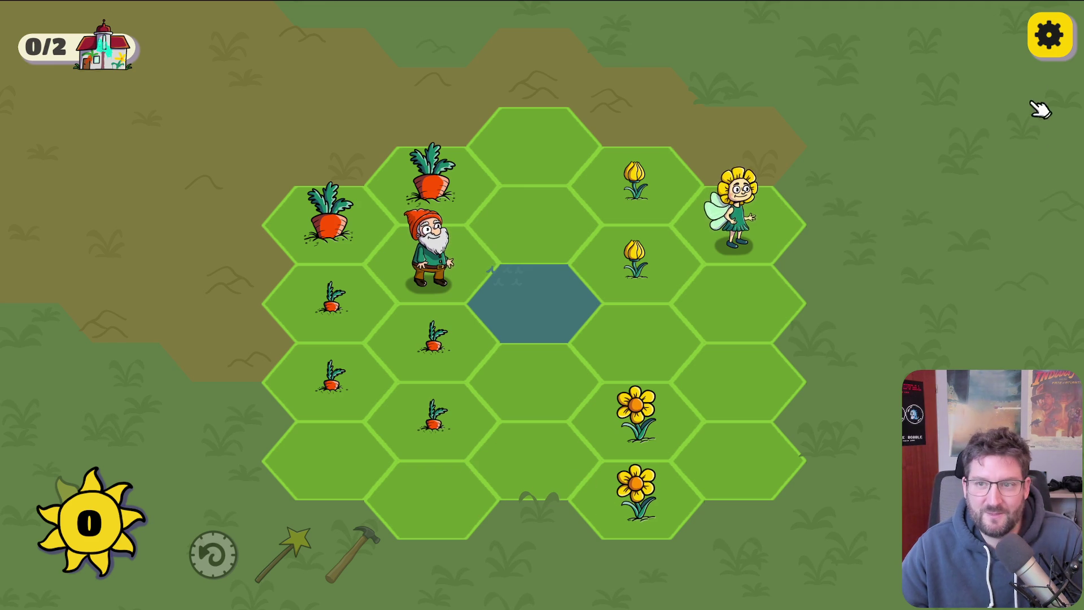
click(1049, 35)
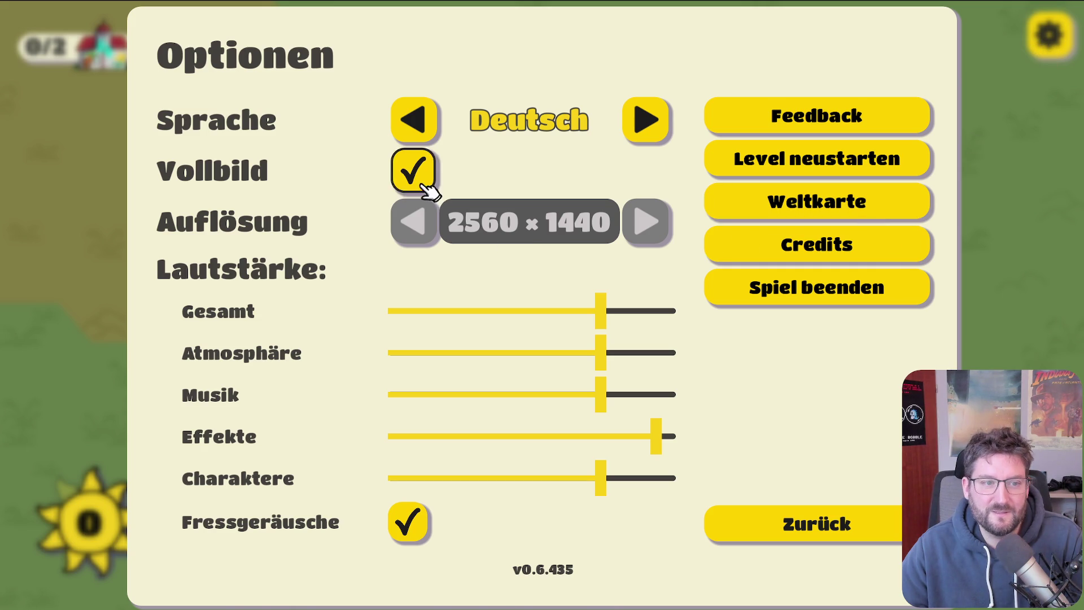
Step: Toggle Vollbild off and back on, then quit the game with Spiel beenden
click(429, 186)
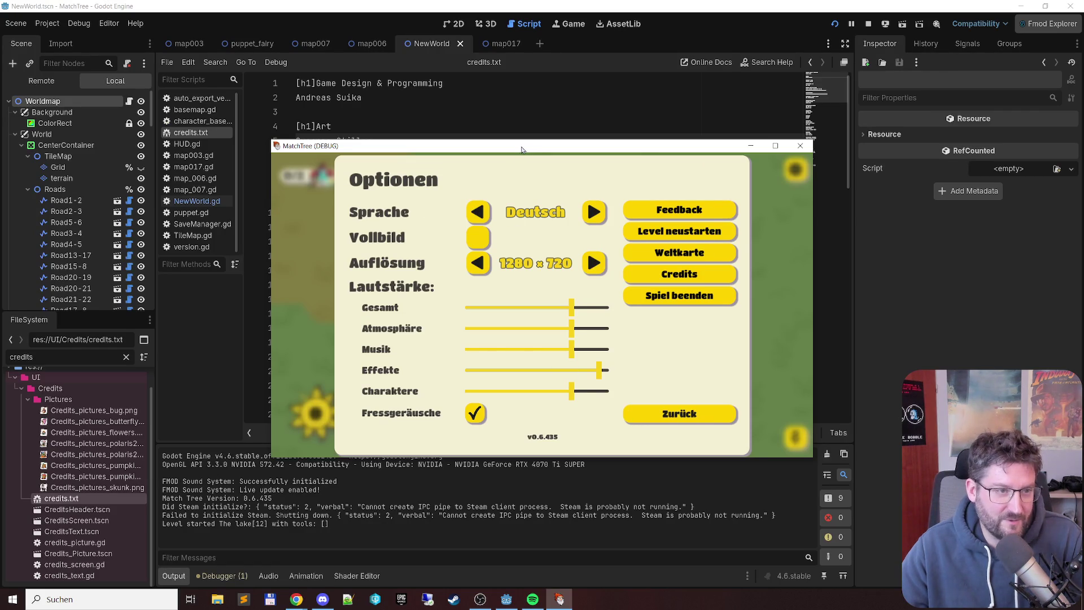
drag(525, 150, 446, 82)
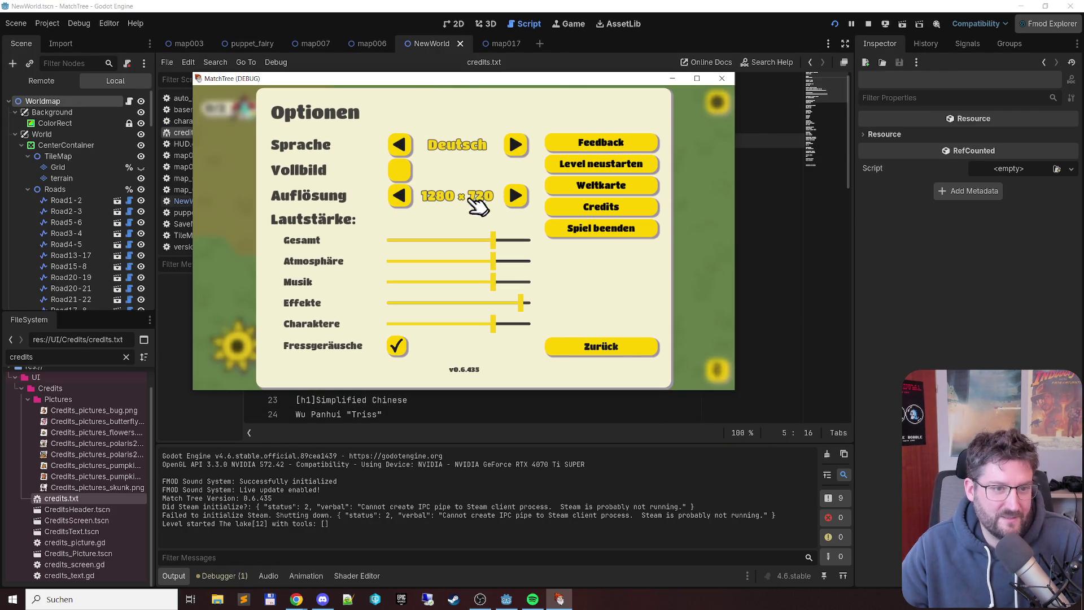
click(401, 169)
click(729, 279)
click(666, 364)
Step: Relaunch MatchTree with F5 and quit it again back to the editor
key(F5)
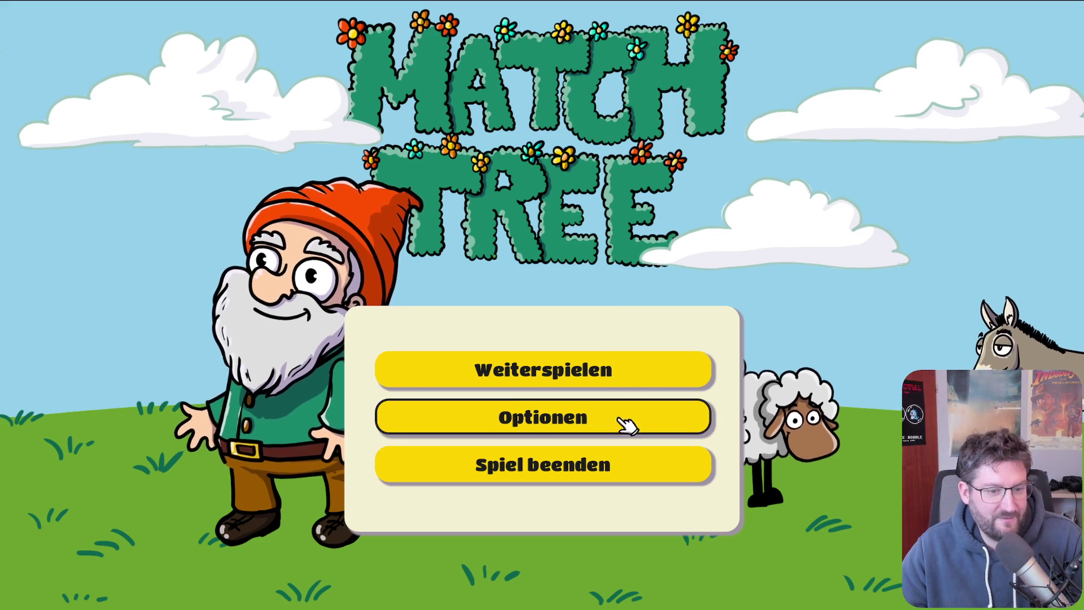
click(621, 415)
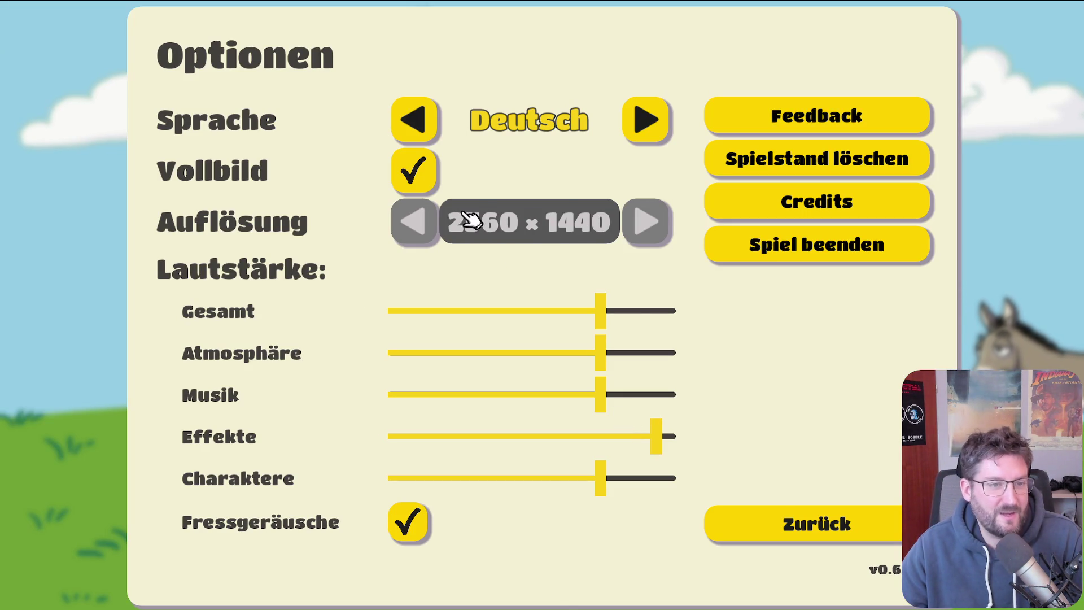
click(844, 254)
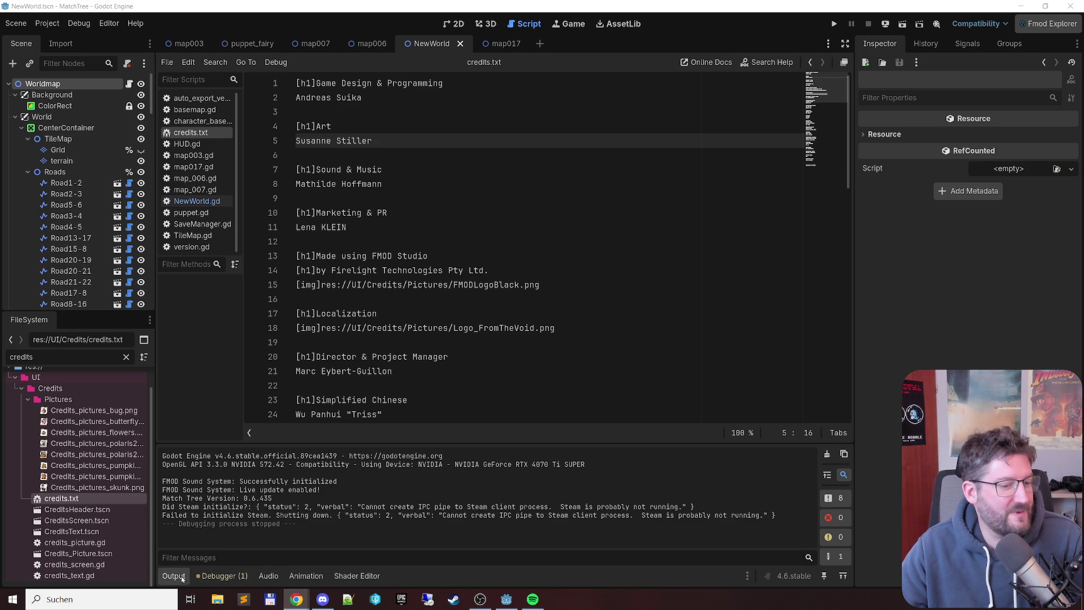
Step: Bring Chrome's Codecks tab forward and open the Feedback Inbox deck's 229 cards
mouse_move(295, 602)
click(339, 572)
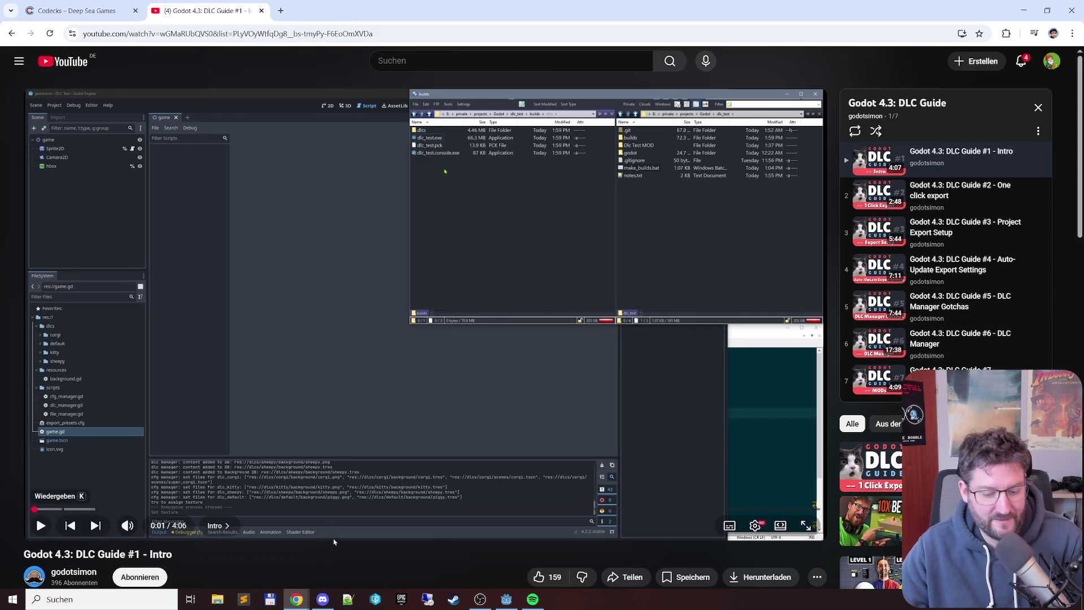
key(XF86AudioPlay)
click(74, 5)
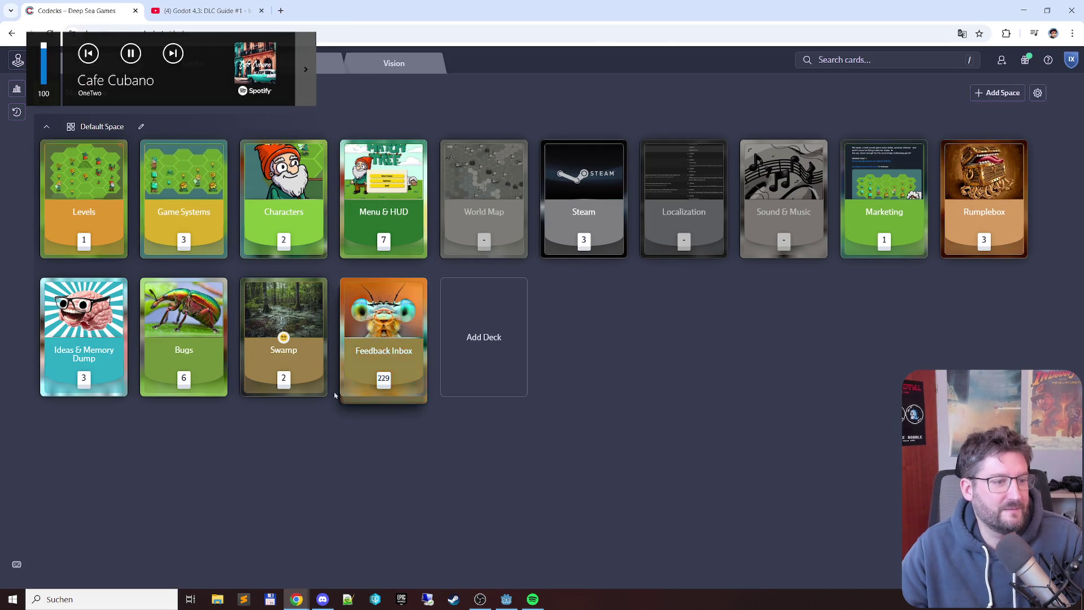
click(408, 355)
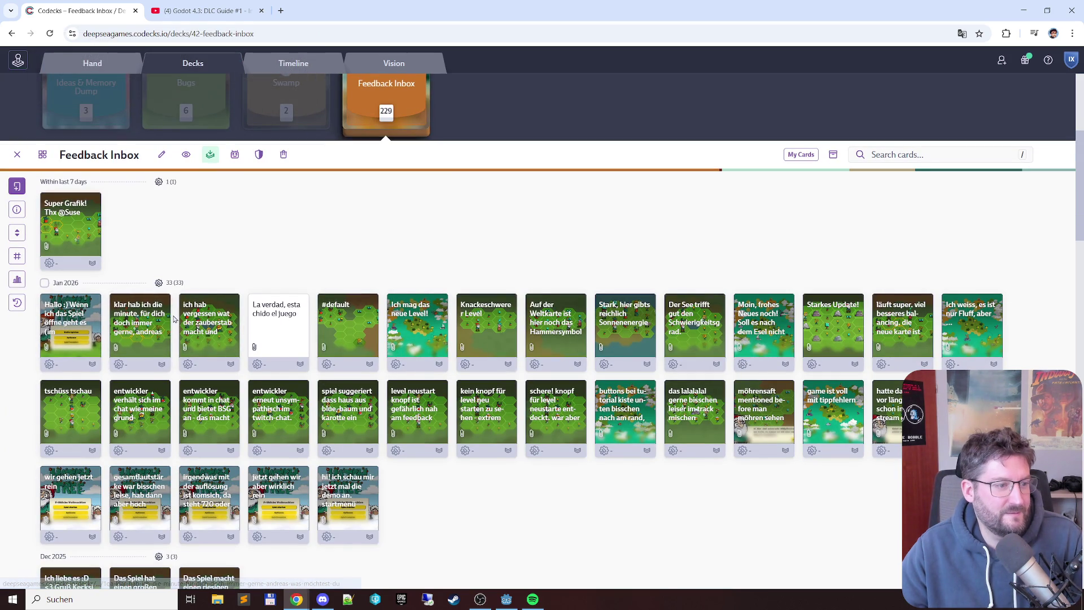
Step: Look through four Feedback Inbox cards, then open the world-map hammer symbol card
click(155, 317)
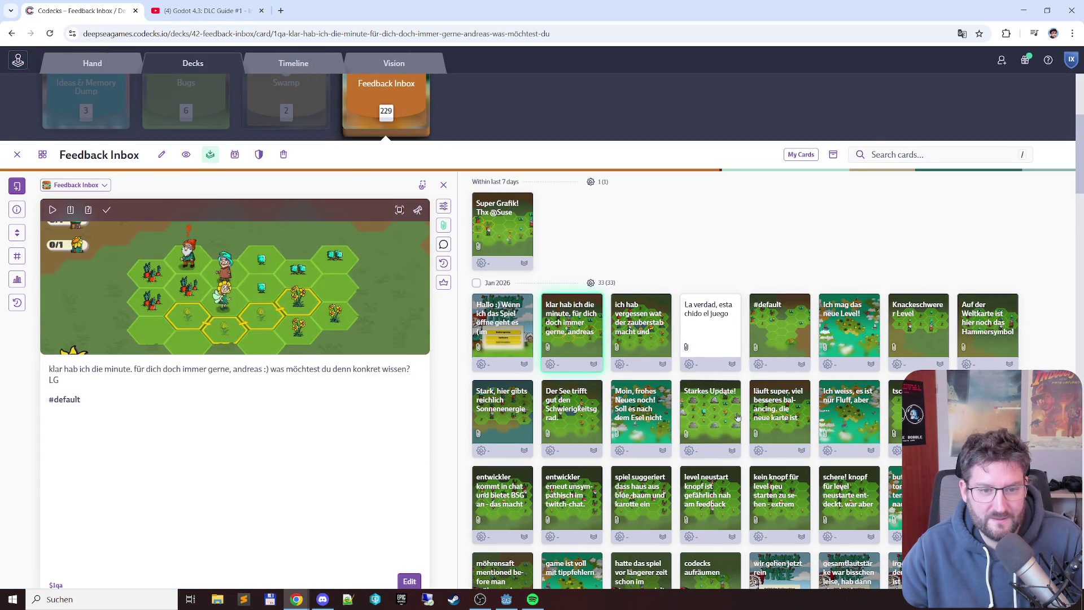
click(640, 327)
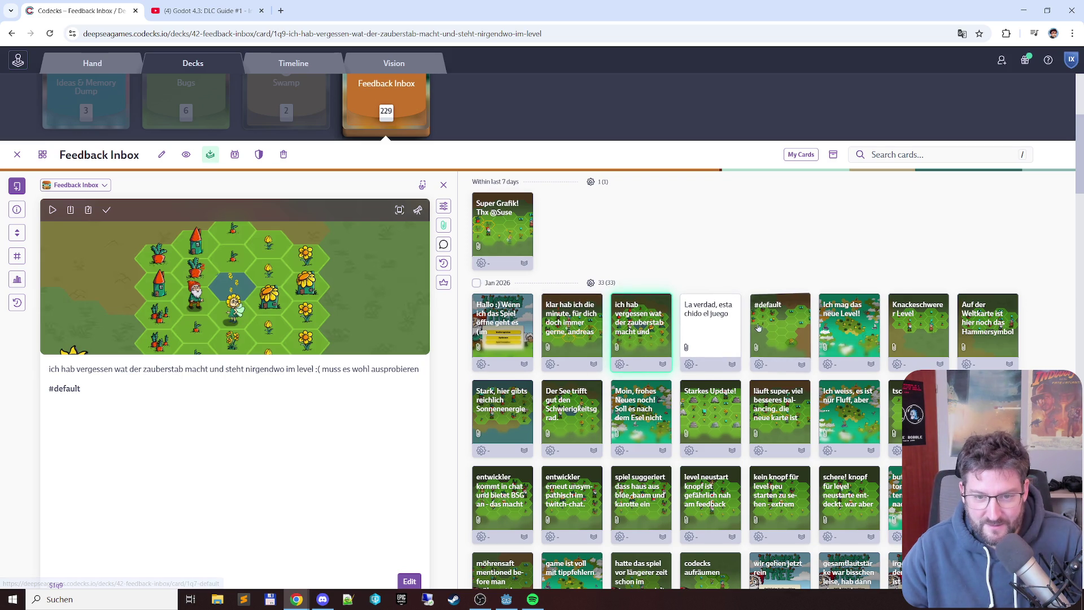
click(838, 310)
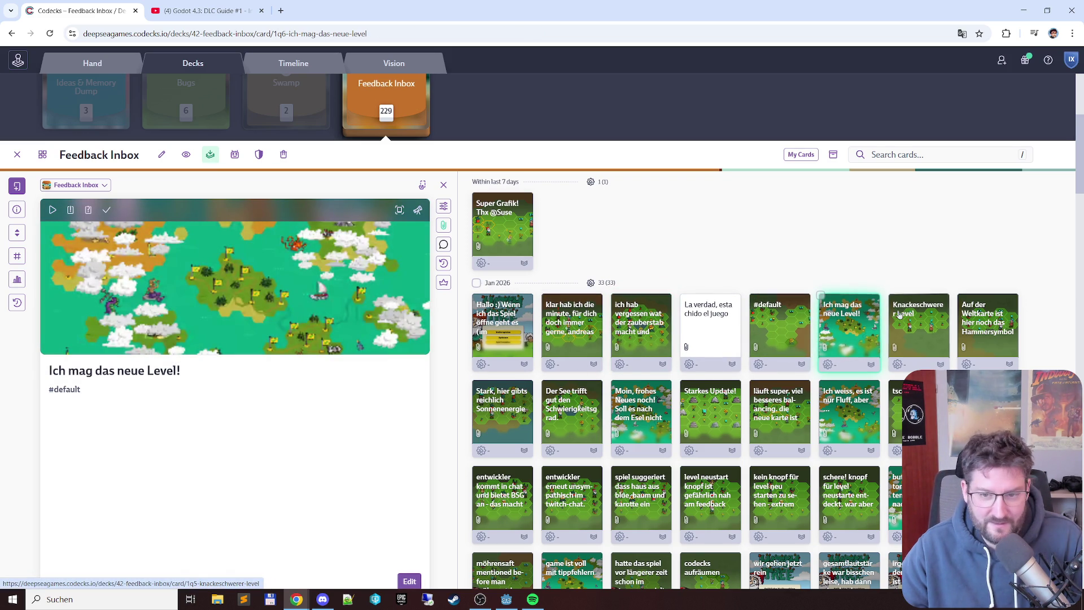
click(930, 329)
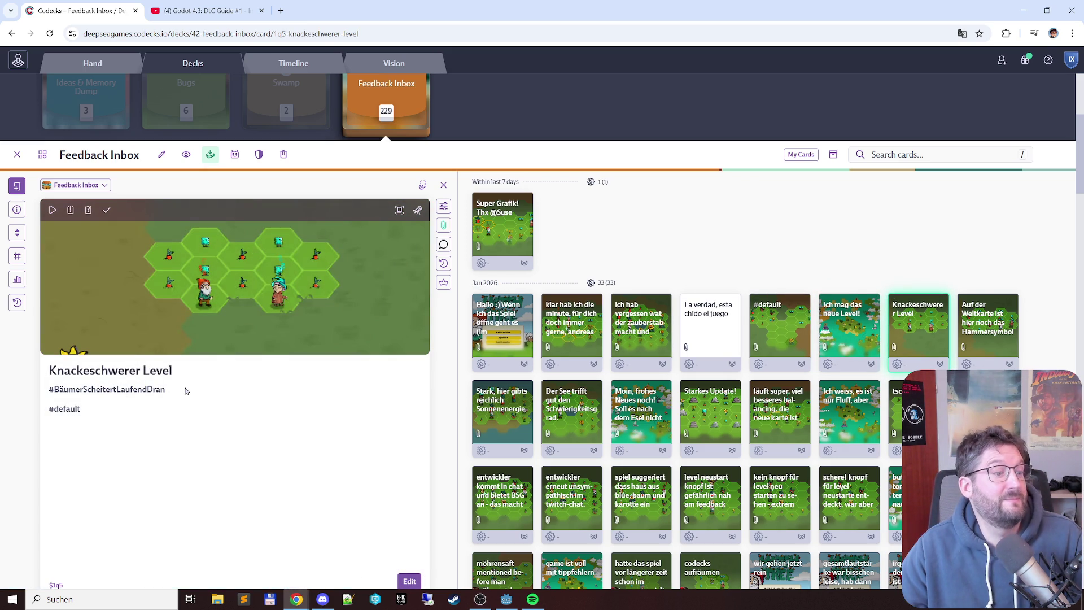
click(991, 334)
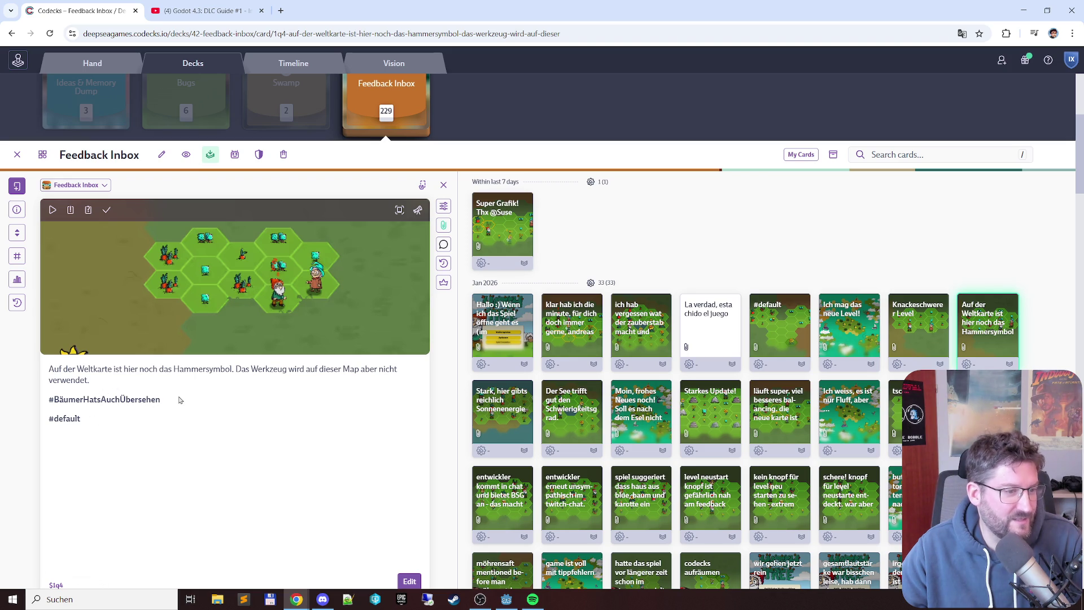
Step: Filter cards by the #BäumerHatsAuchÜbersehen tag, then go back to the card view
drag(50, 399, 167, 408)
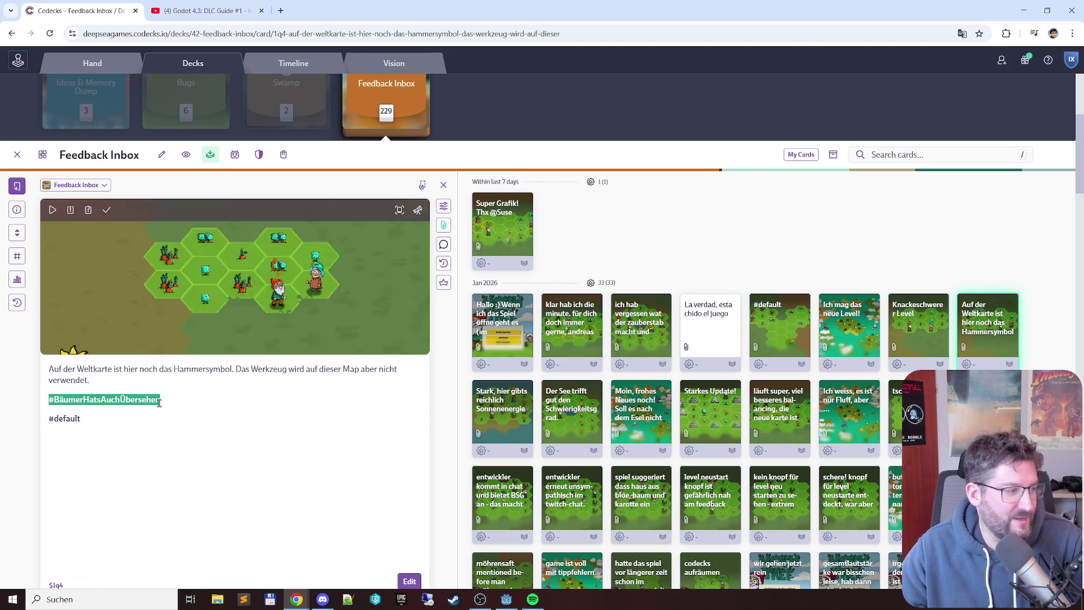
click(159, 402)
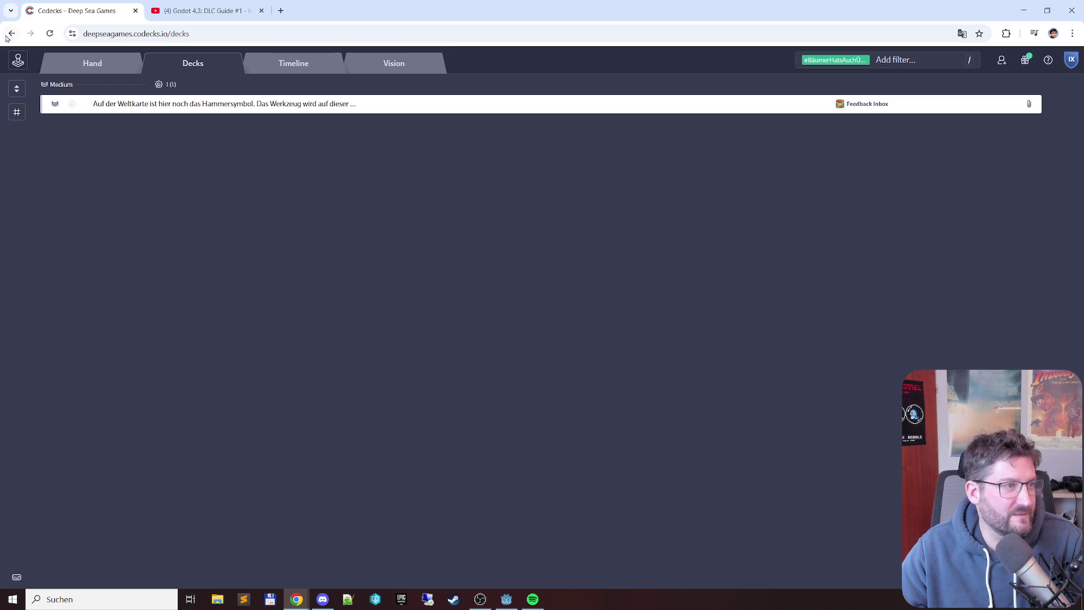
click(11, 33)
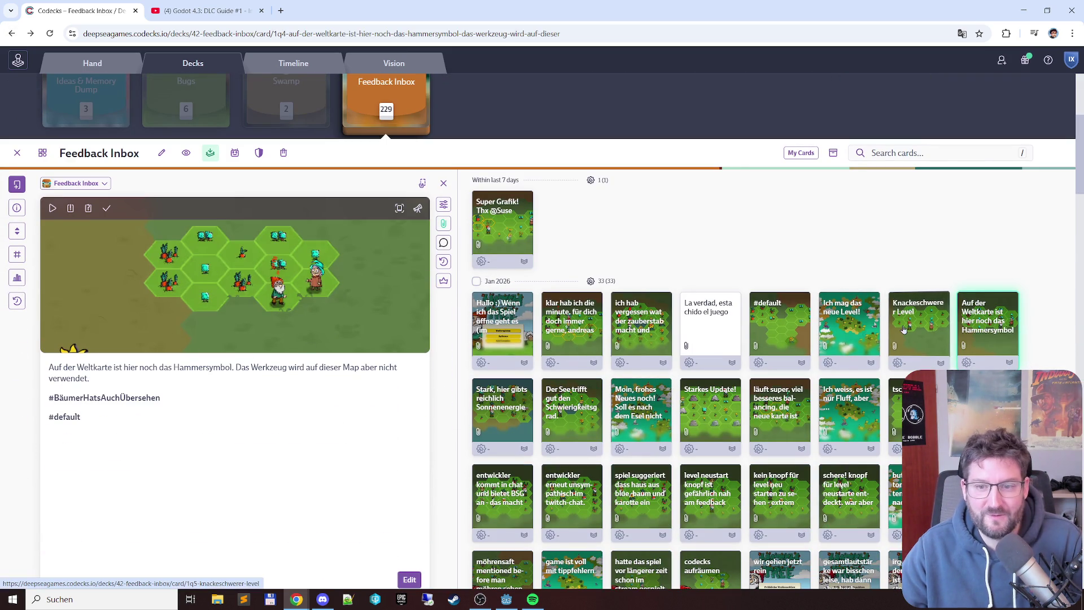
Step: Read the Stark, Der See, Starkes Update!, läuft super and Ich weiss feedback cards in turn
scroll(981, 263, down, 1)
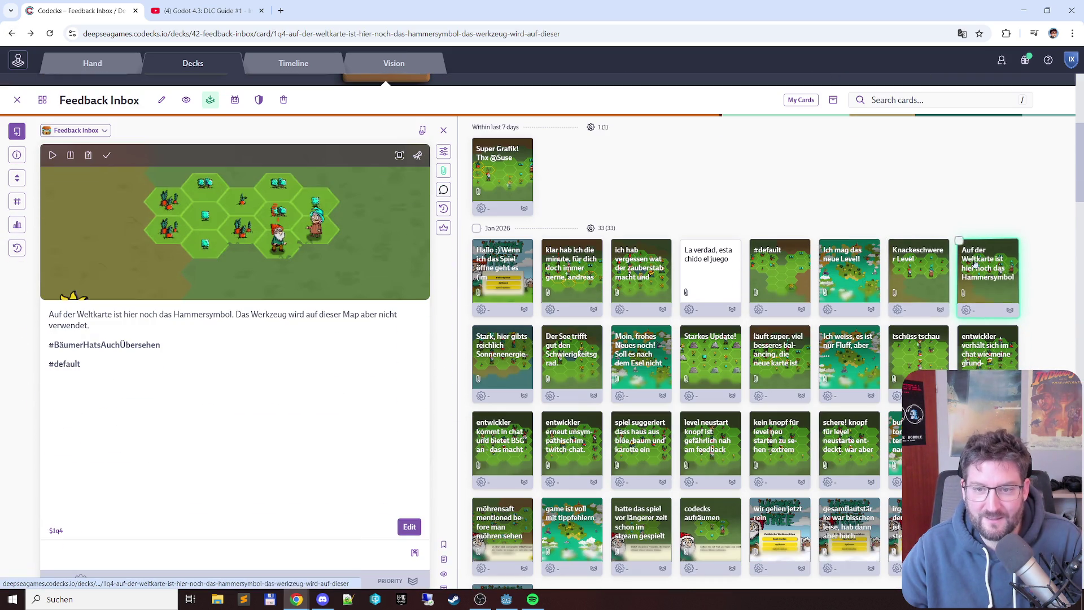
click(500, 349)
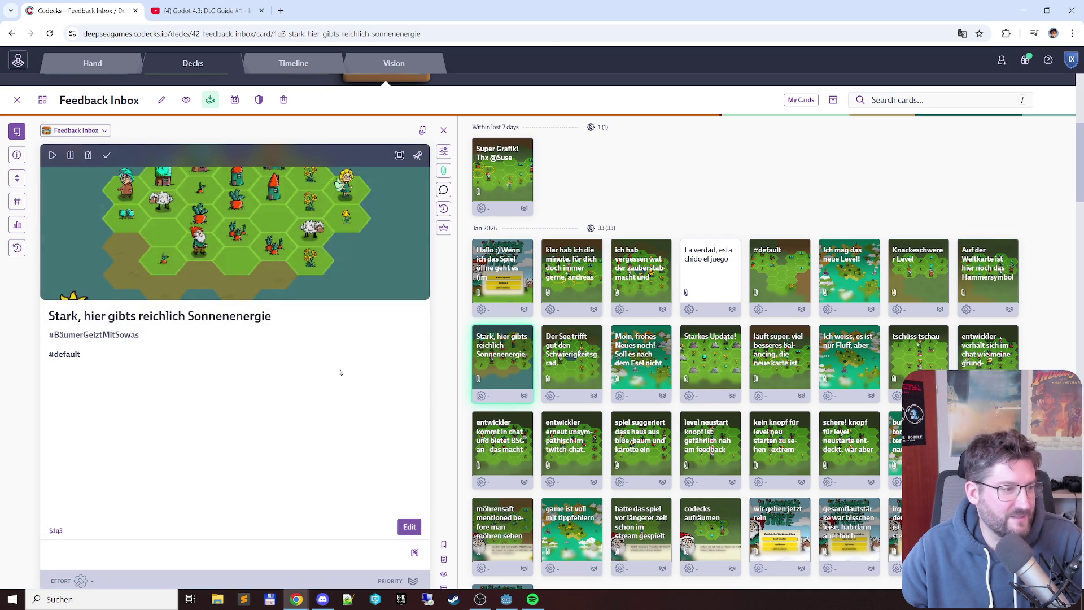
click(582, 354)
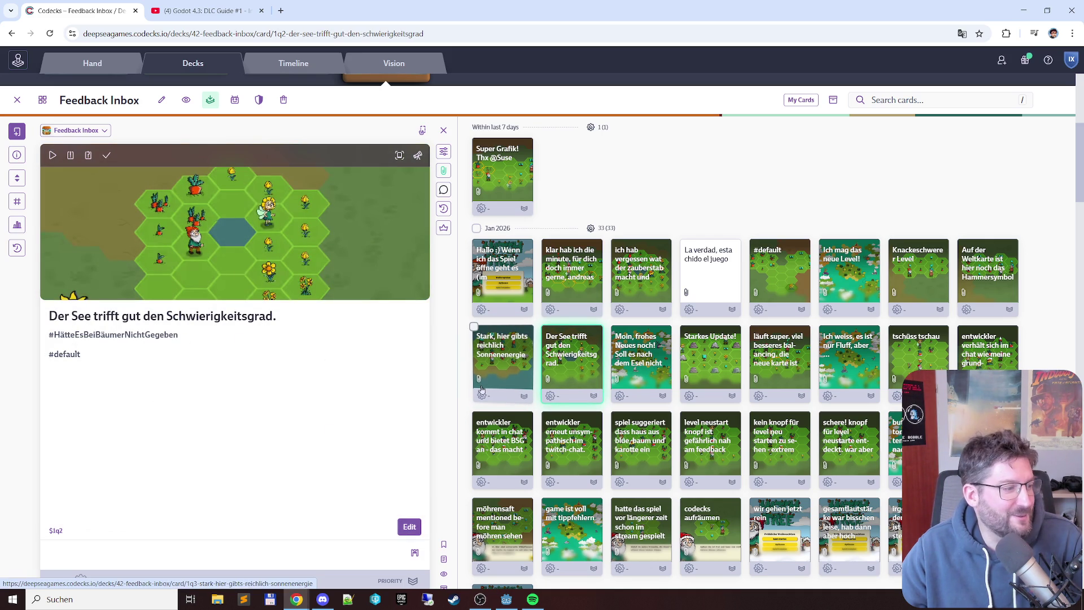
click(716, 363)
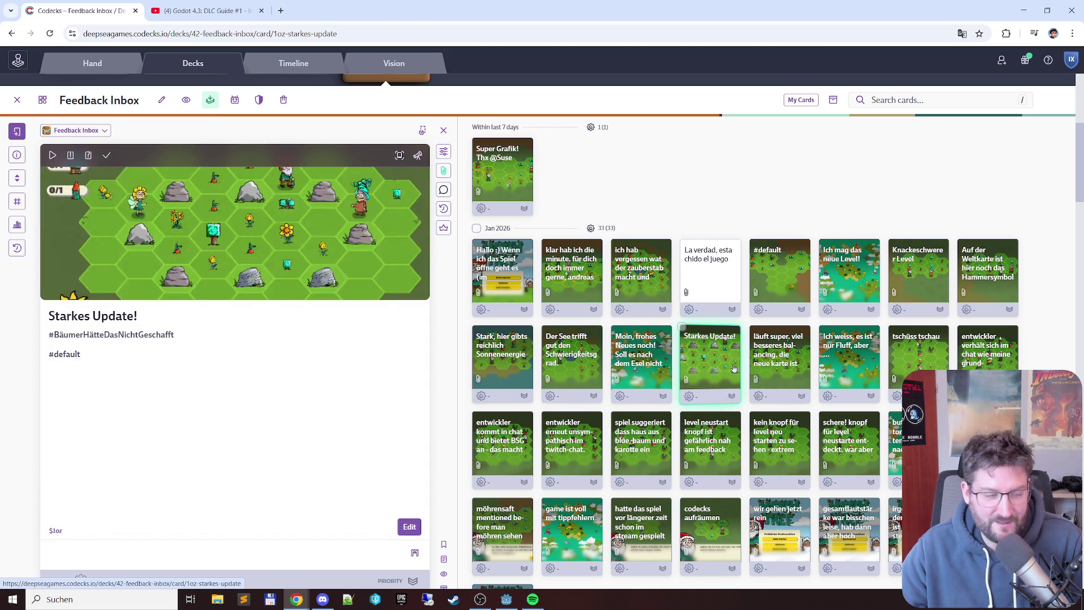
click(784, 363)
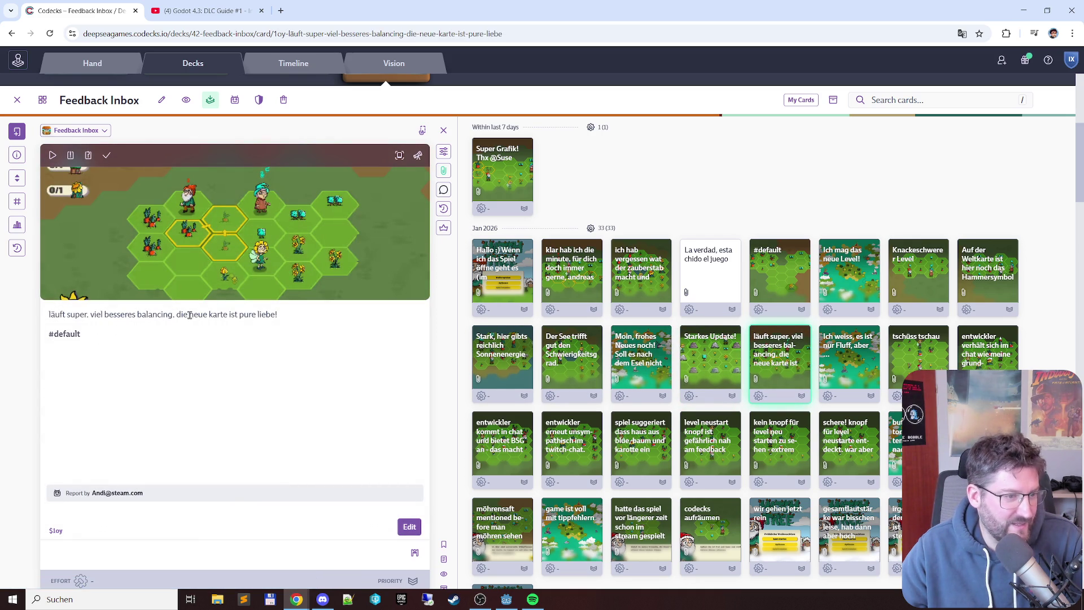
click(861, 351)
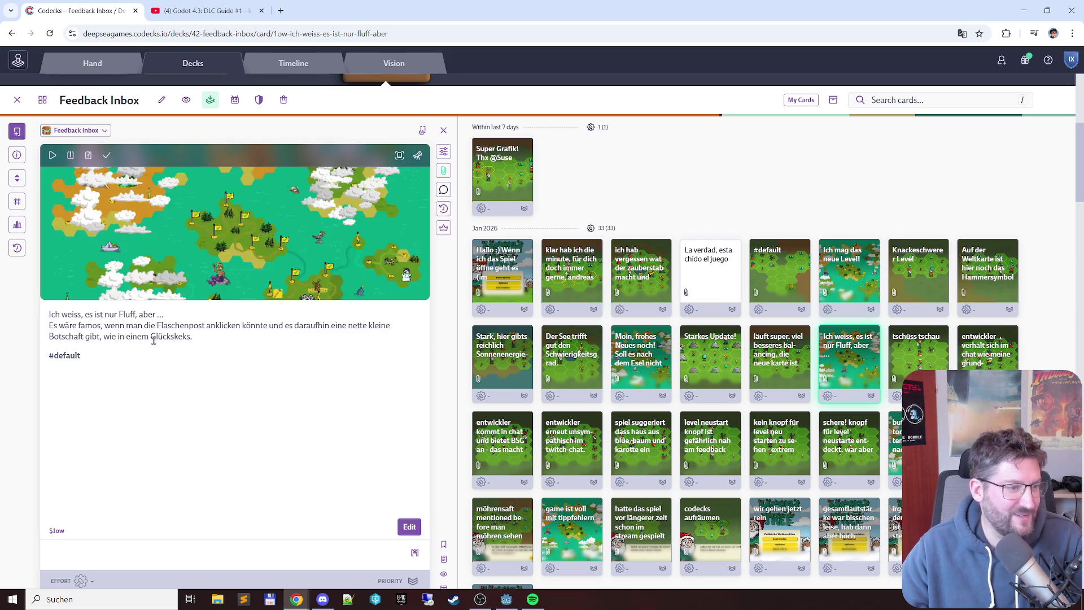
Step: Browse the next feedback cards, from 'tschüss tschau' past the BSG, white house and restart-button ones
click(937, 360)
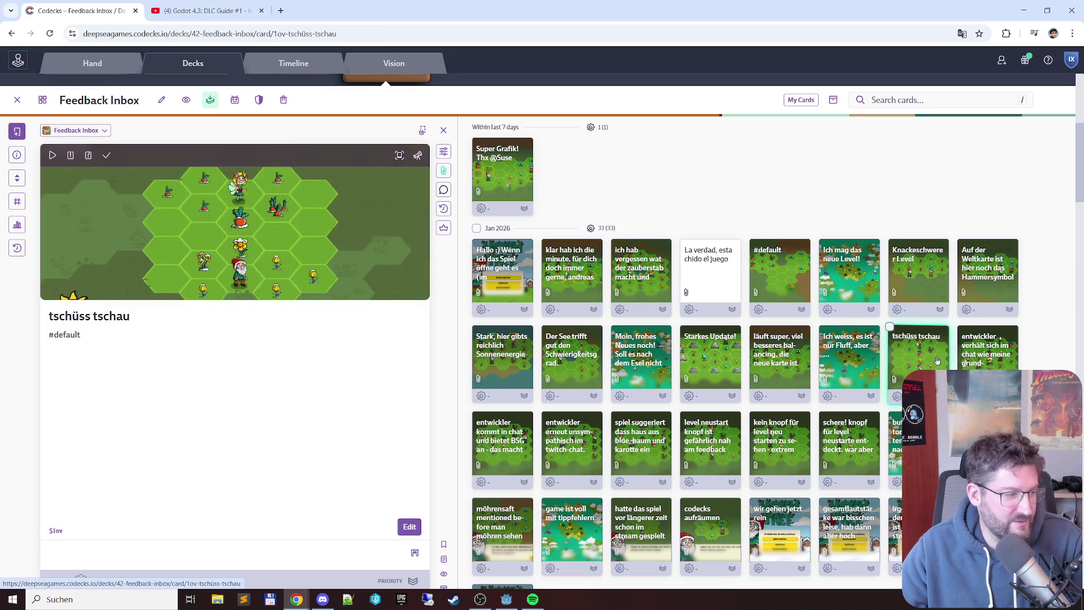
key(Right)
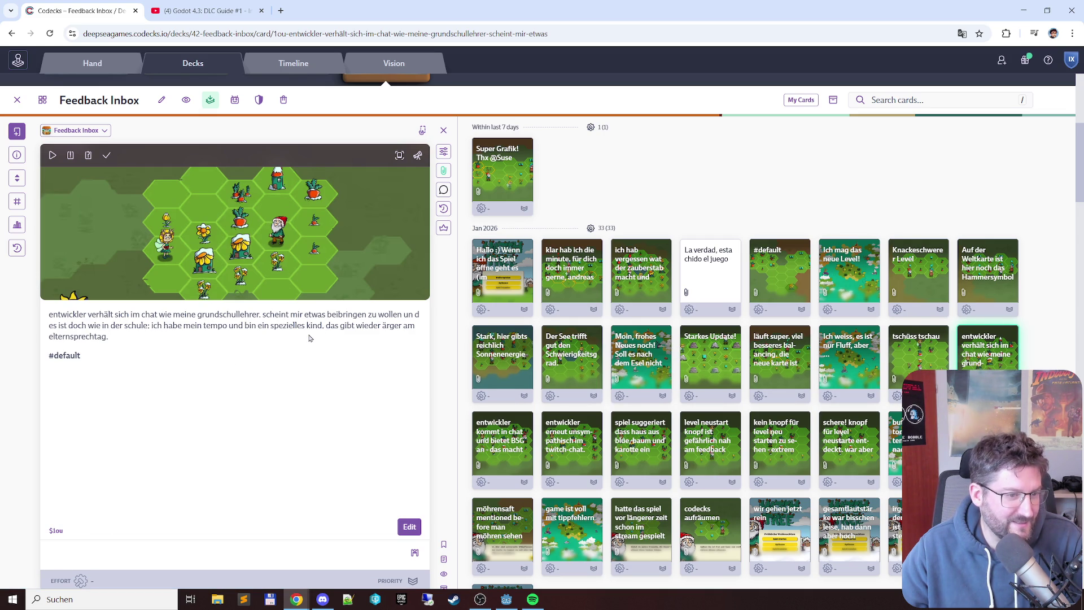
click(522, 445)
click(581, 439)
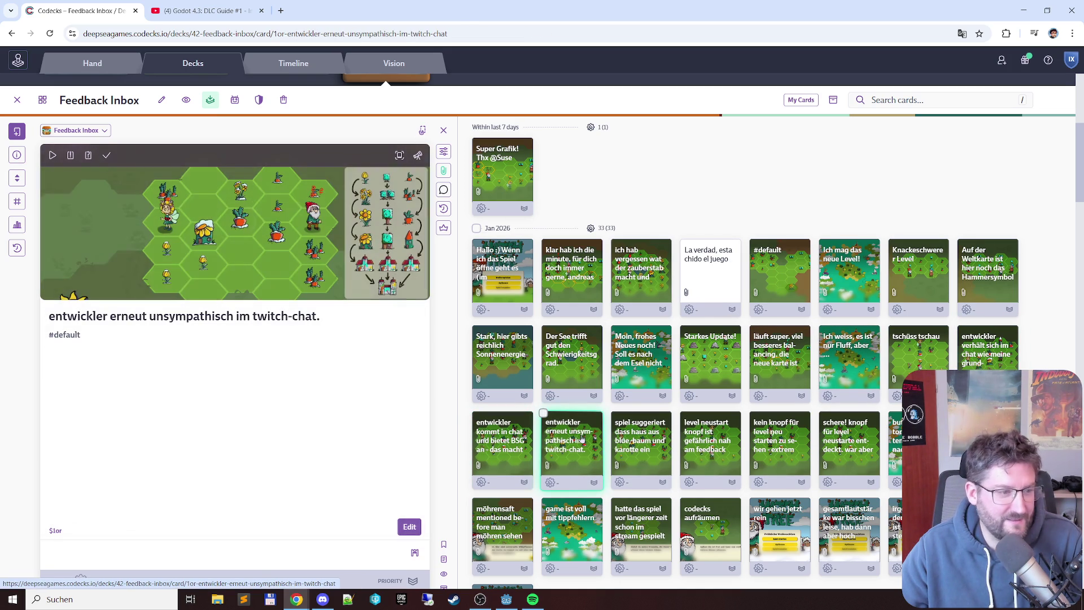
click(641, 433)
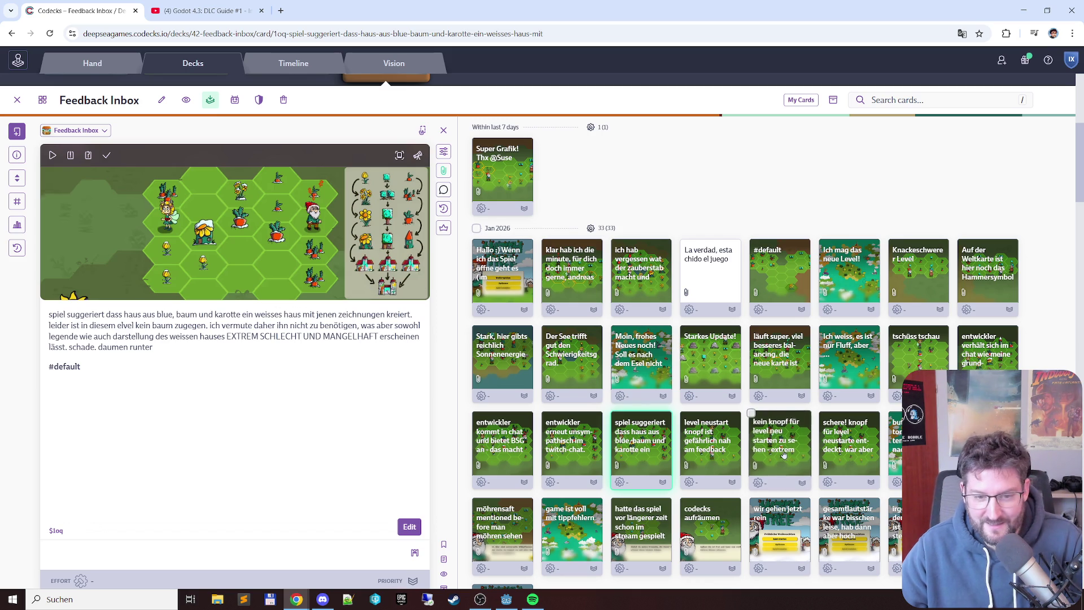
click(712, 435)
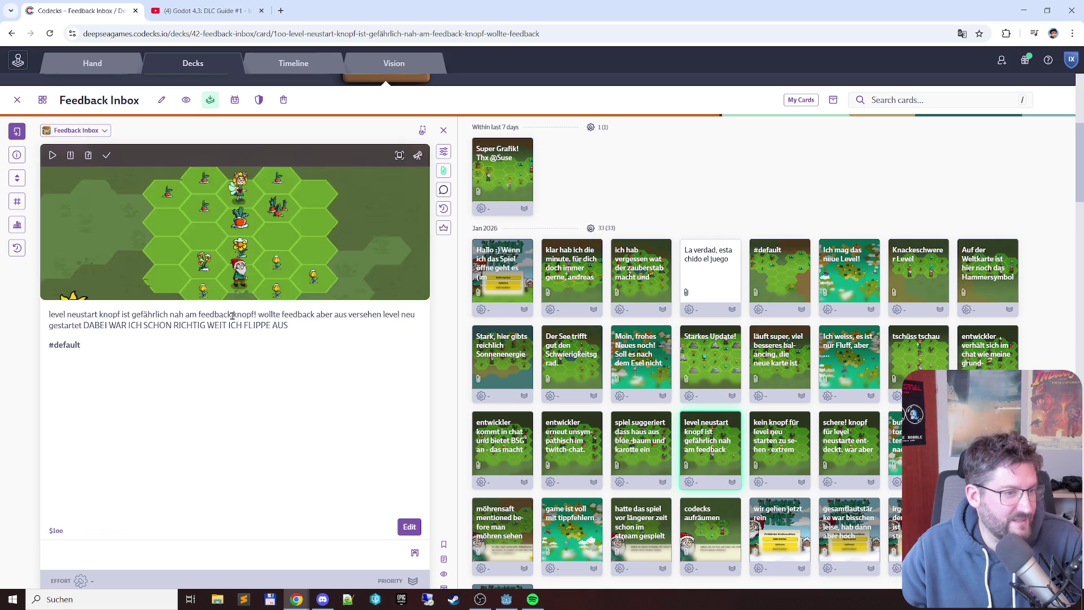
key(Right)
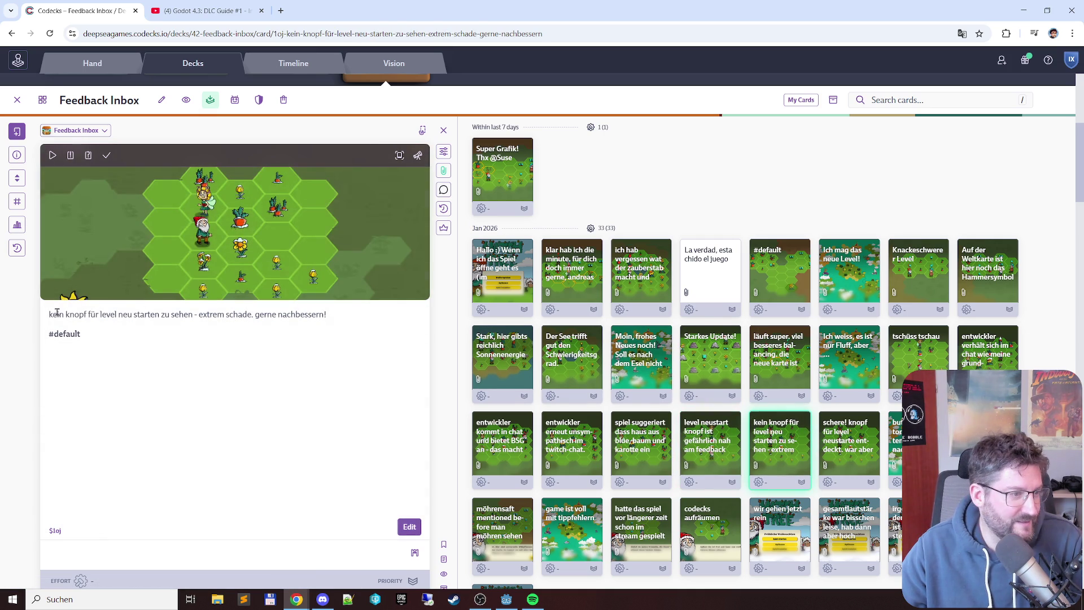
key(Right)
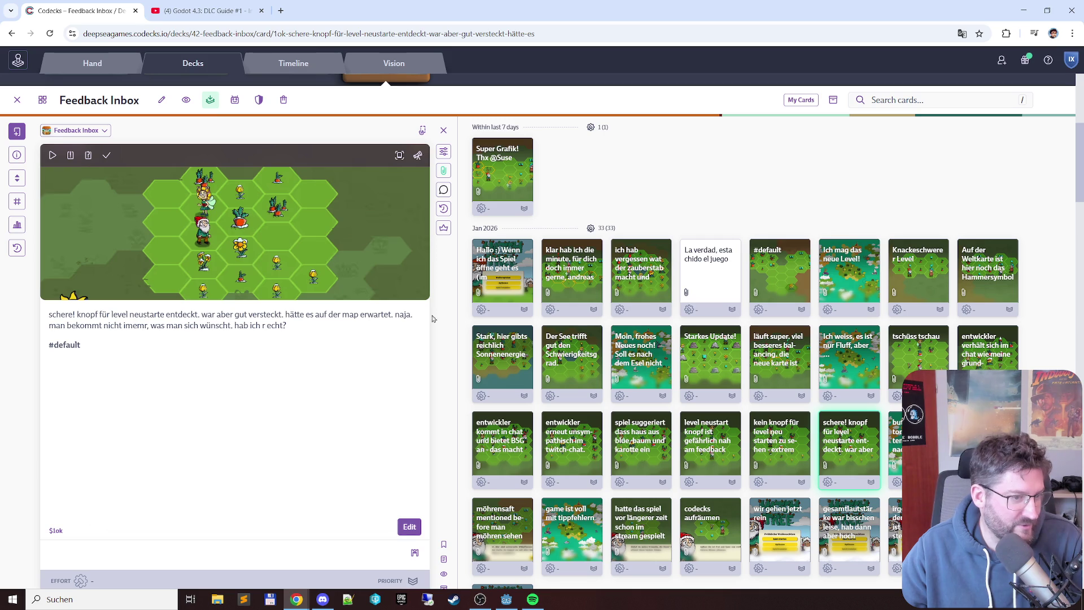
key(Right)
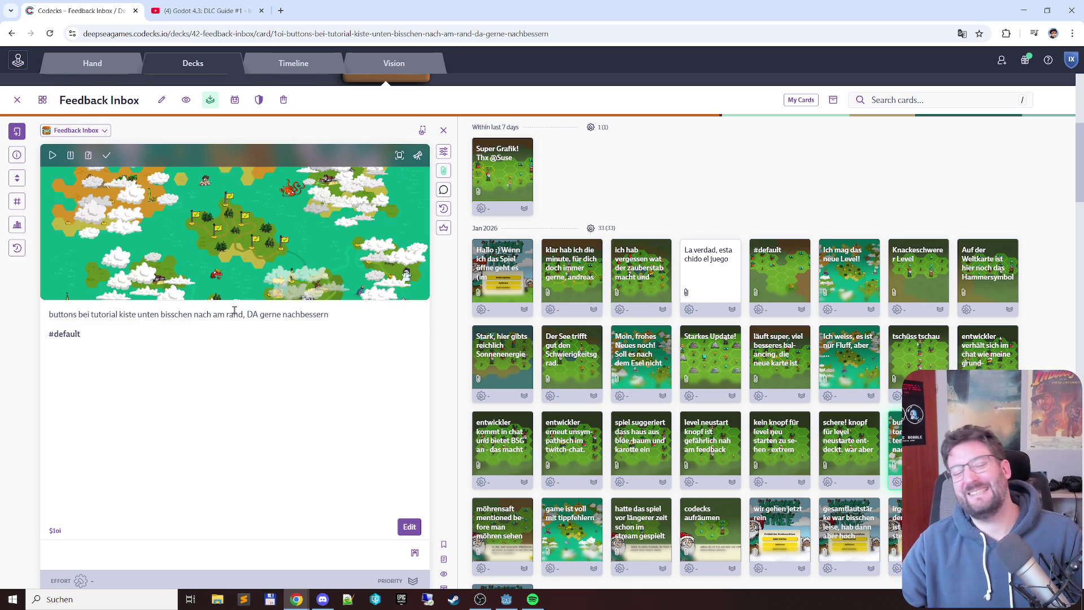
Step: Select the card's description, close the card, and move to line 12 of Godot's credits.txt
drag(357, 317, 61, 317)
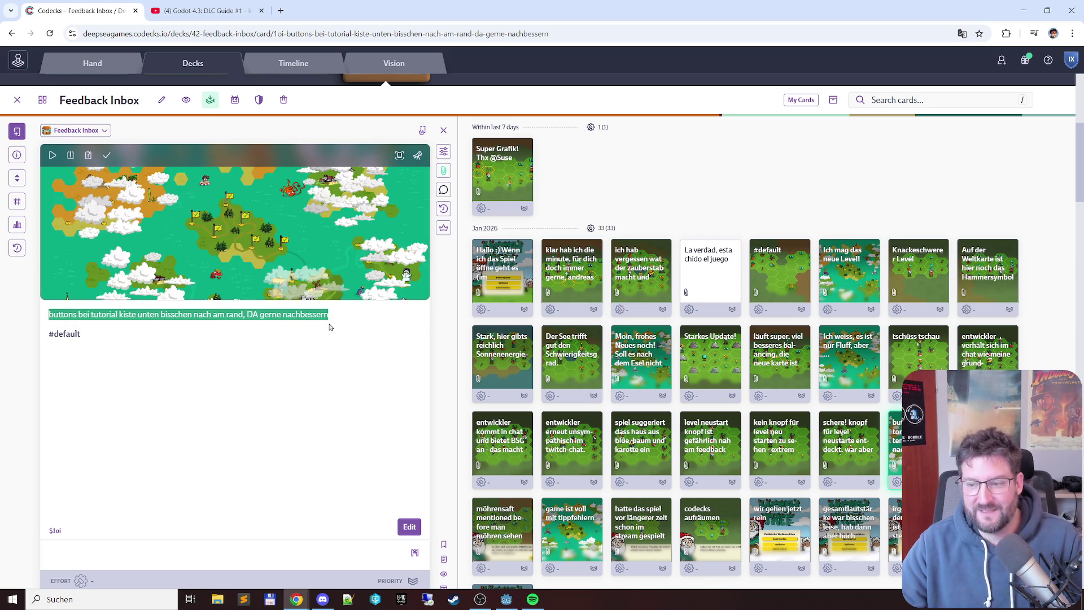
click(258, 317)
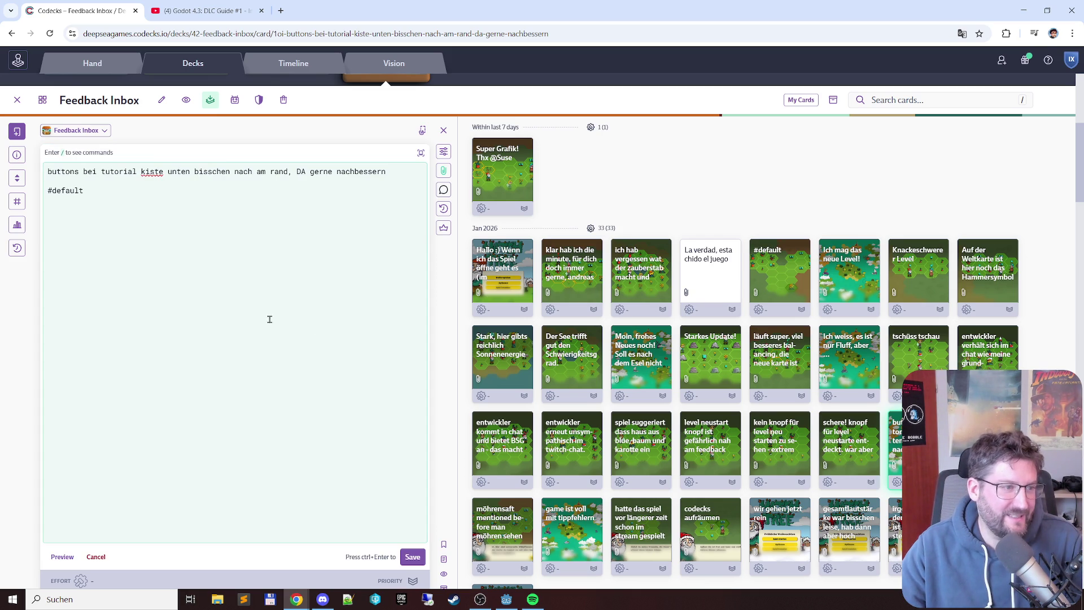
click(17, 100)
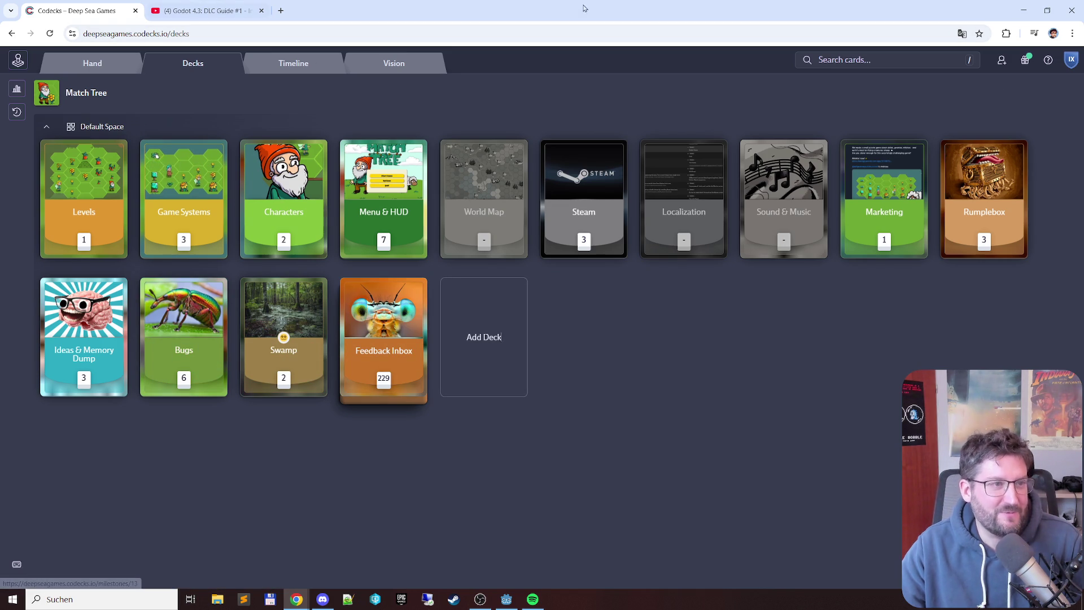
click(1023, 11)
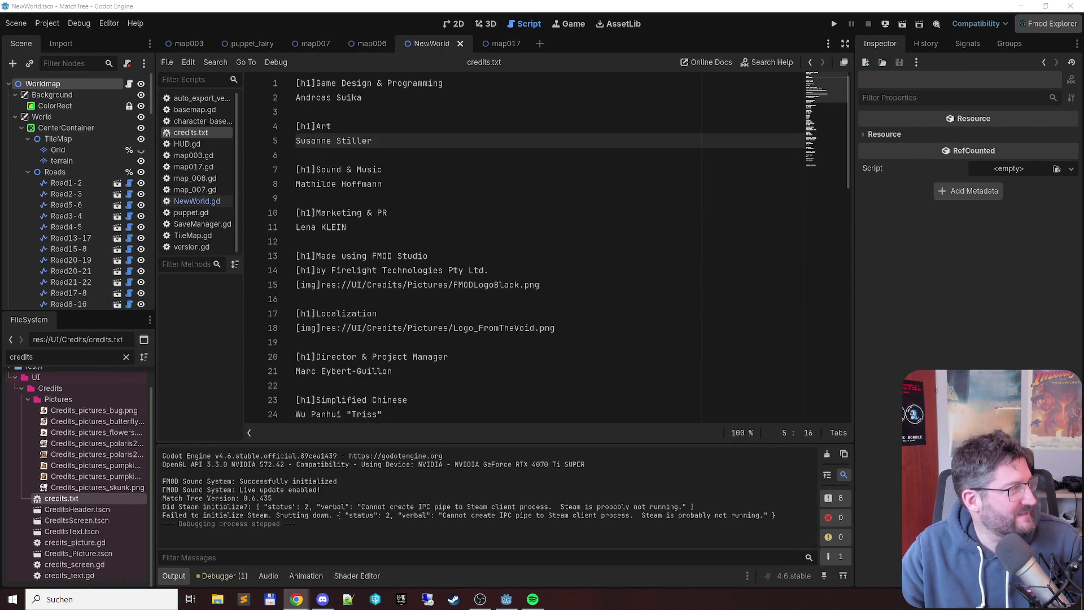
click(439, 239)
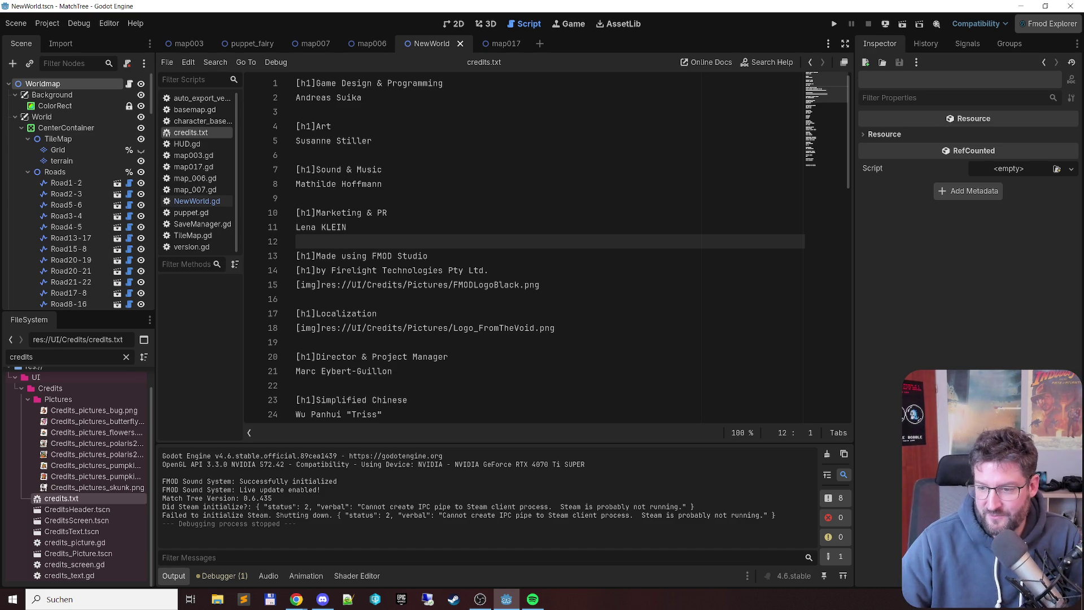
key(alt+Tab)
key(alt+Tab)
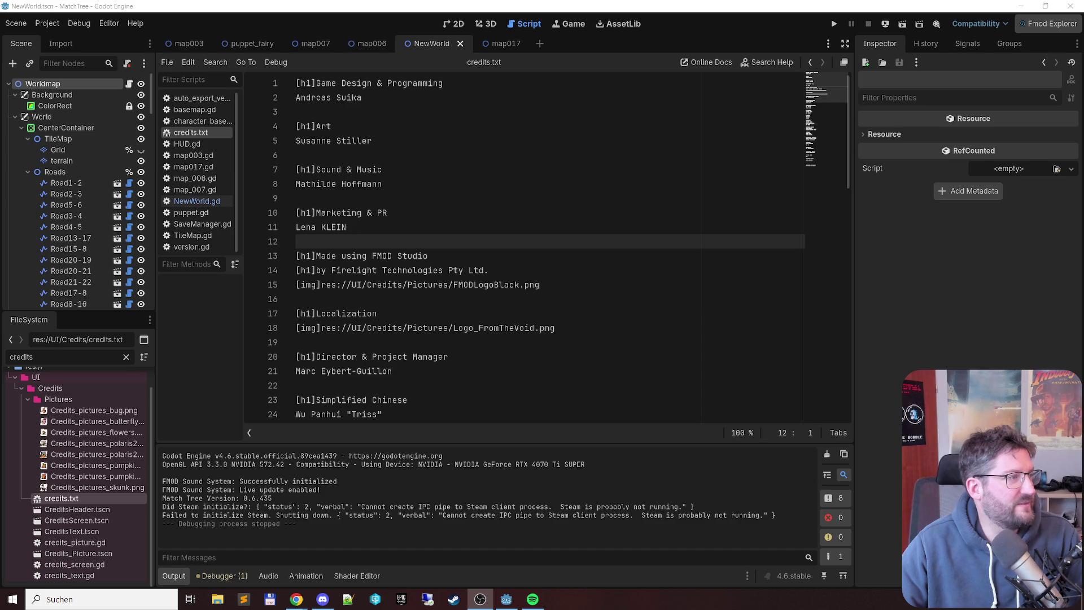
key(alt+Tab)
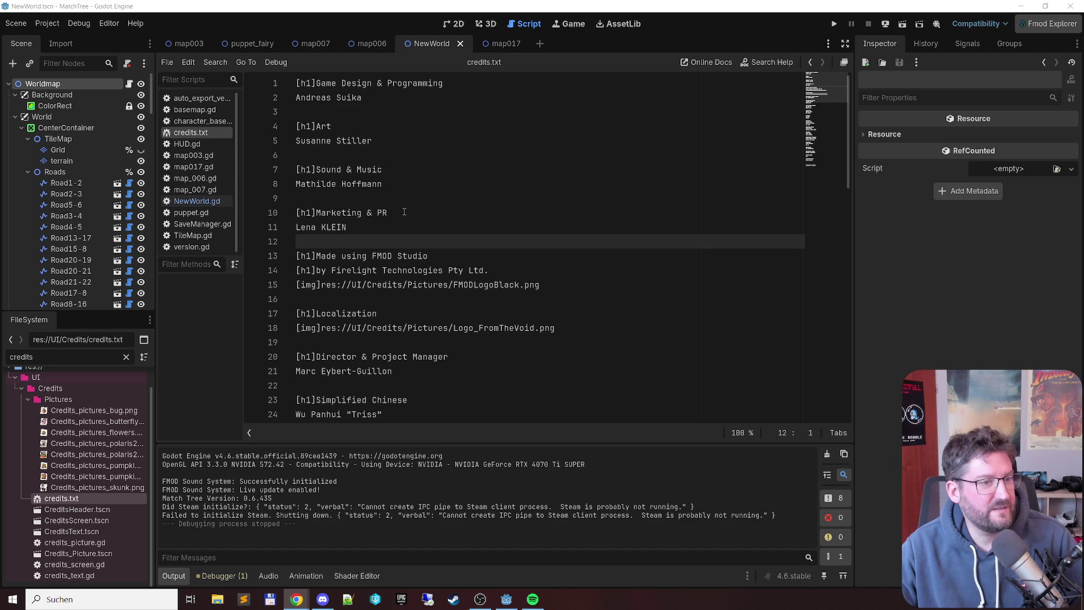
double_click(336, 228)
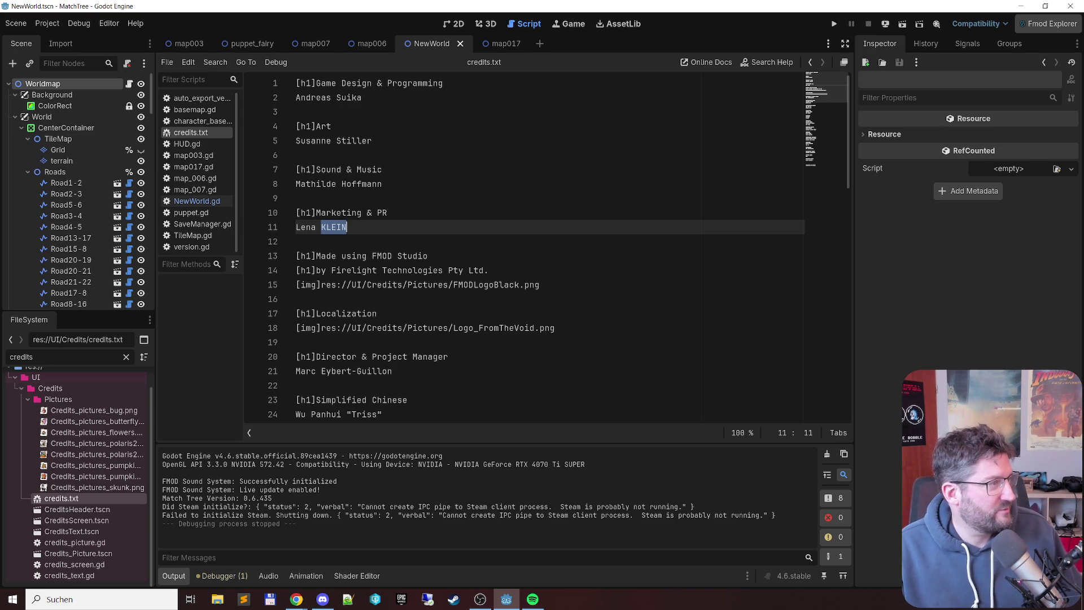
key(alt+Tab)
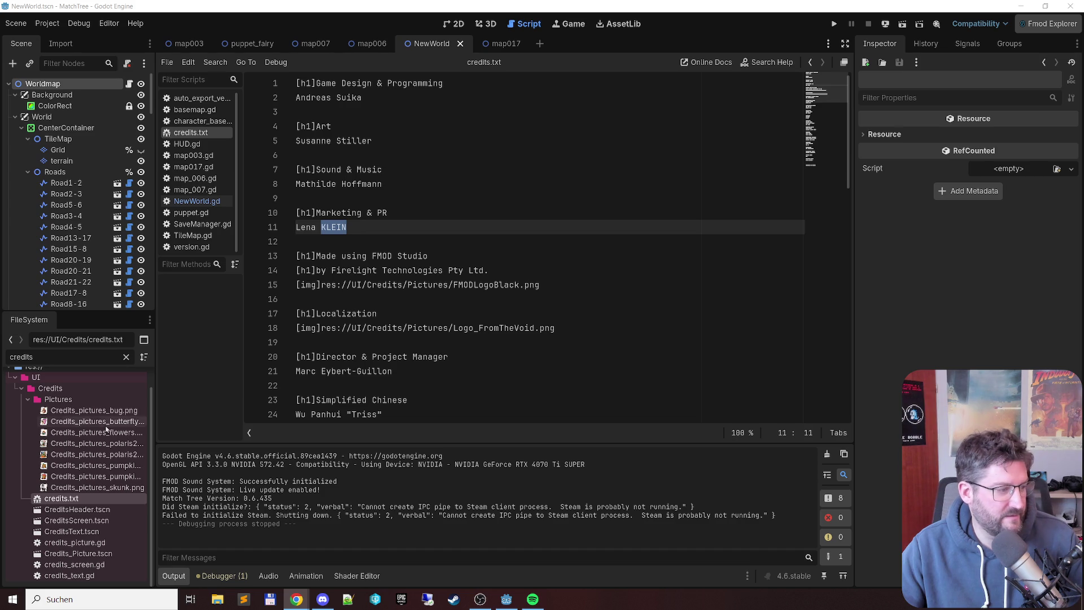
click(269, 599)
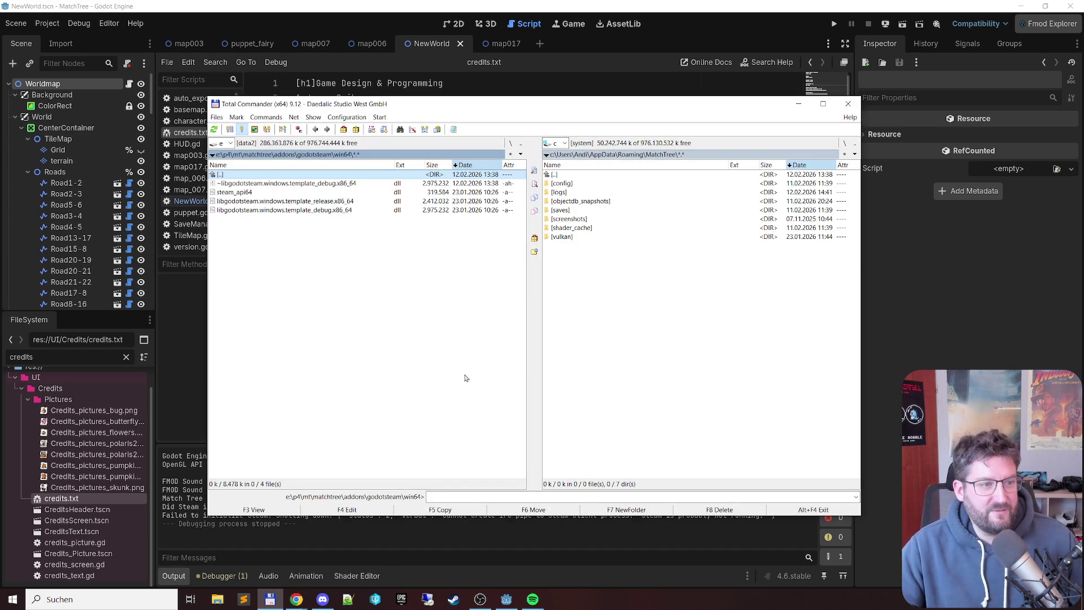
Step: Point the right panel at MatchTree's donkey textures folder on drive e
key(BackSpace)
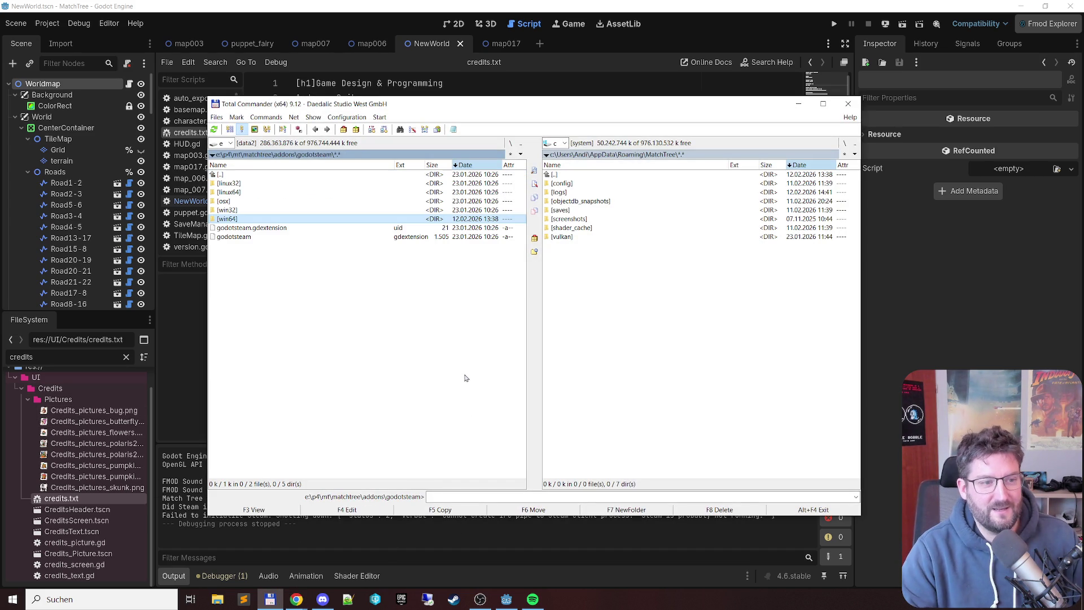
key(BackSpace)
key(BackSpace)
key(BackSpace)
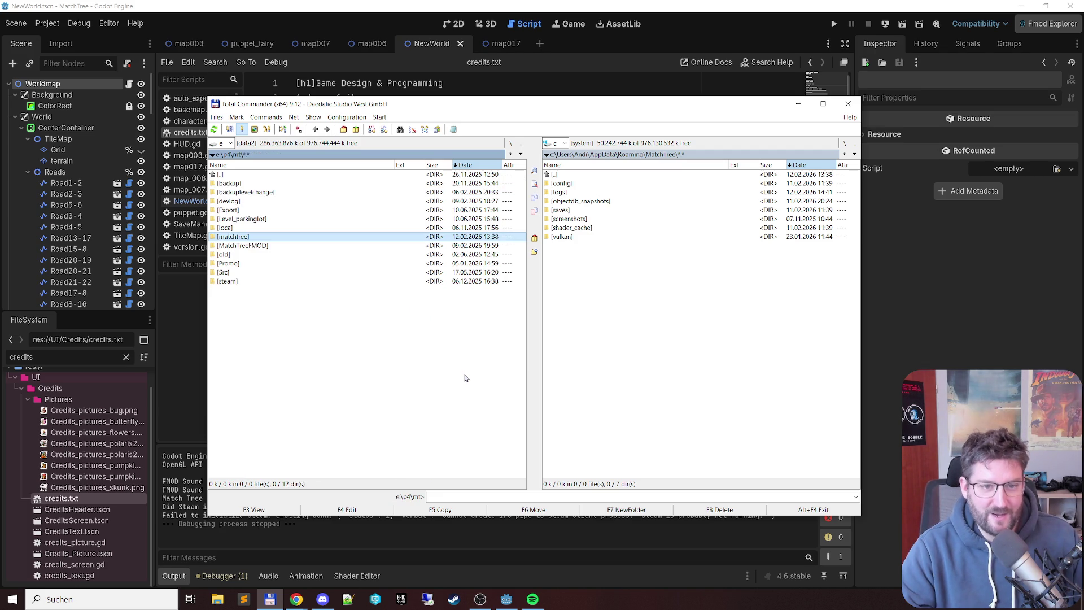
key(Tab)
key(BackSpace)
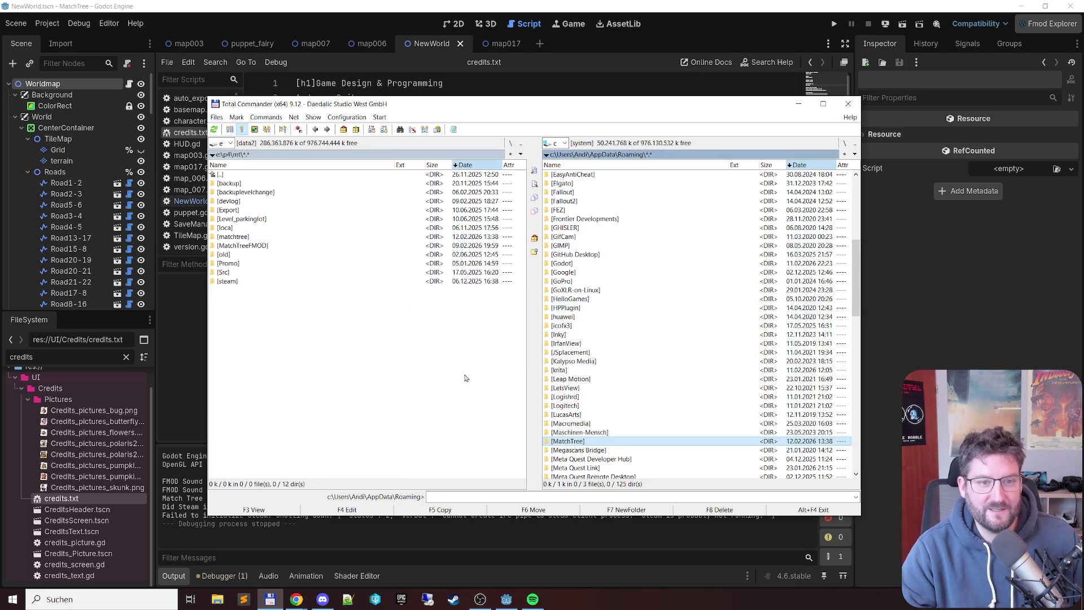
key(alt+F2)
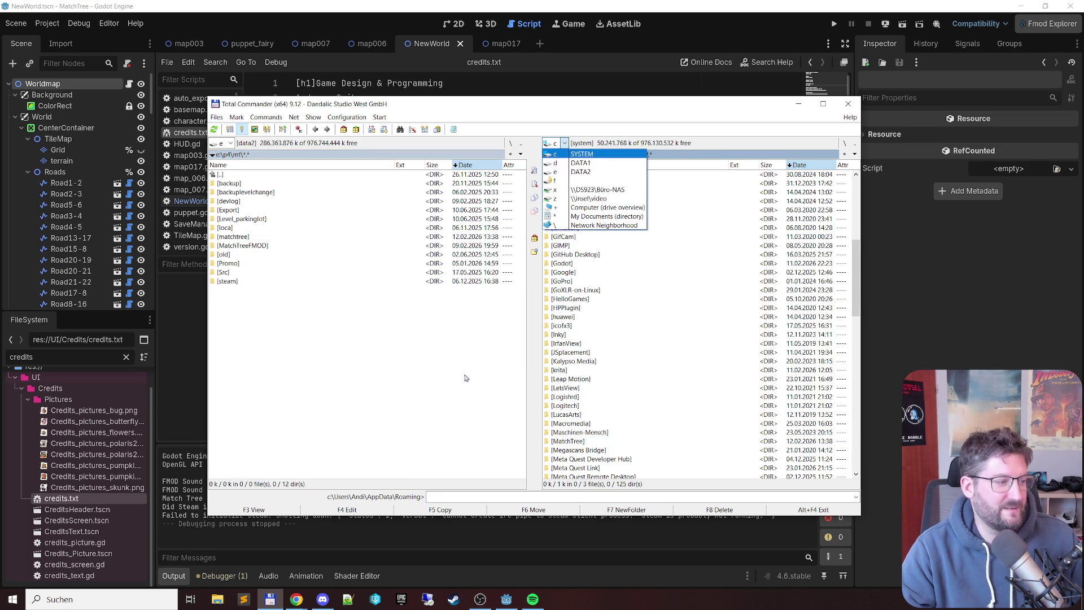
key(Down)
key(Down)
key(Return)
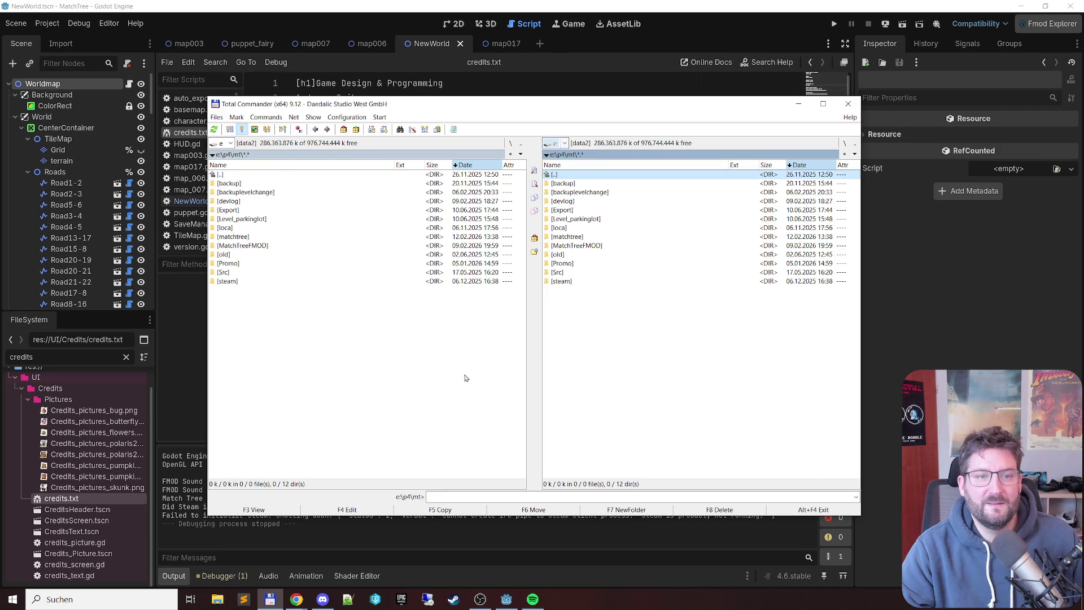
key(Down)
key(Down)
key(Down)
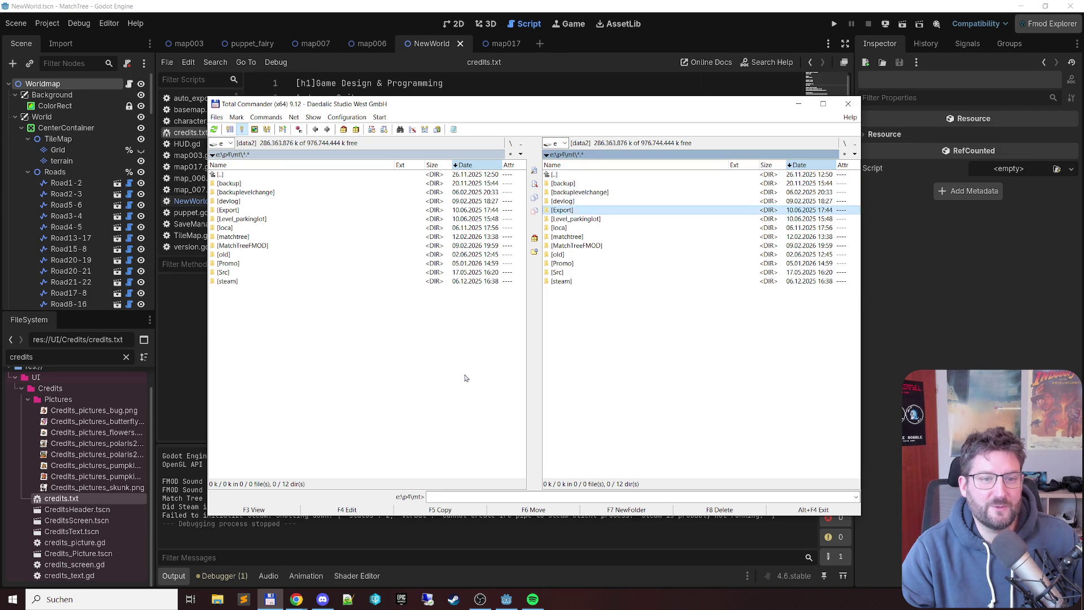
key(Return)
key(Down)
key(Down)
key(Down)
key(Down)
key(Return)
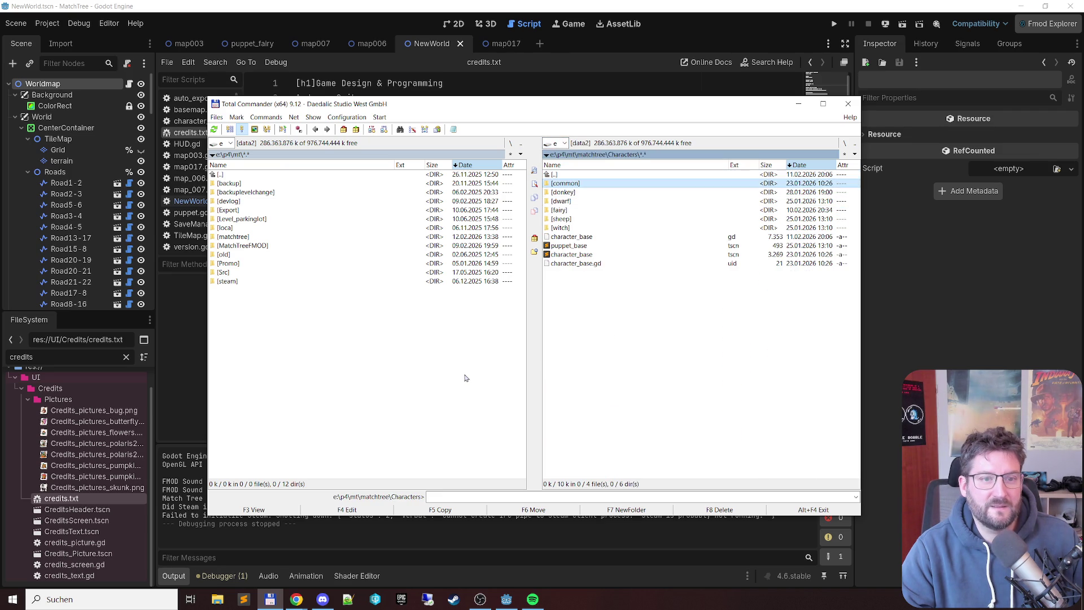
key(Down)
key(Return)
key(Down)
key(Return)
Step: Copy donkey_neck.png from e: Downloads over the old texture, then run the game in Godot
key(Tab)
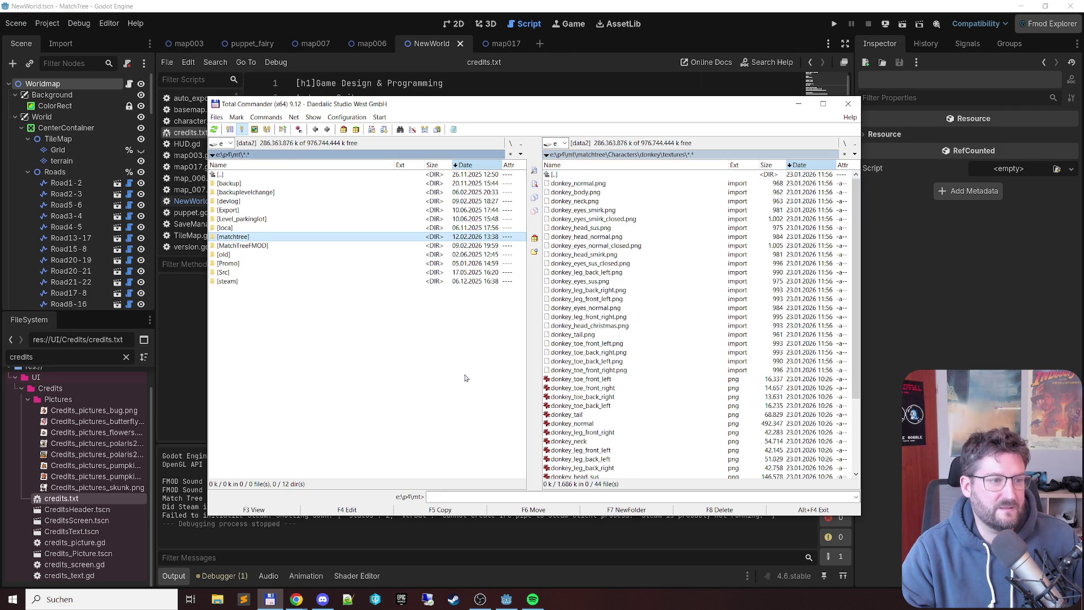
key(alt+F1)
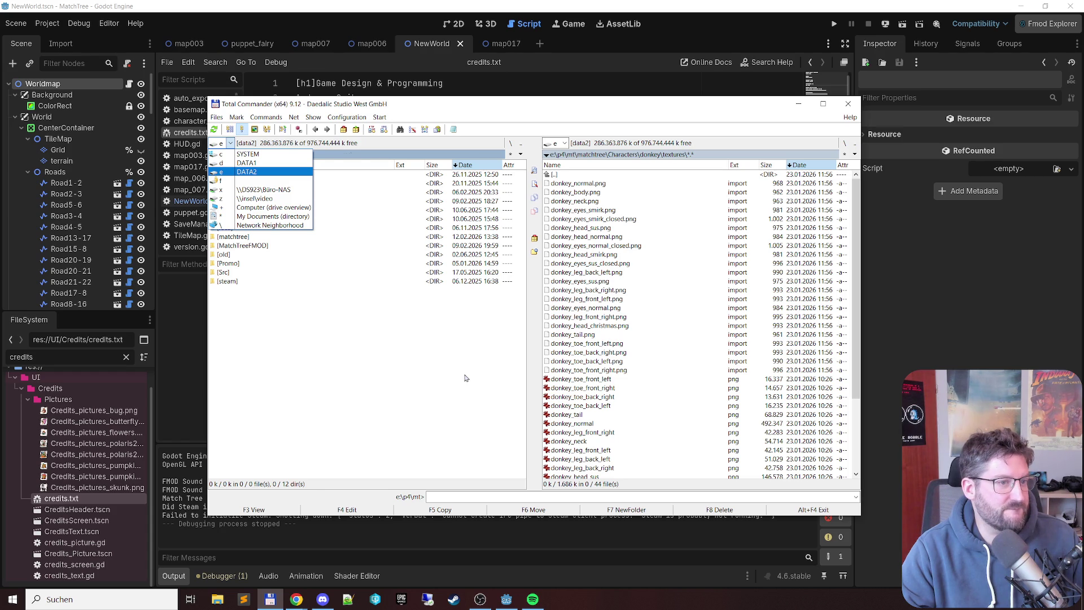
key(Return)
key(Home)
key(Down)
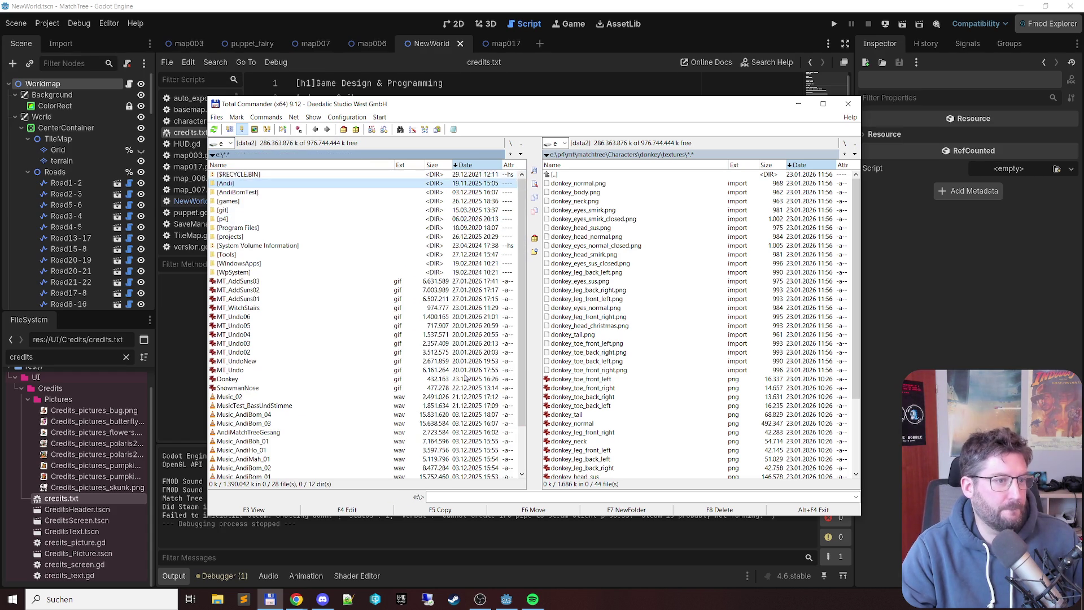
key(Return)
key(Down)
key(Down)
key(Down)
key(Return)
key(Down)
key(Down)
key(Down)
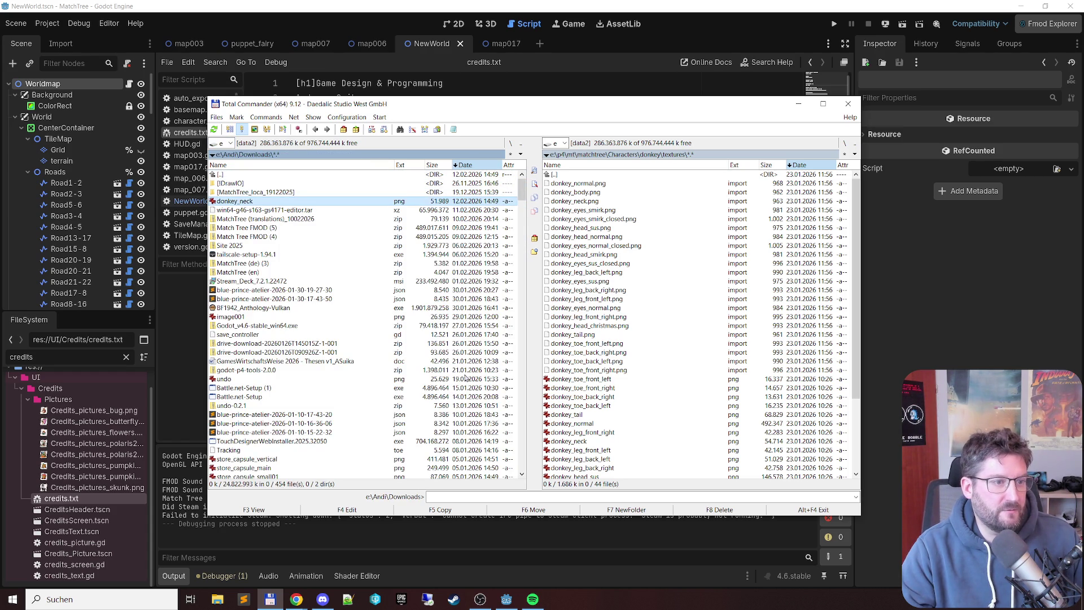
key(F5)
key(Return)
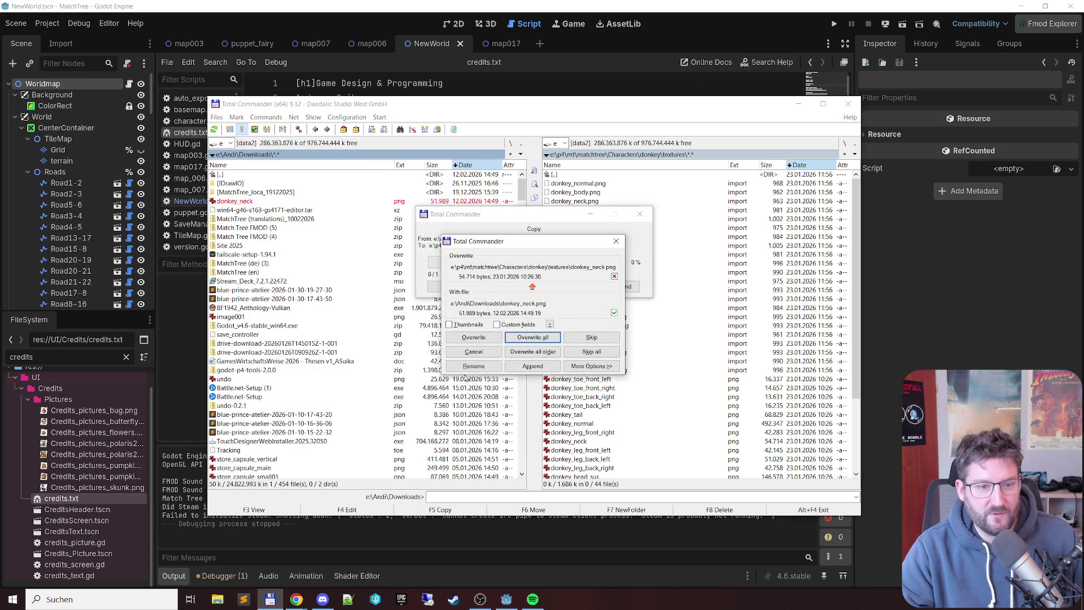
key(Return)
click(418, 4)
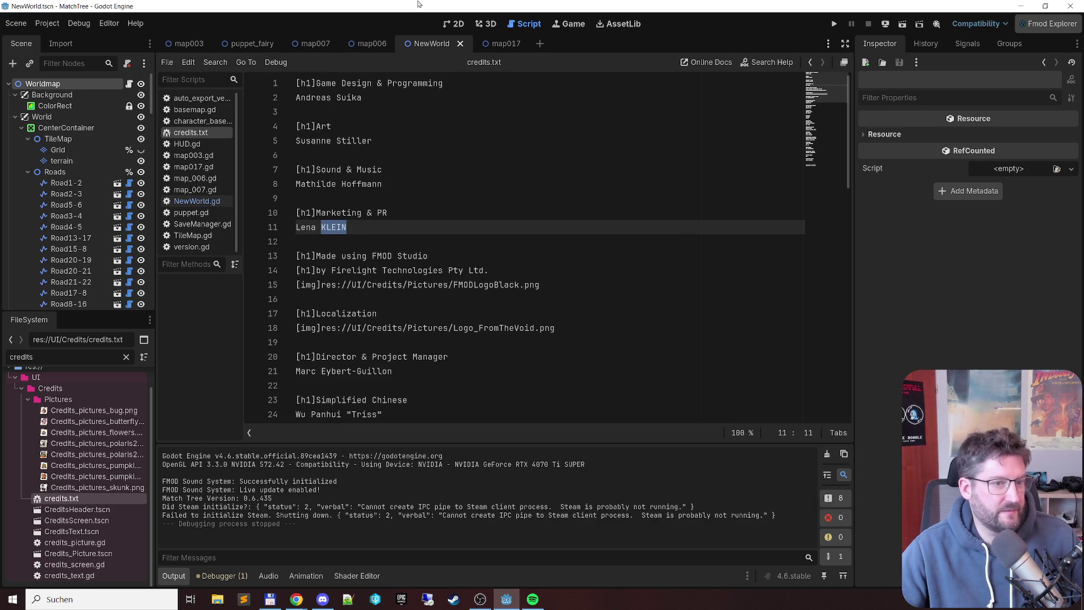
key(F5)
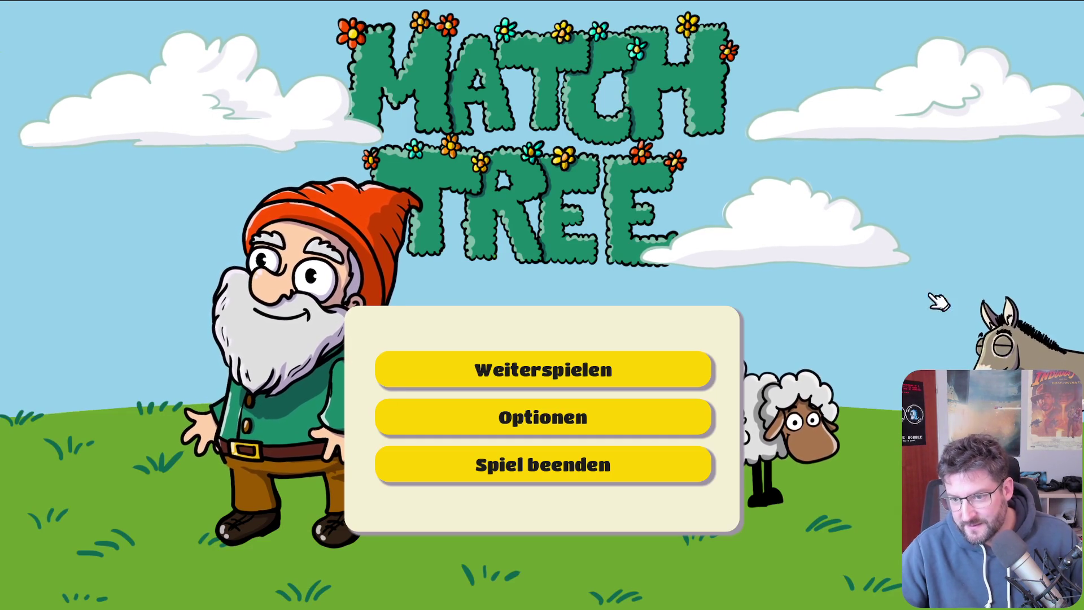
Step: Take the game out of fullscreen via its options, move the window aside, and stop the MatchTree run
click(626, 411)
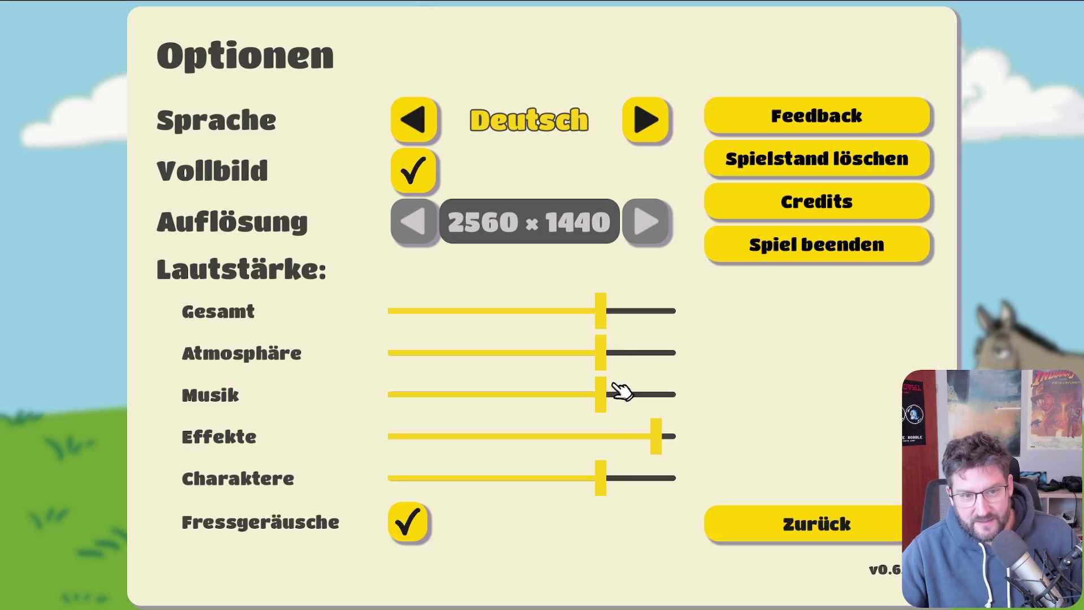
click(416, 180)
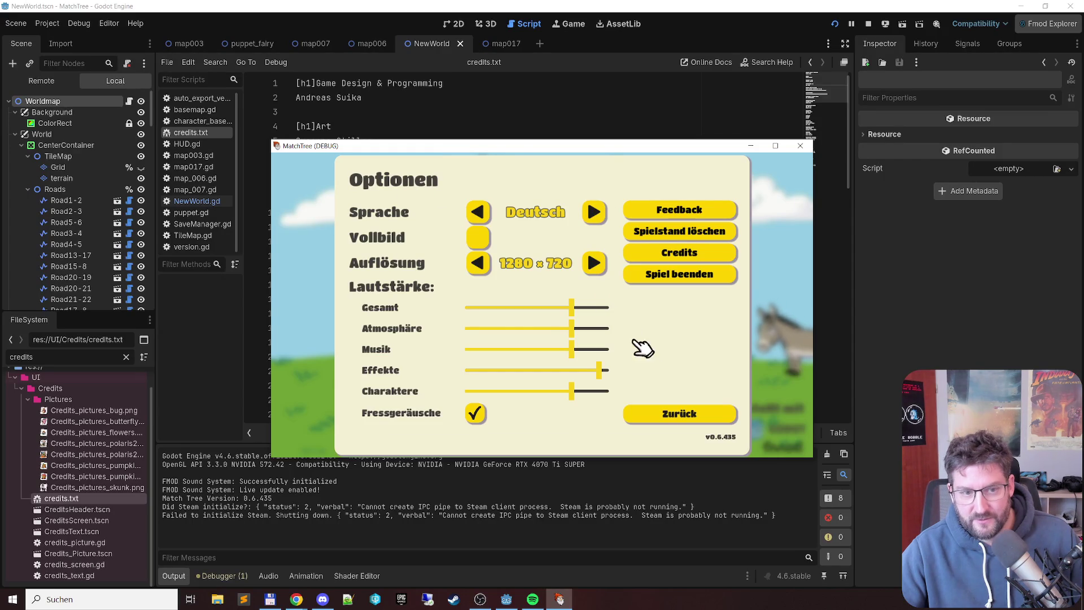
click(682, 413)
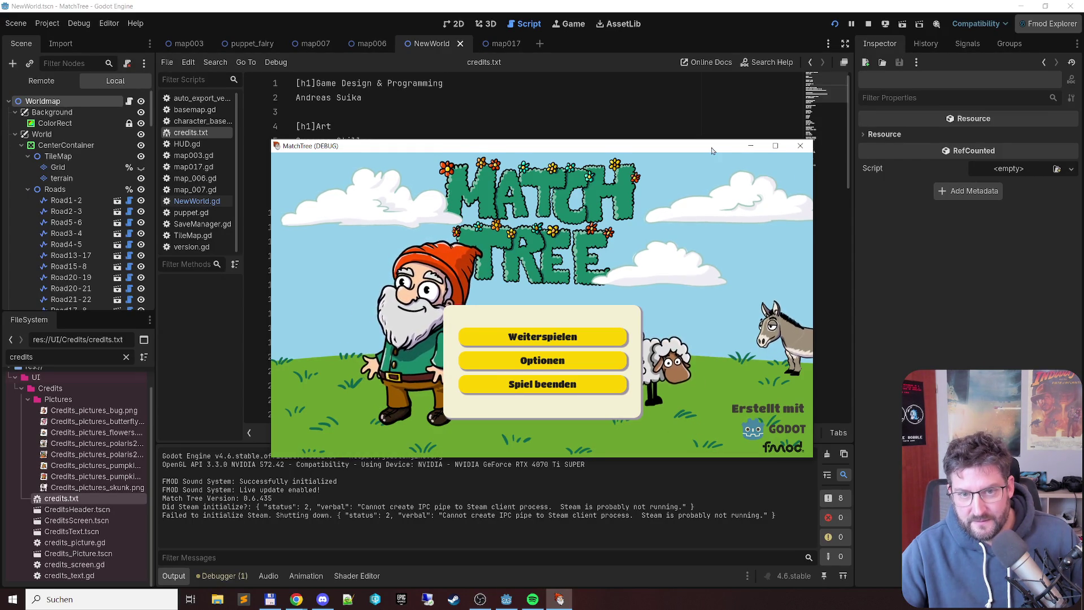
drag(712, 151, 607, 81)
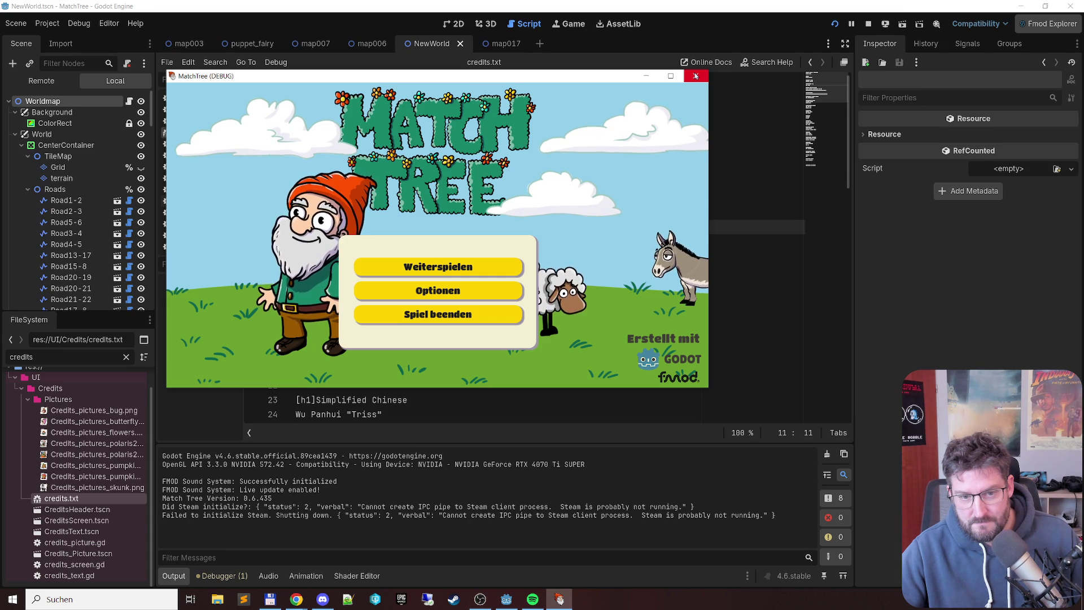
click(695, 75)
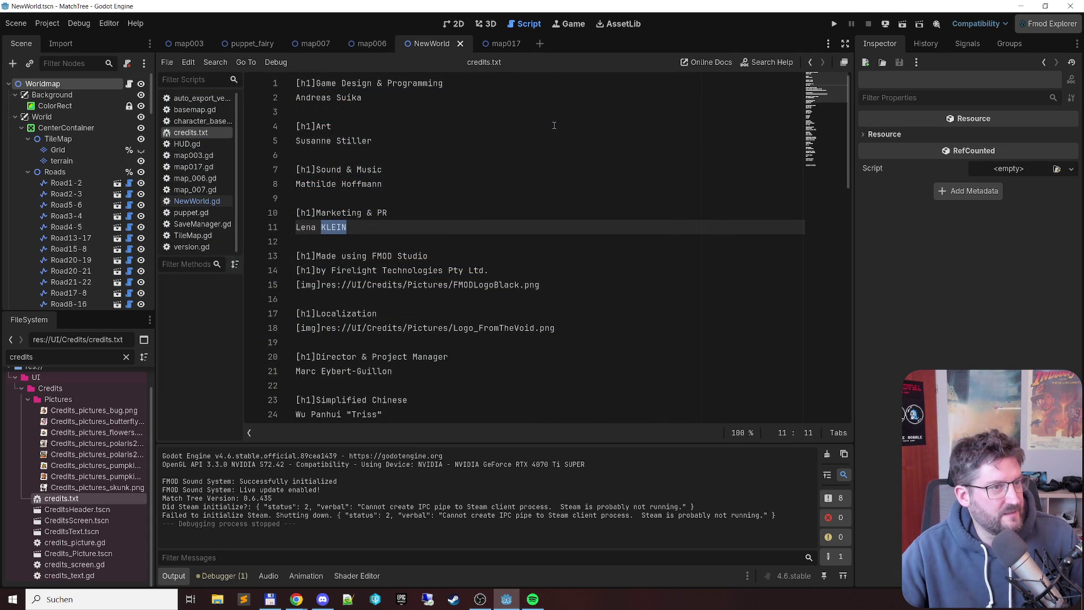
Step: Open donkey_neck.png from Total Commander's Downloads folder in Krita via Öffnen mit
click(269, 599)
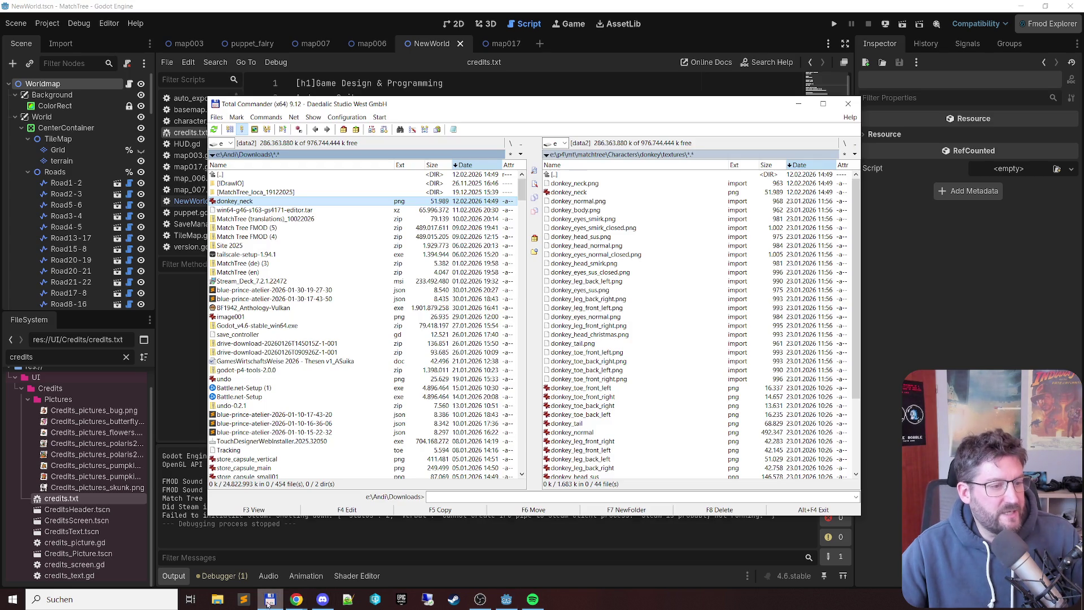
right_click(267, 201)
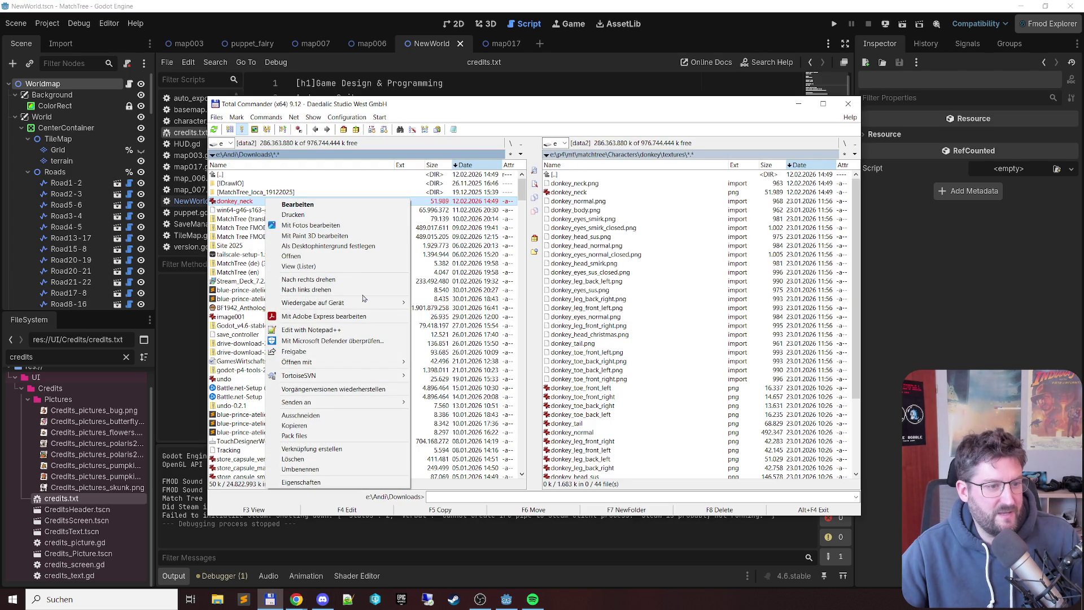
mouse_move(366, 368)
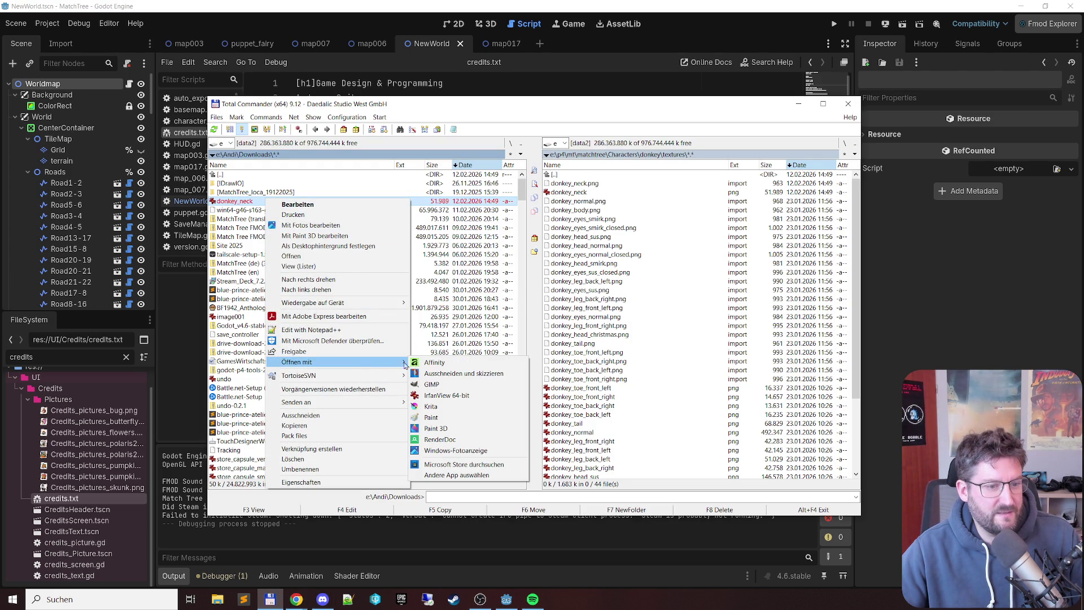
click(457, 407)
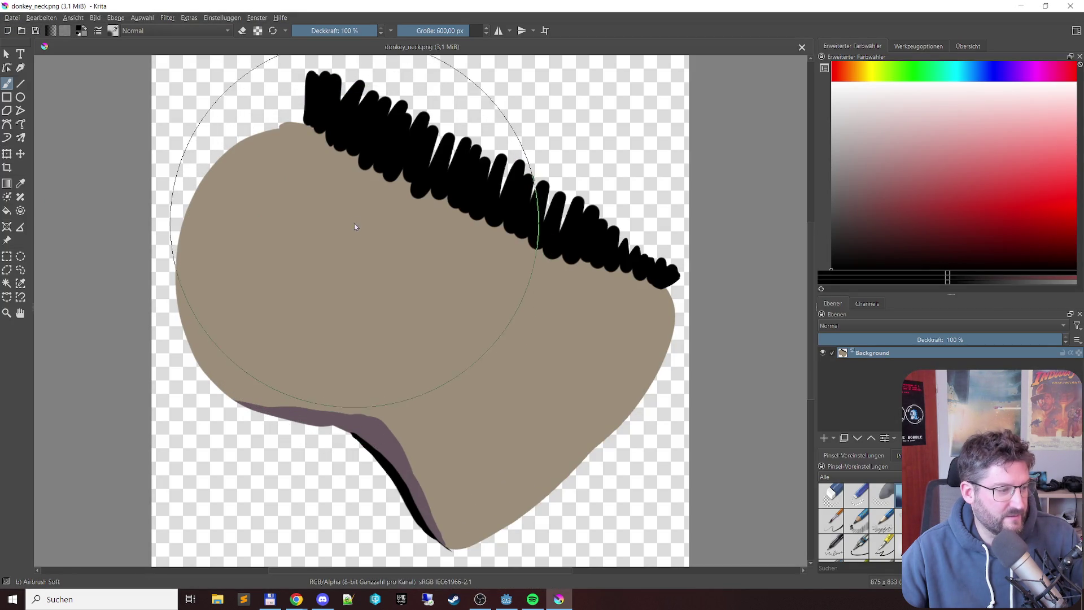
Step: Zoom to about 4266% on the shape's edge, sample its brown, and return to the freehand brush
scroll(632, 372, up, 11)
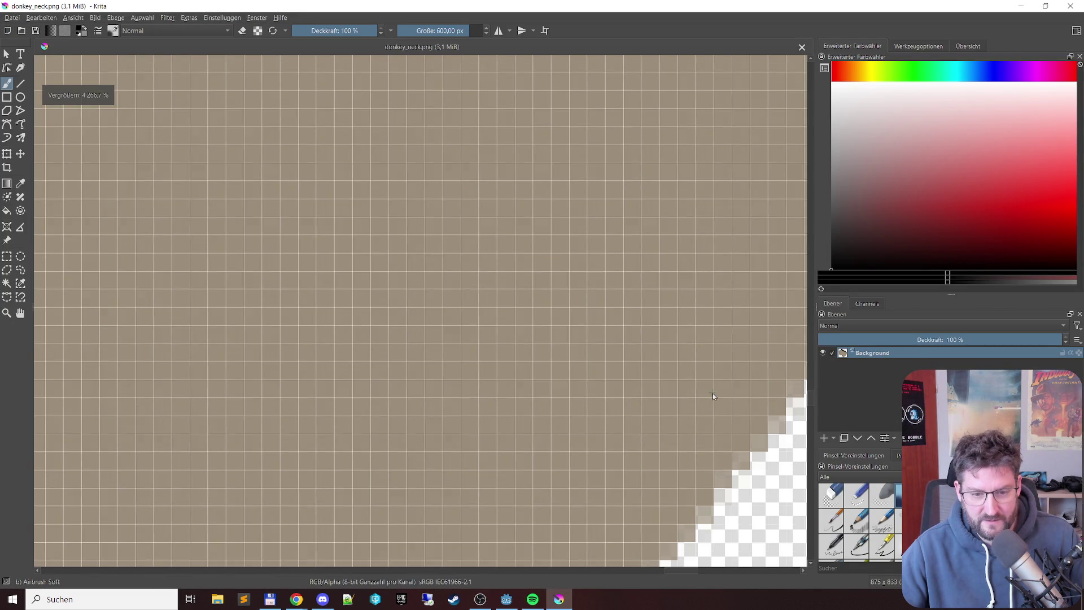
scroll(502, 229, up, 2)
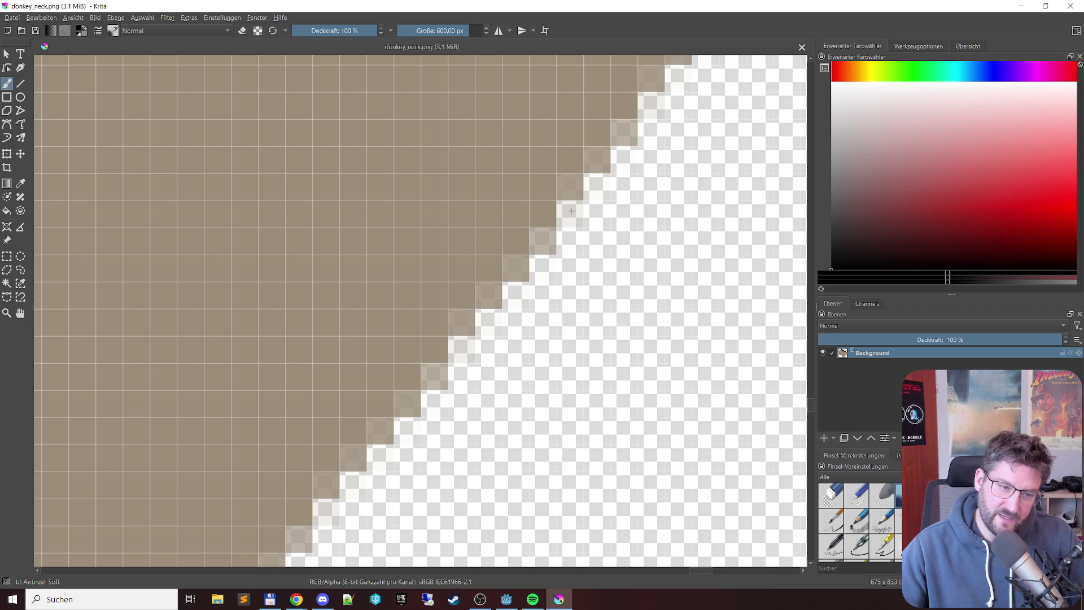
scroll(142, 139, down, 1)
scroll(143, 139, up, 1)
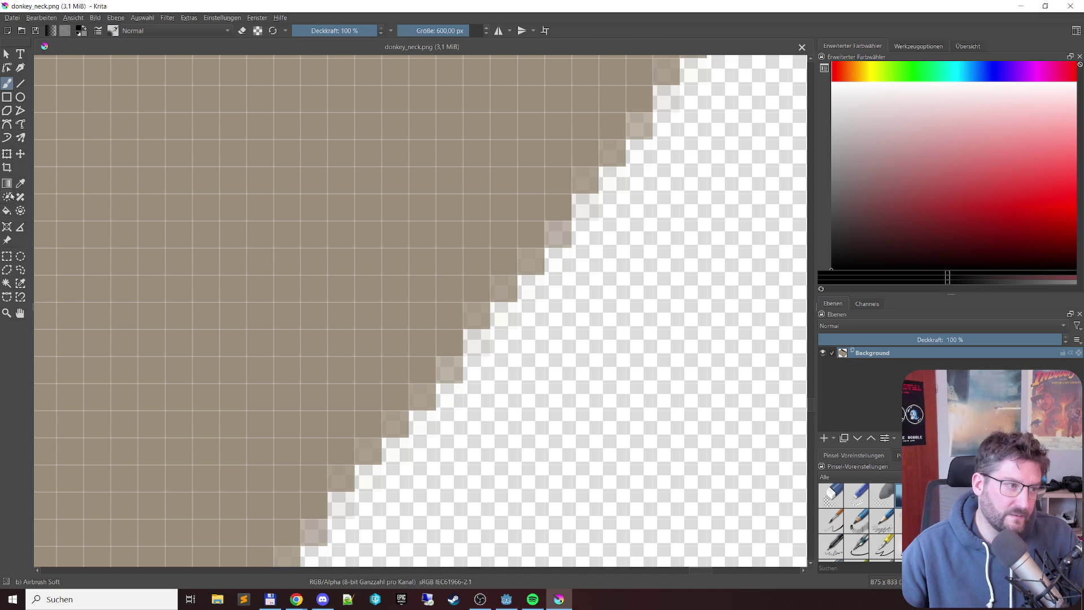
click(20, 183)
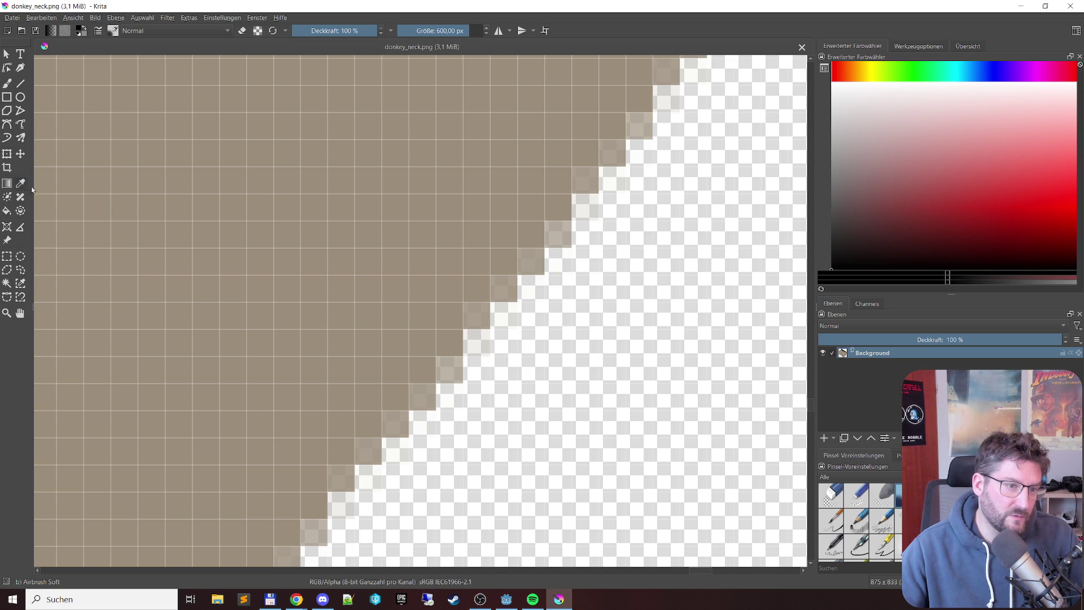
click(318, 198)
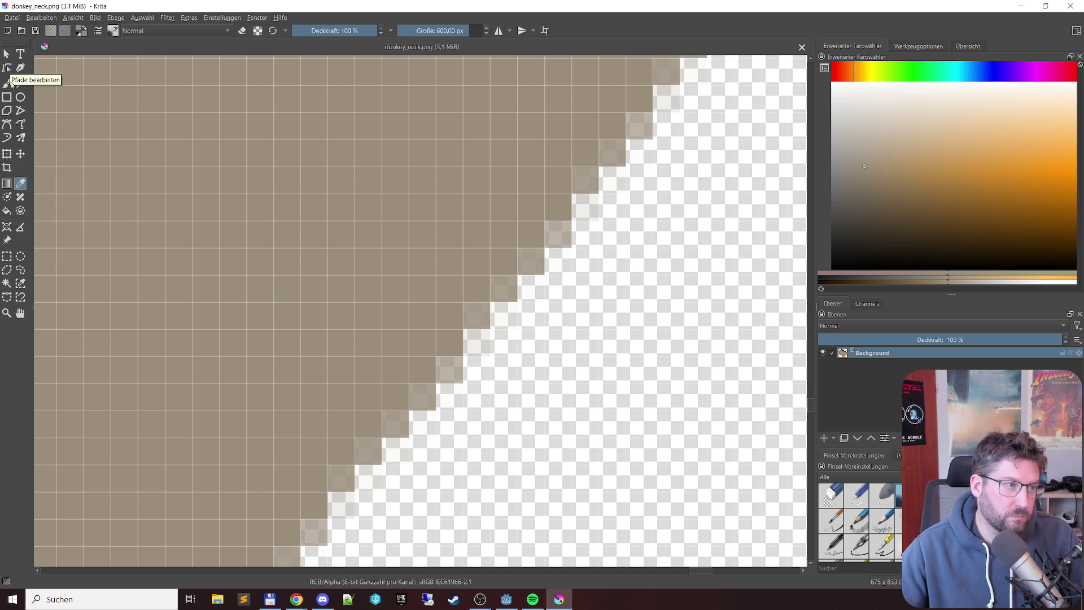
click(7, 84)
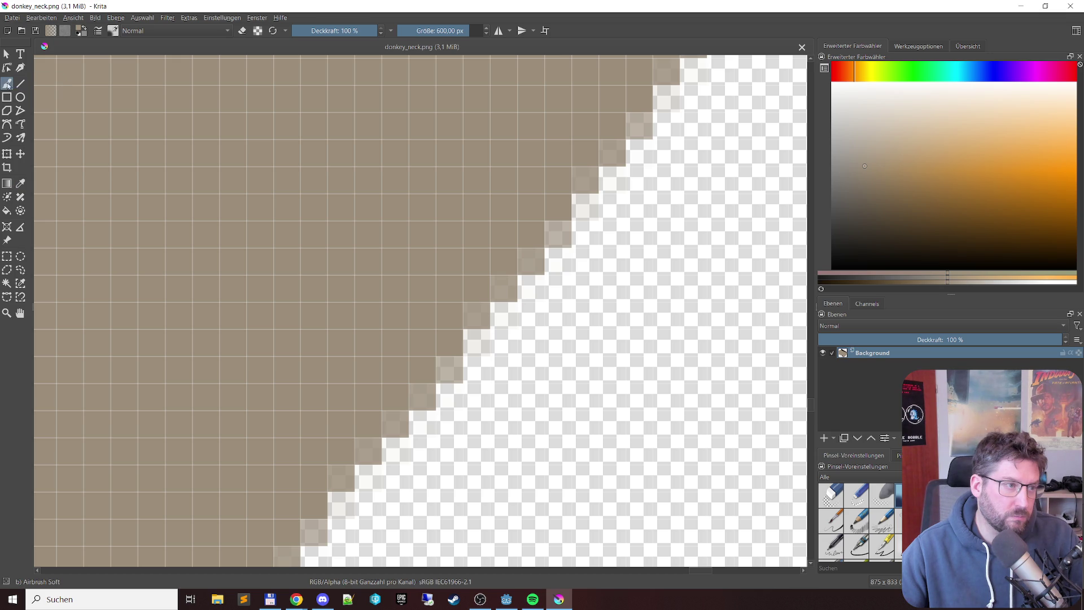
Step: Keep Normal blending mode and pick the d) Ink-2 Fineliner brush preset
click(201, 31)
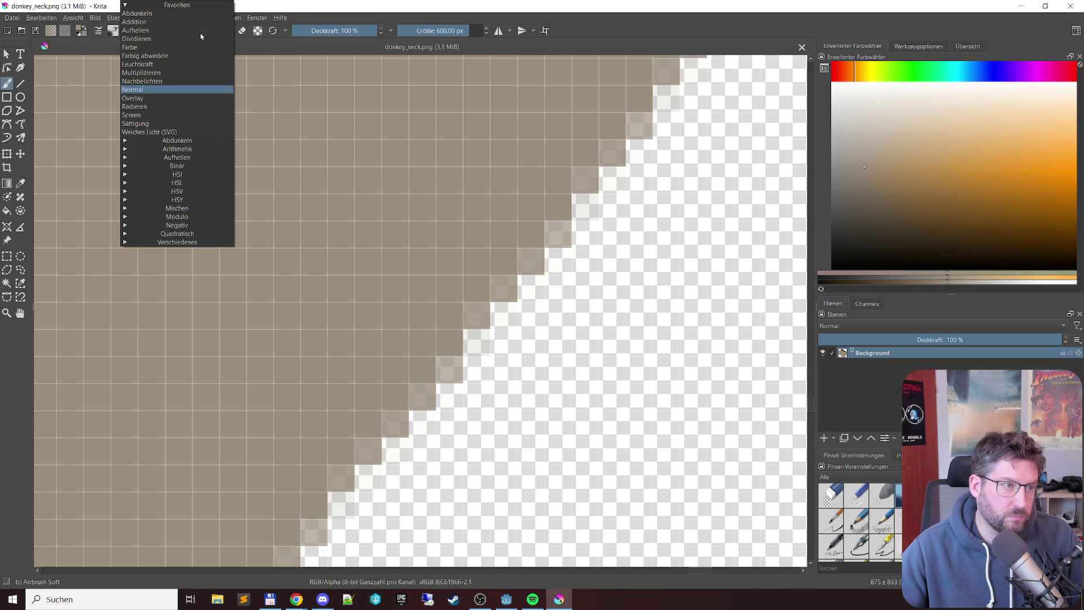
click(170, 93)
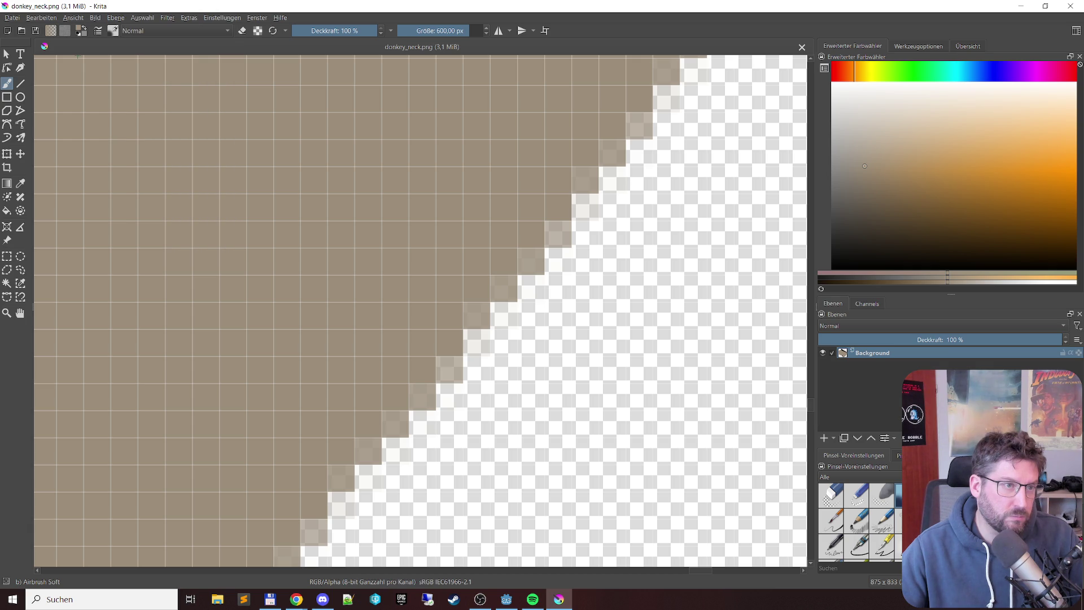
click(115, 33)
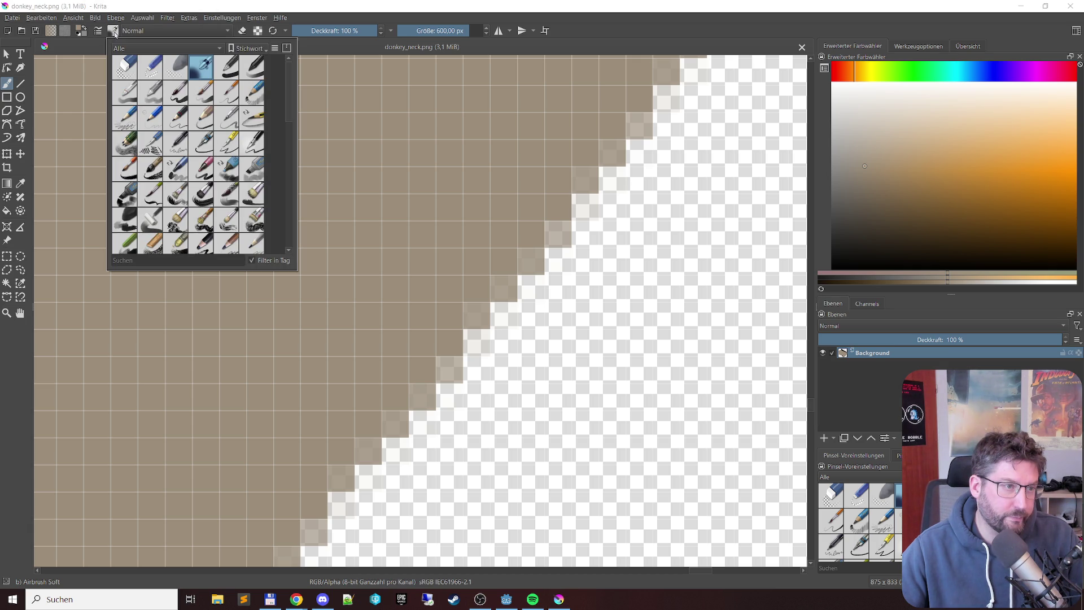
scroll(225, 122, down, 6)
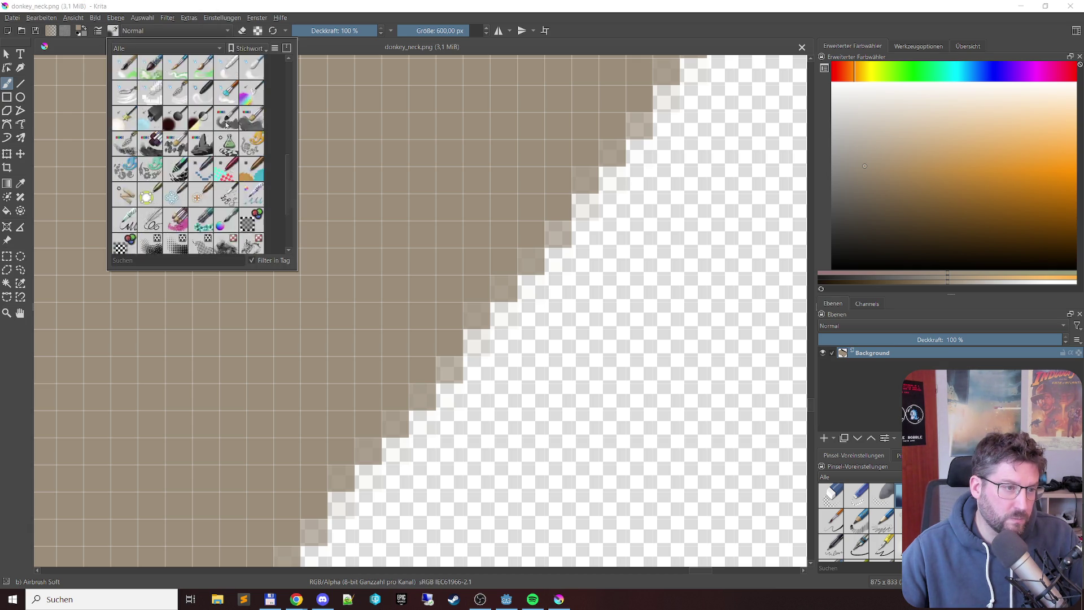
scroll(215, 127, up, 6)
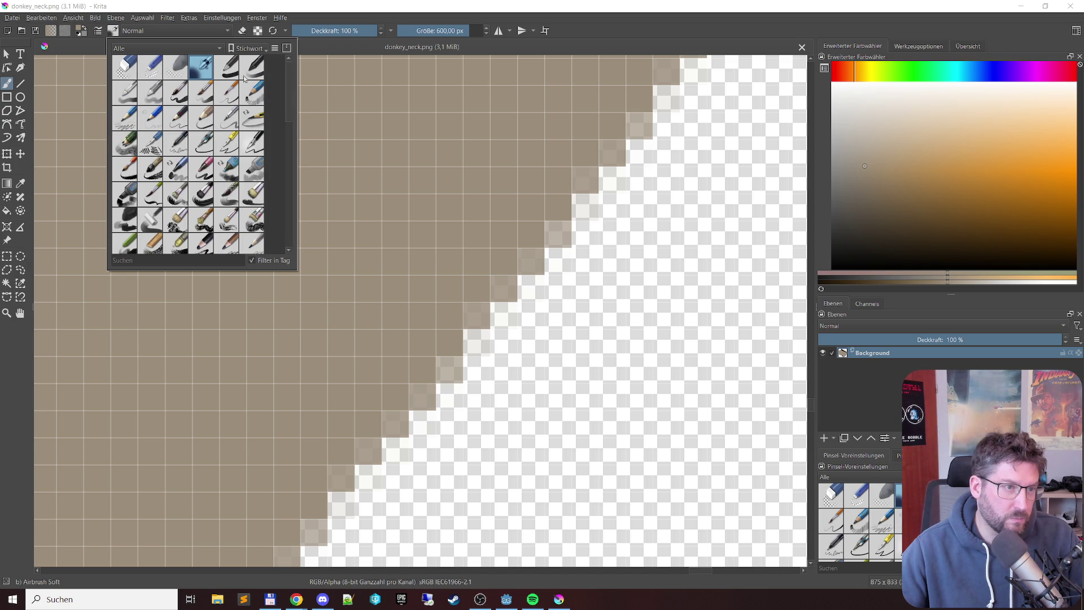
mouse_move(229, 67)
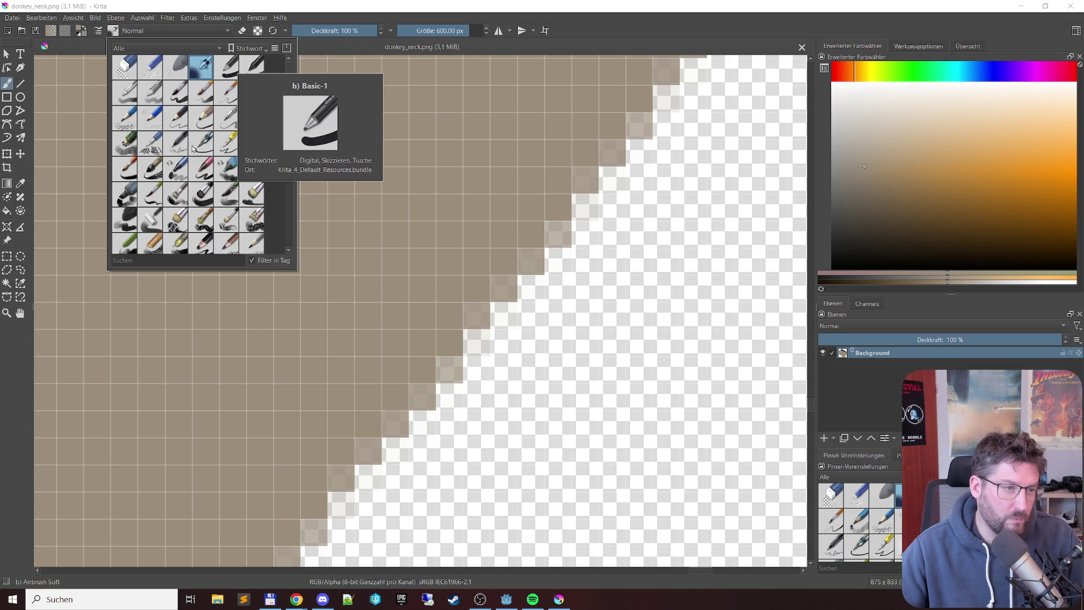
mouse_move(207, 150)
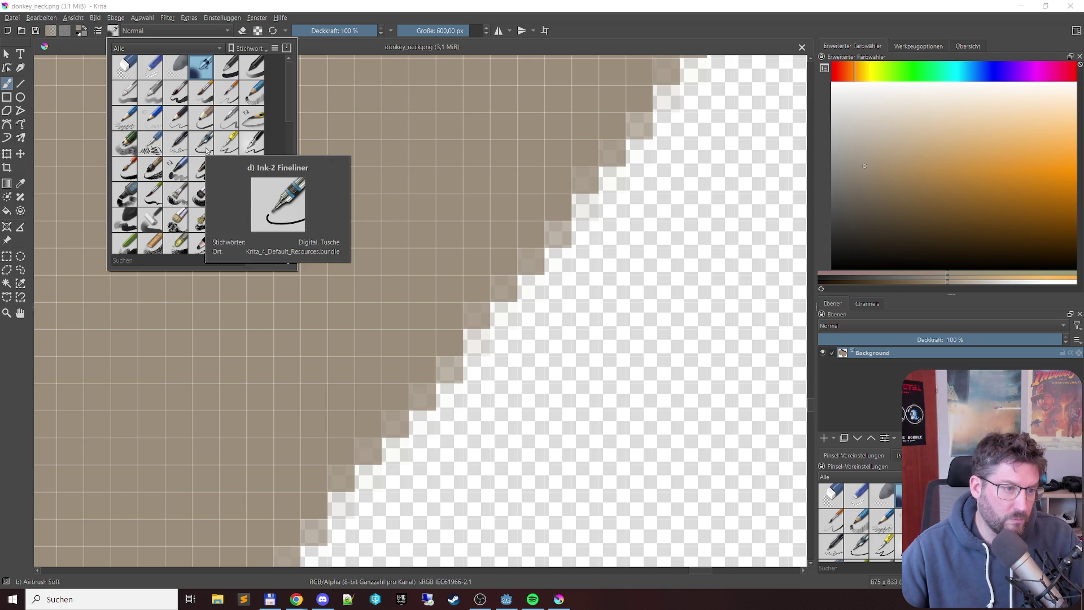
click(206, 149)
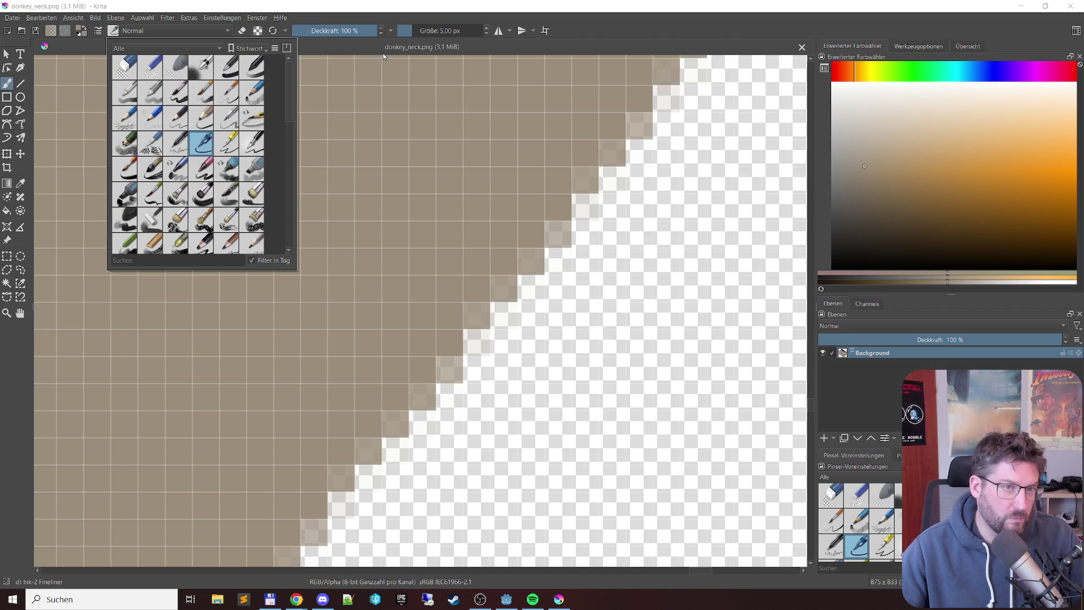
Step: Size the Fineliner to 1 px, dab a test pixel in canvas-only mode, and close without saving
click(449, 70)
shift+drag(450, 70, 468, 53)
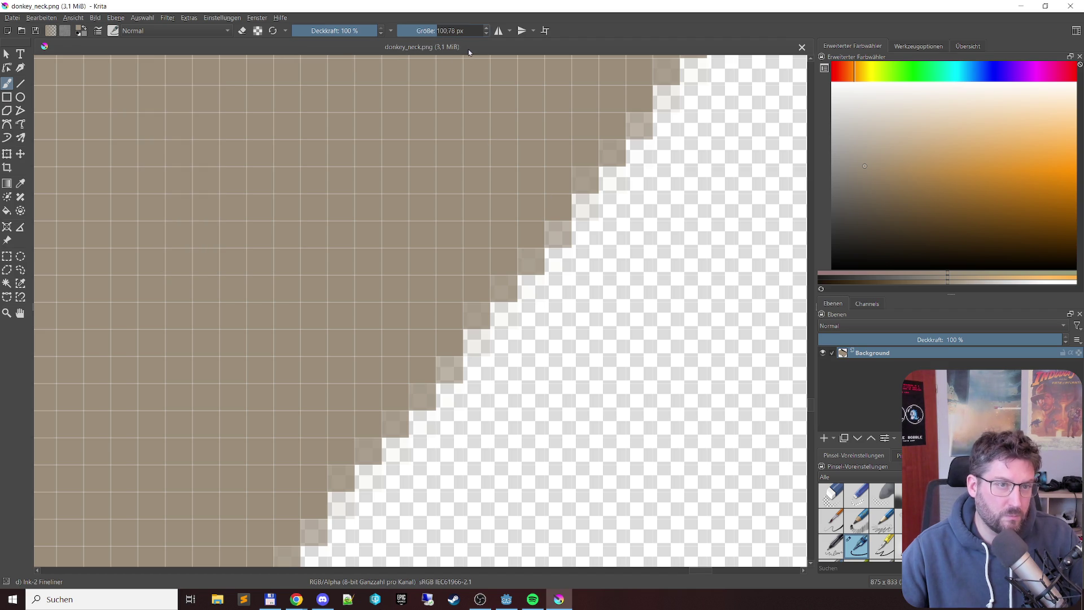
key(Tab)
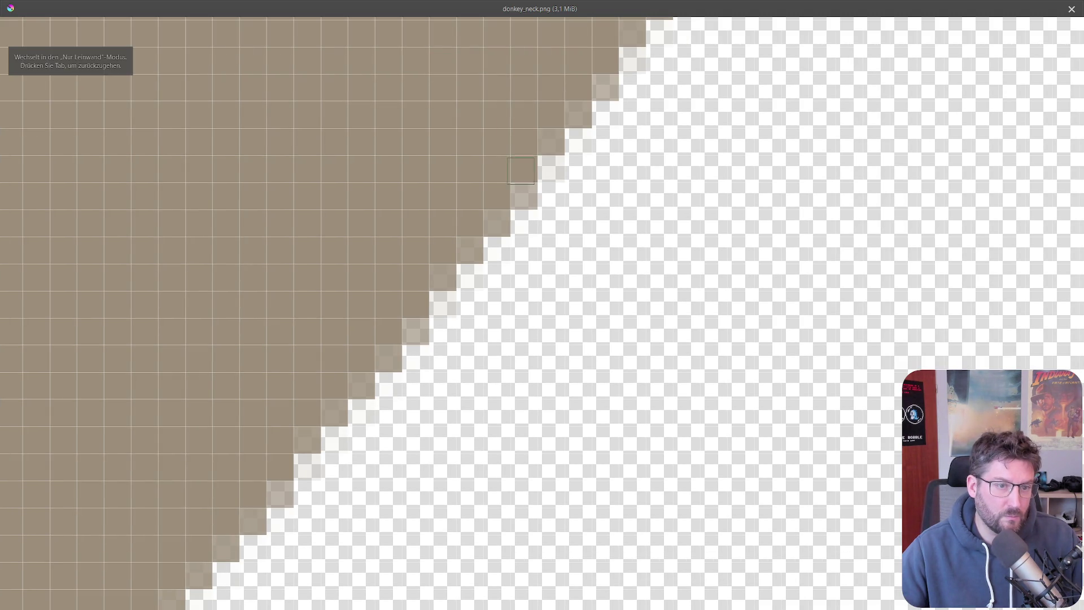
click(522, 195)
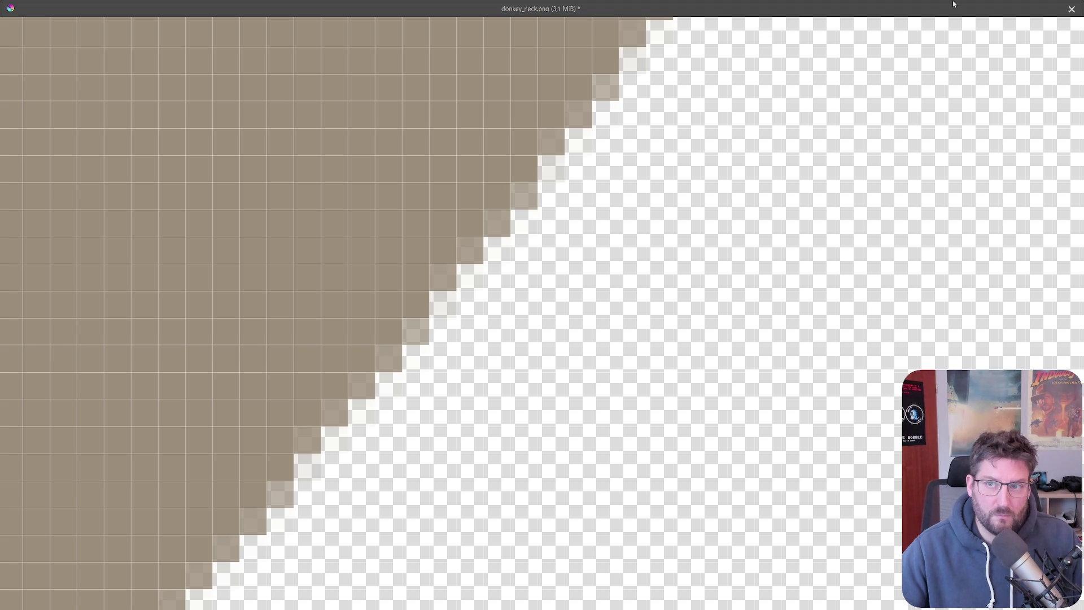
click(1071, 9)
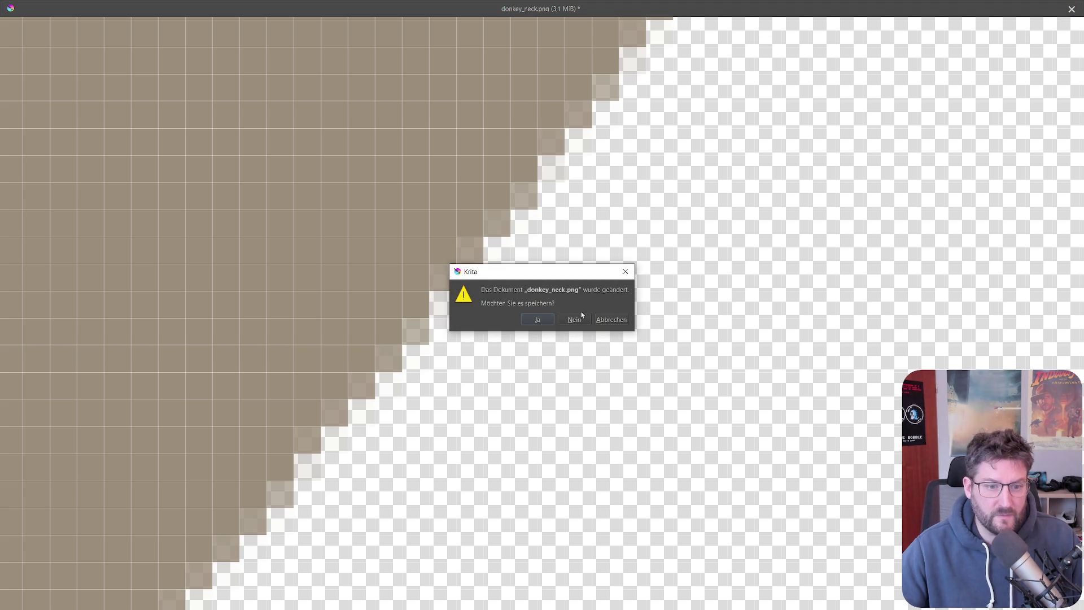
click(594, 318)
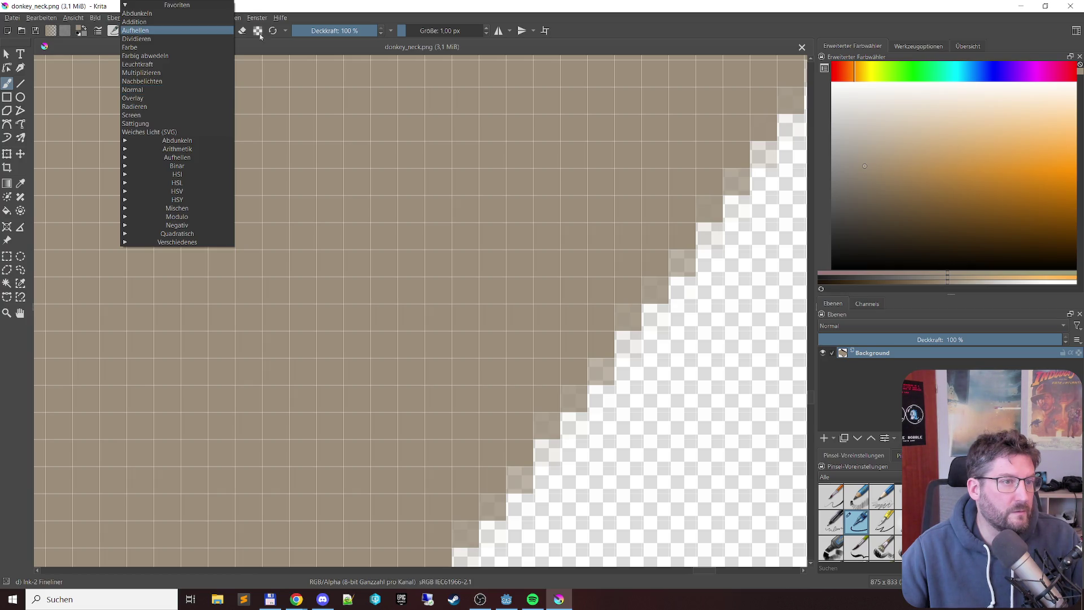
Step: Toggle eraser mode and lock alpha, then paint over one edge pixel
click(391, 34)
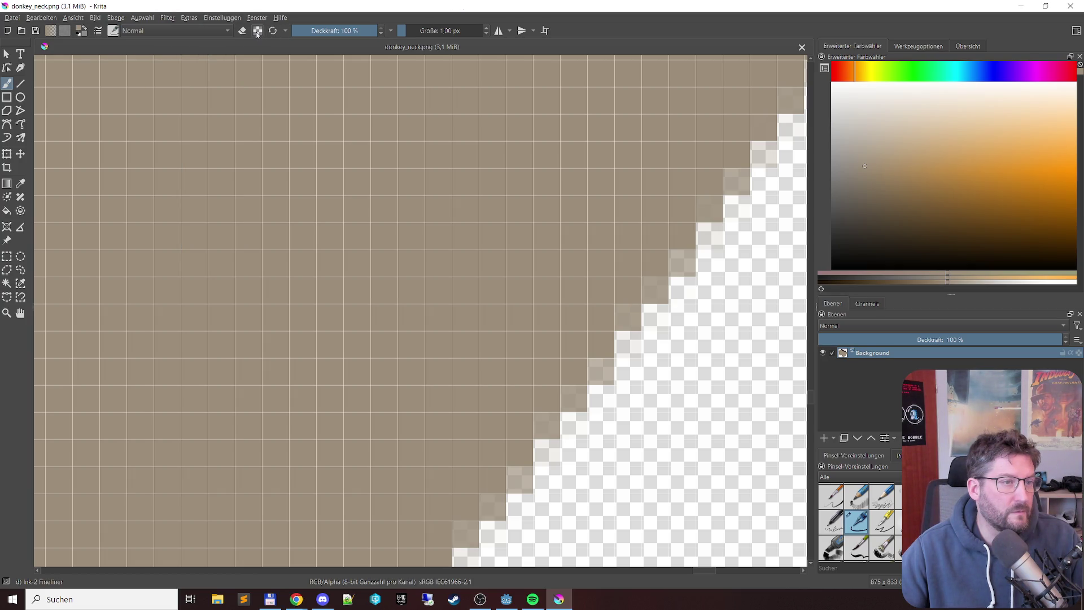
click(245, 32)
click(258, 31)
click(683, 262)
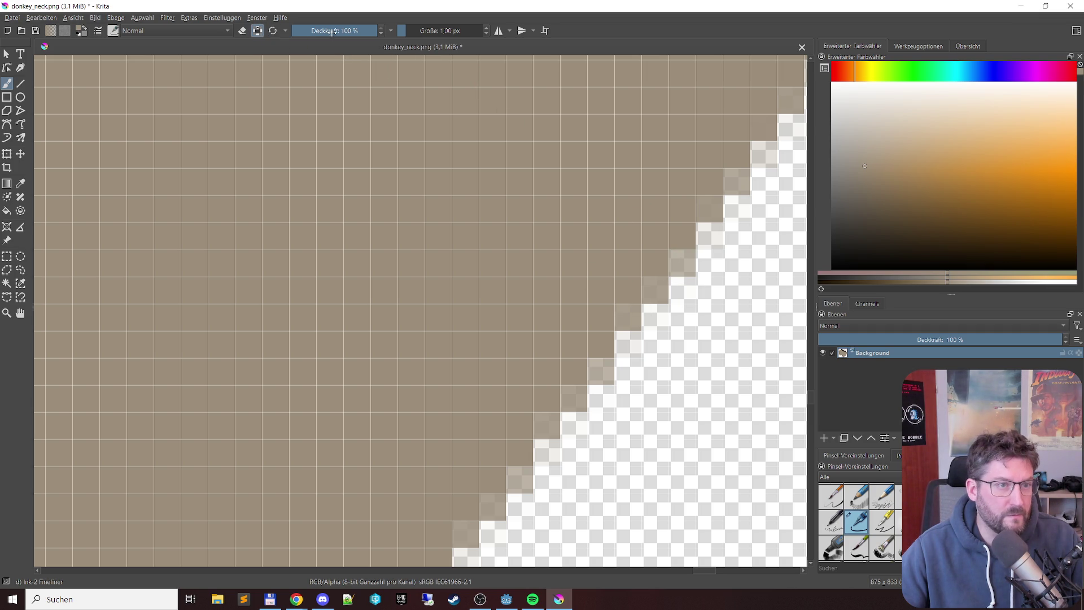
Step: Switch to the b) Basic-1 preset at size 1 px and go canvas-only
click(113, 31)
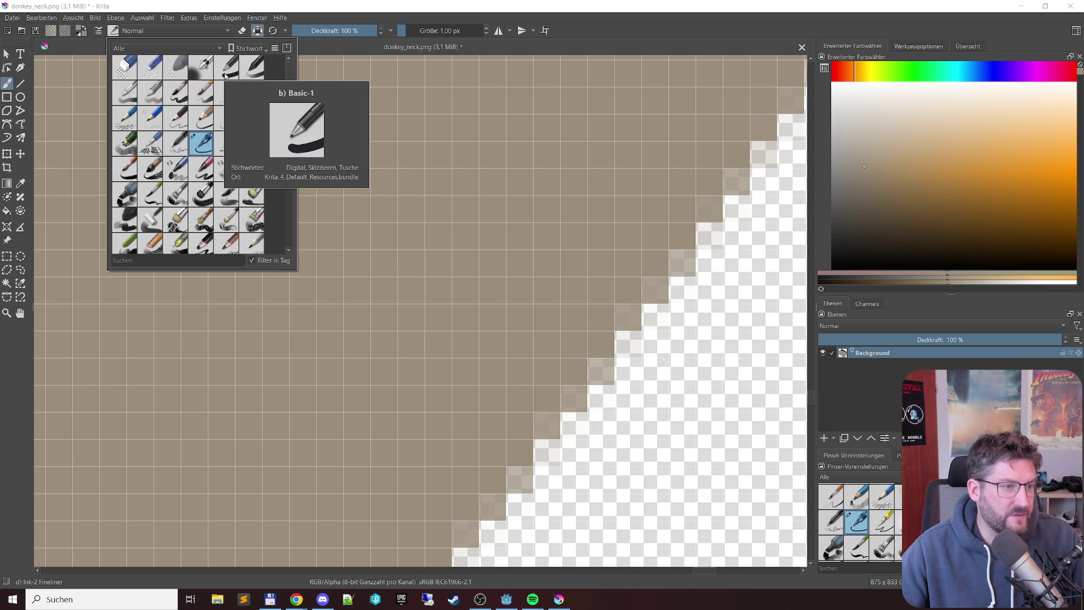
click(225, 75)
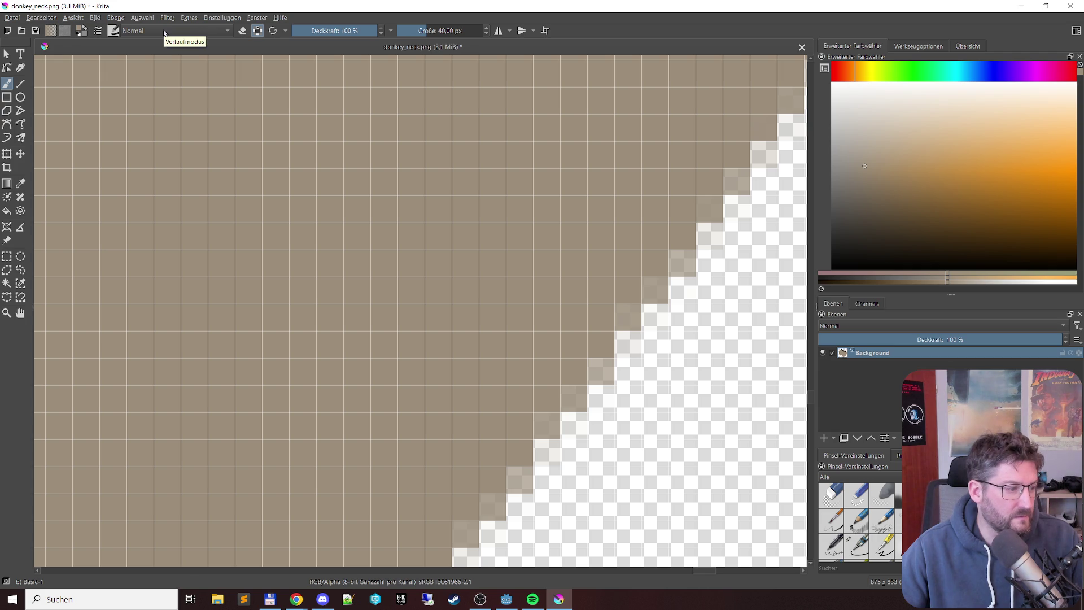
click(429, 31)
text(1)
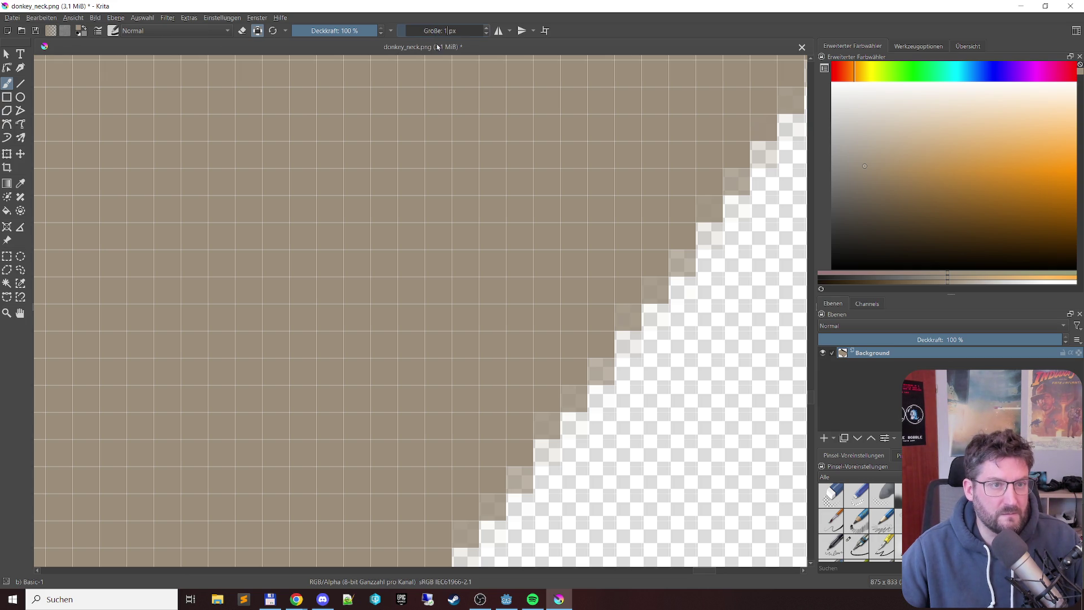
key(Tab)
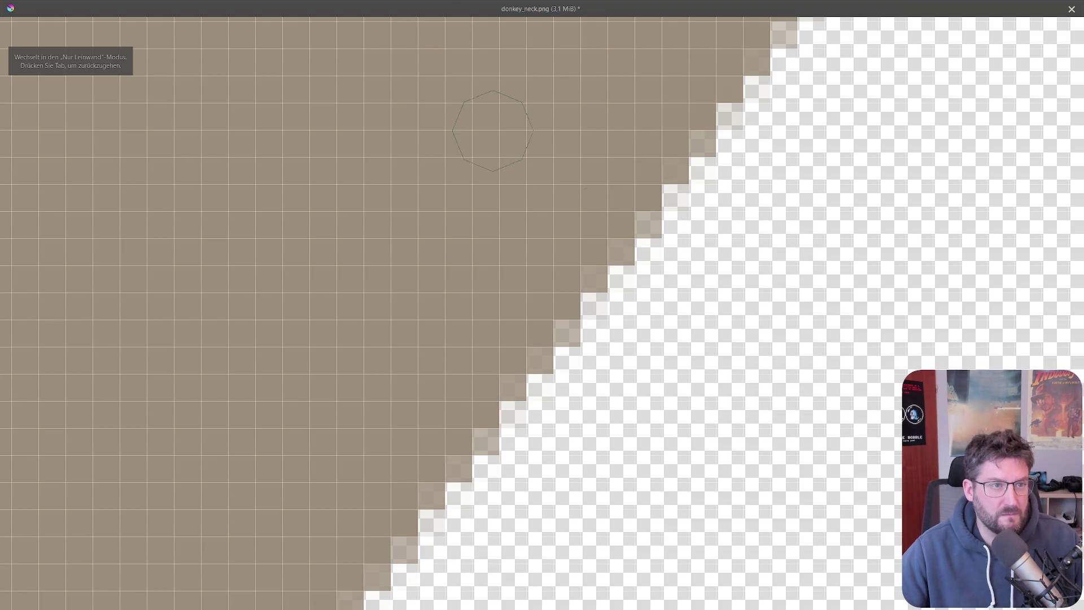
Step: Fit all of donkey_neck.png in view, restore the full interface, and shift the drawing left of centre
key(1)
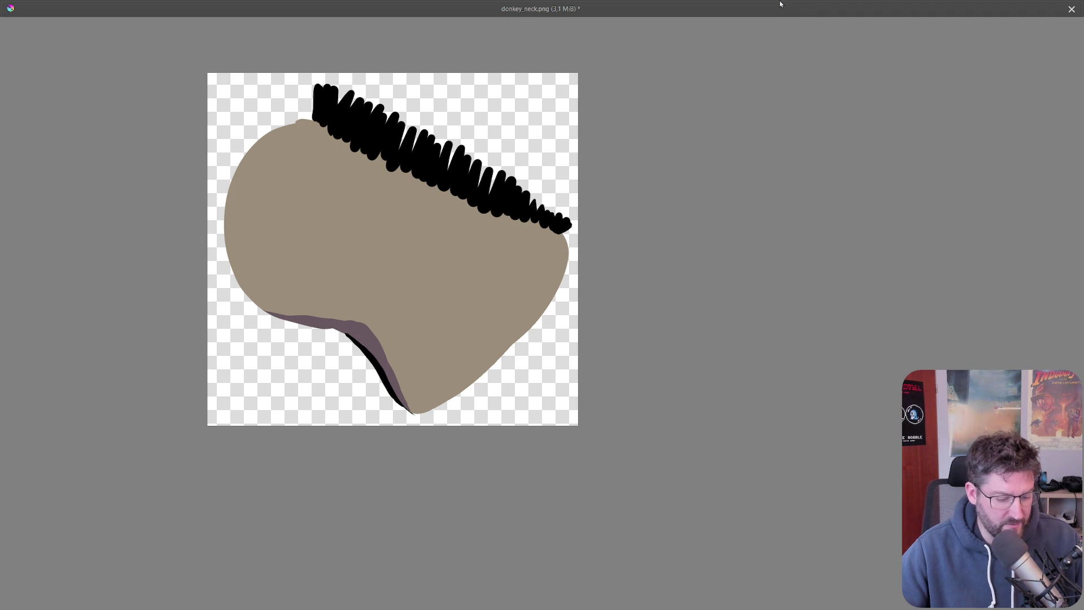
key(3)
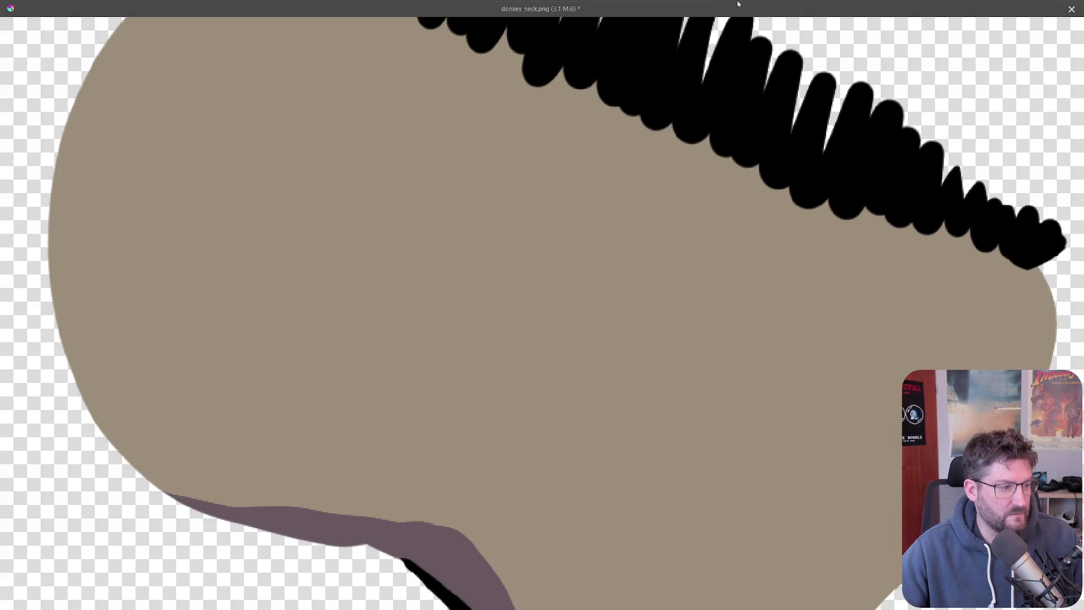
key(2)
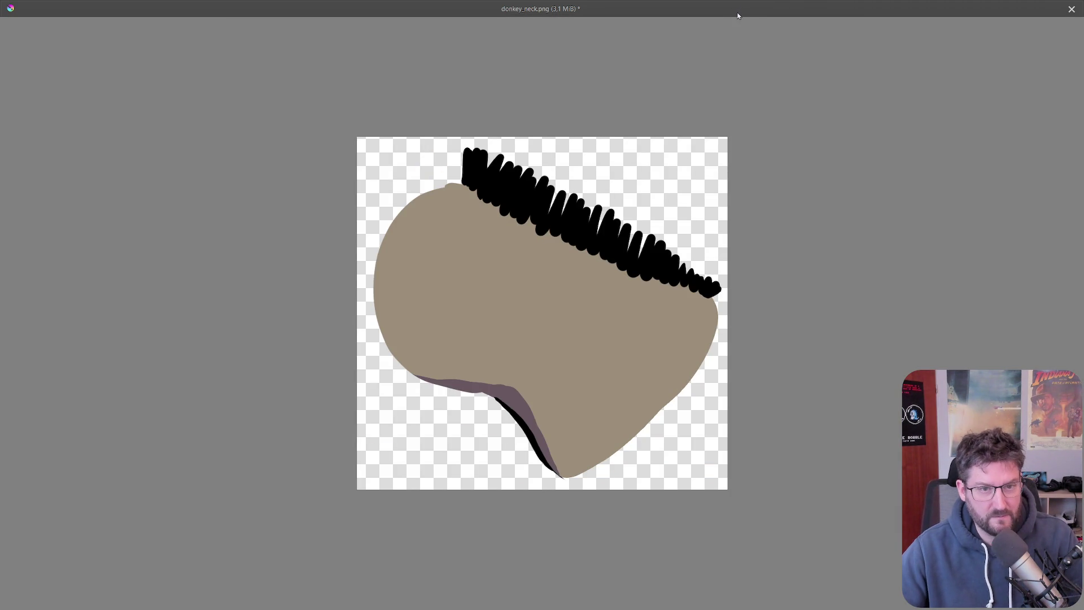
key(Tab)
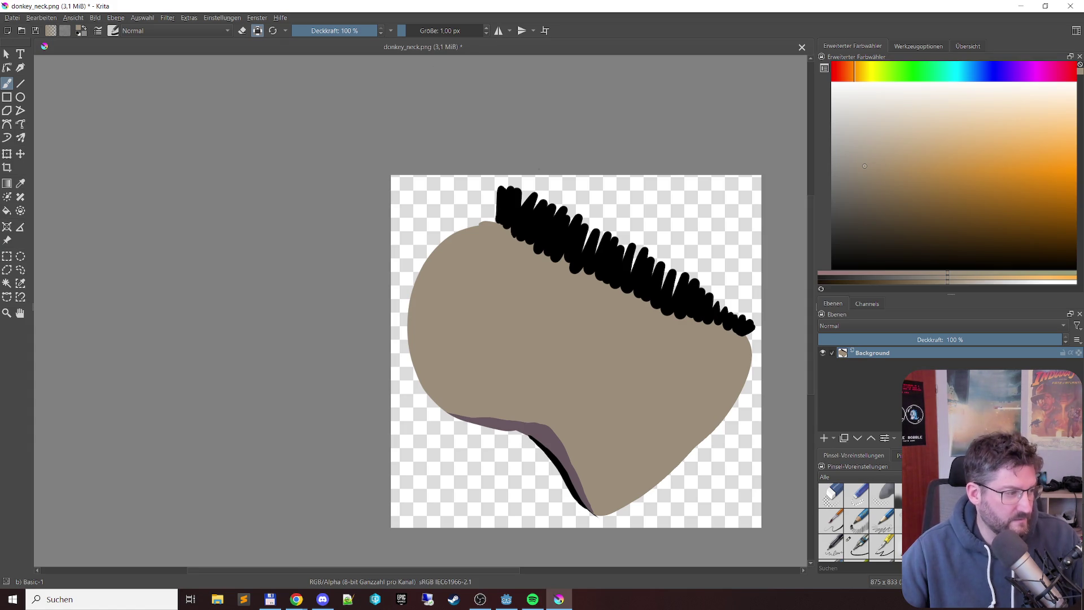
drag(557, 314, 414, 241)
Step: Zoom onto the neck's lower edge and turn off Preserve Alpha
scroll(413, 241, up, 6)
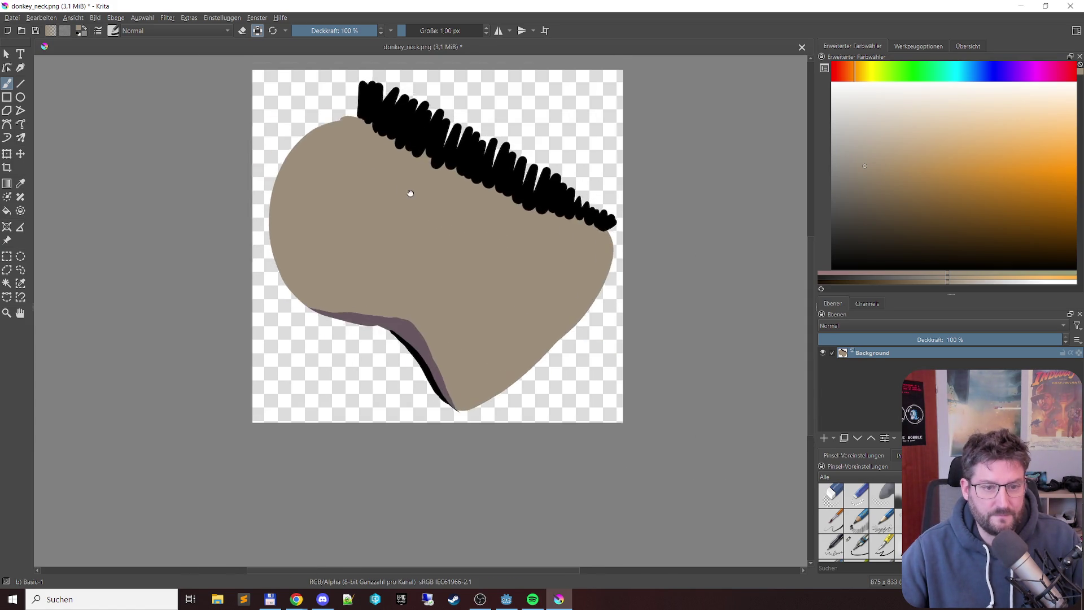
scroll(392, 163, down, 3)
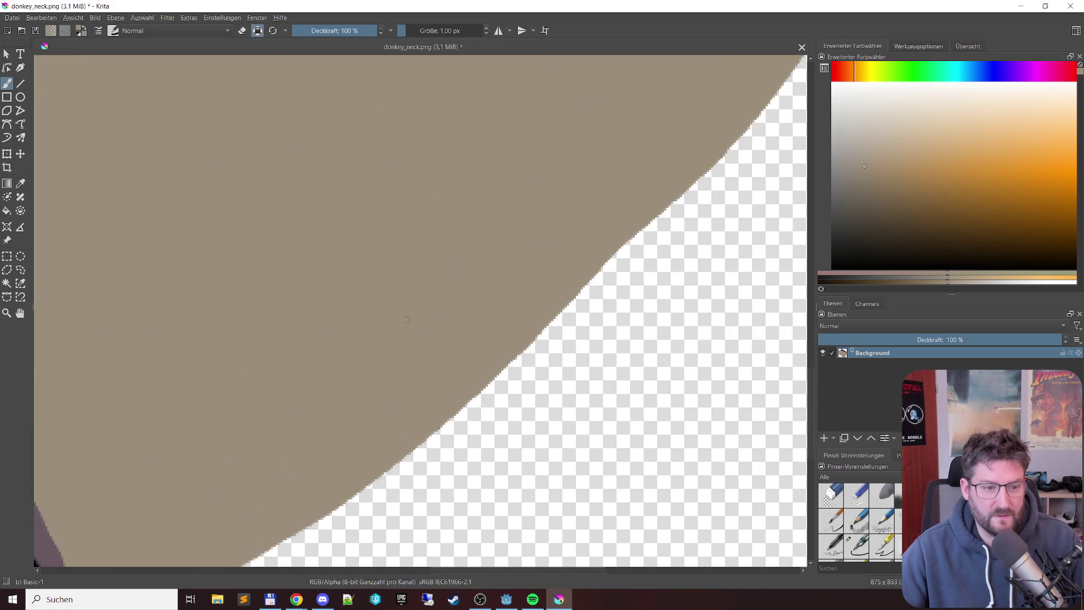
scroll(507, 244, up, 8)
scroll(507, 244, down, 5)
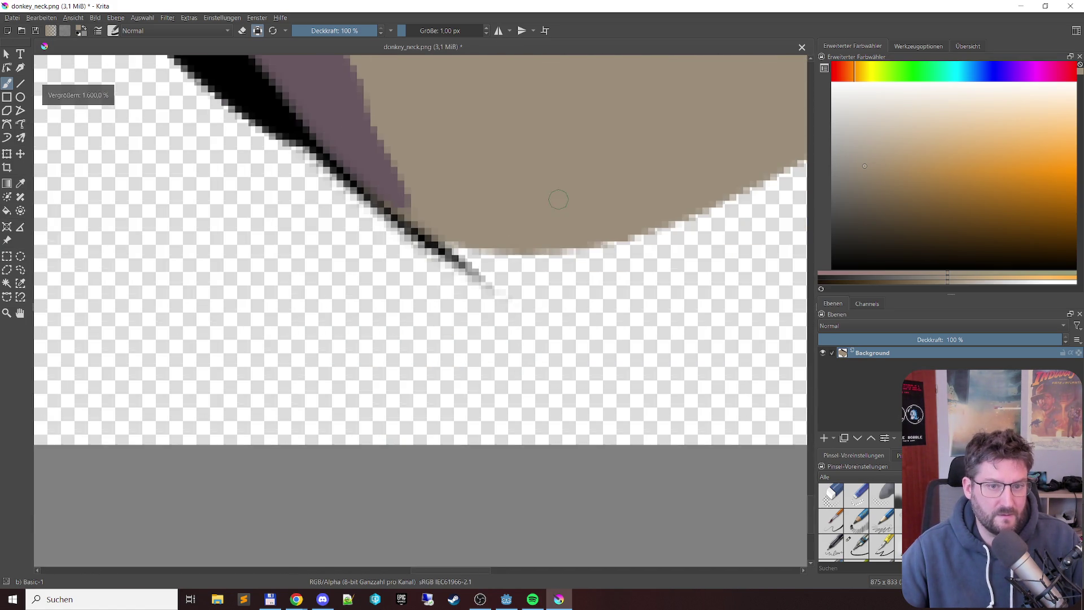
scroll(481, 257, up, 4)
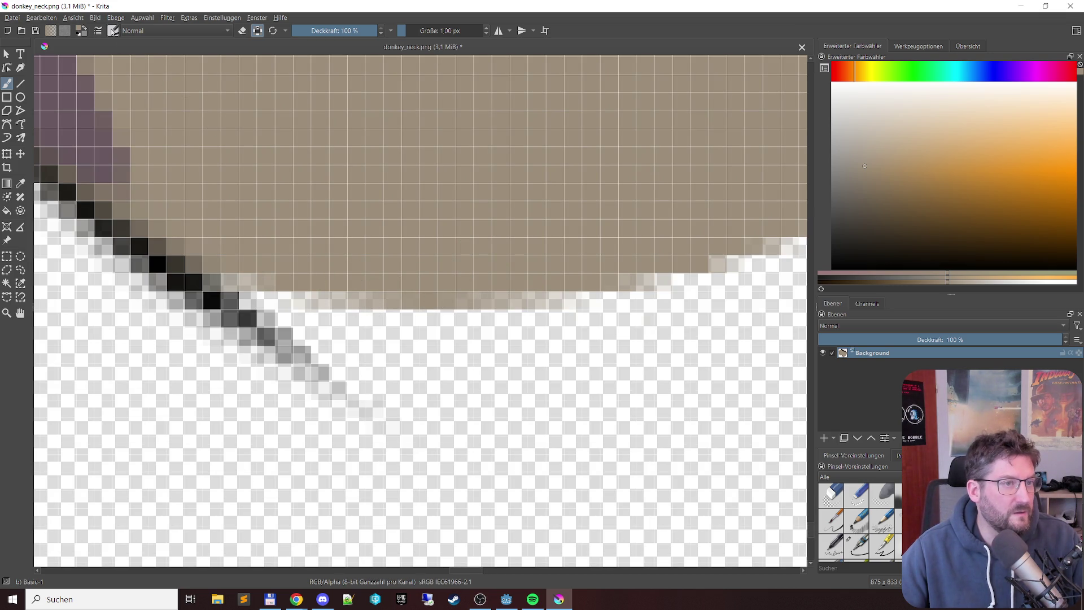
click(113, 30)
click(258, 33)
click(259, 33)
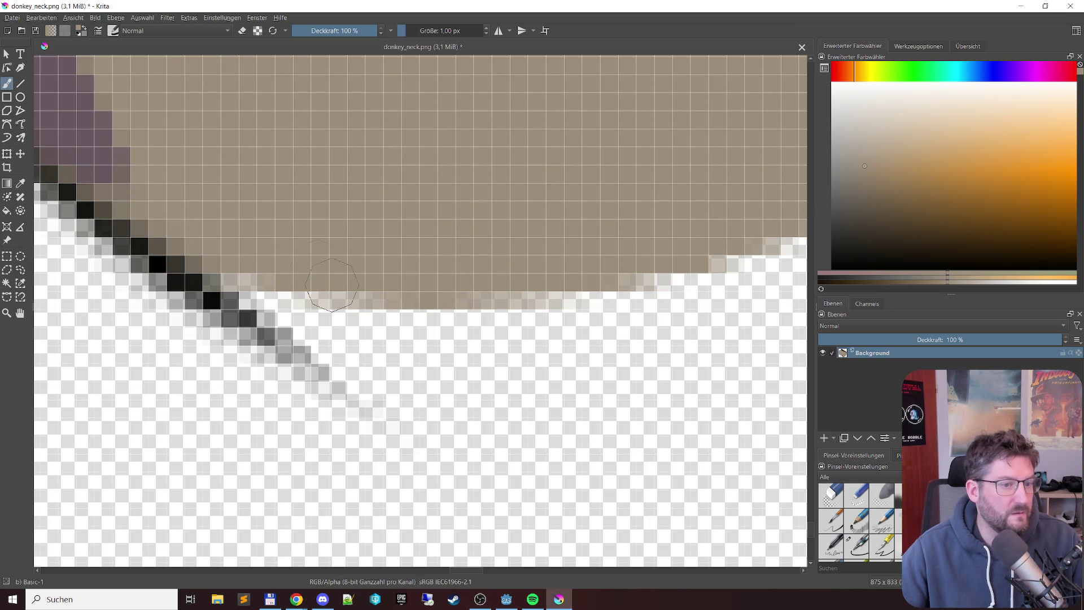
Step: Keep Normal blending and select the Basic-1 brush preset at 1 px size
click(124, 31)
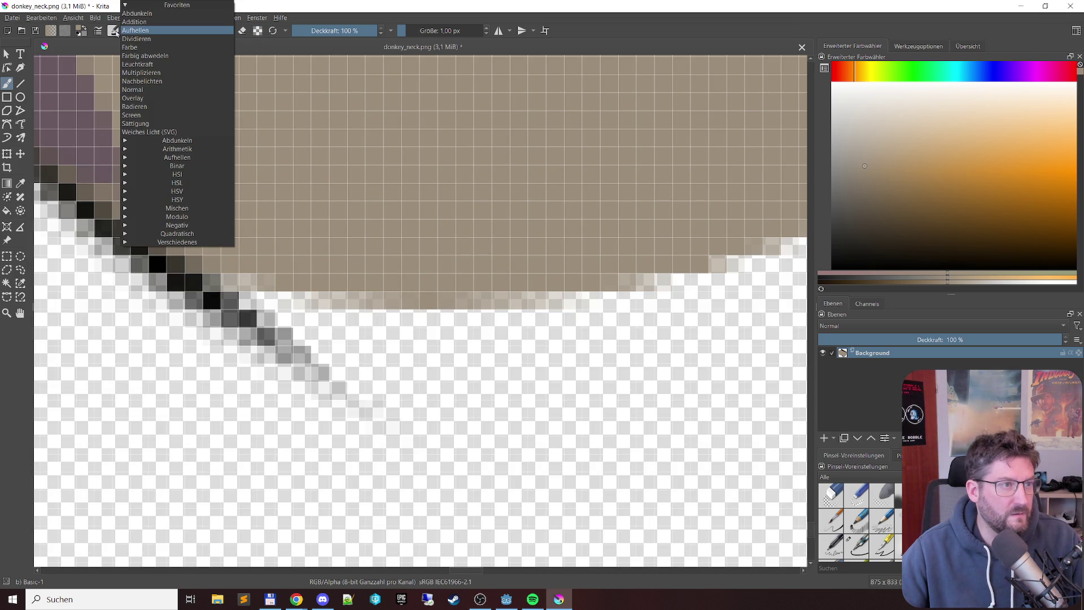
click(115, 31)
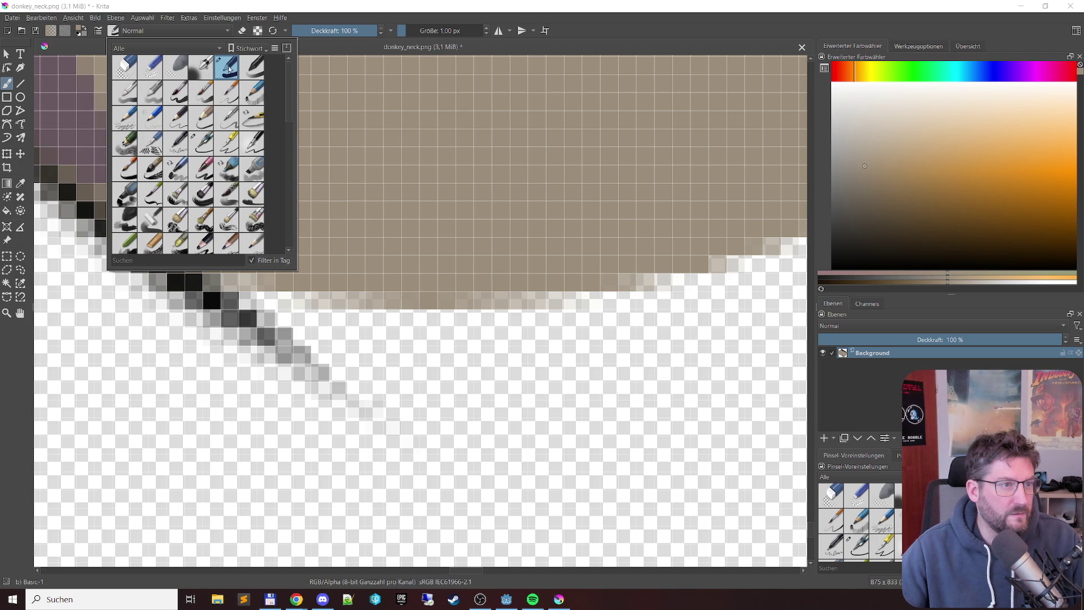
click(230, 69)
click(295, 38)
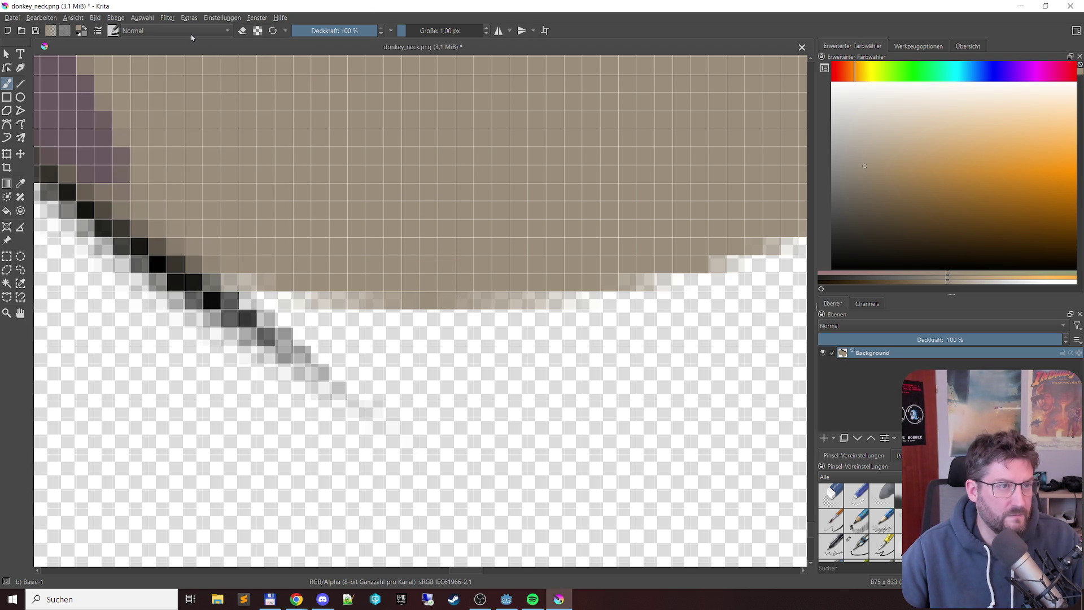
click(425, 32)
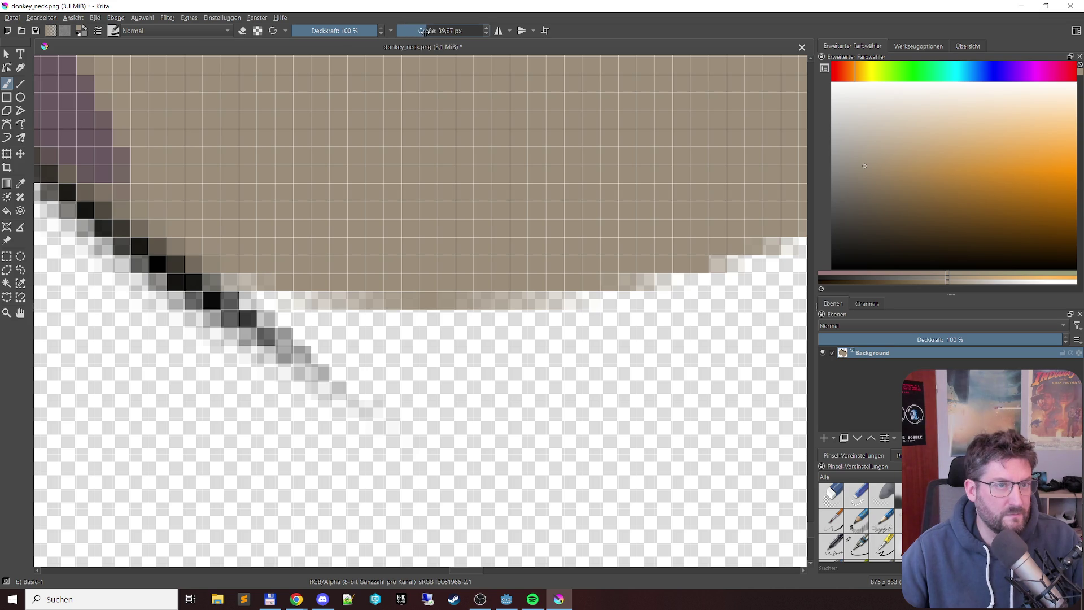
text(1)
Step: Zoom out twice in canvas-only mode to see the image's bottom edge, then restore the interface
key(Tab)
key(minus)
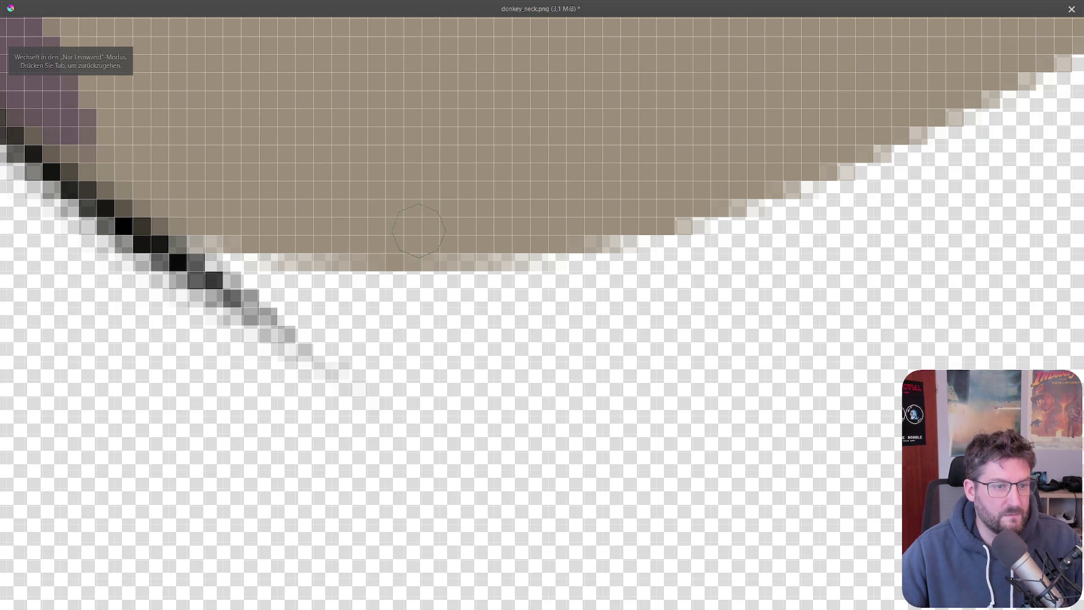
key(minus)
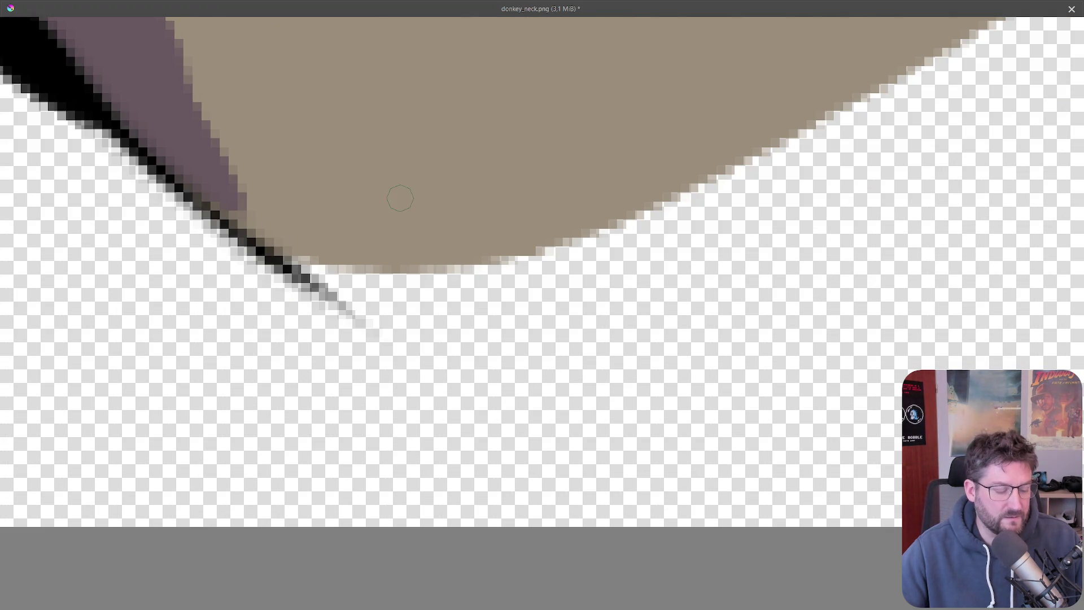
key(Tab)
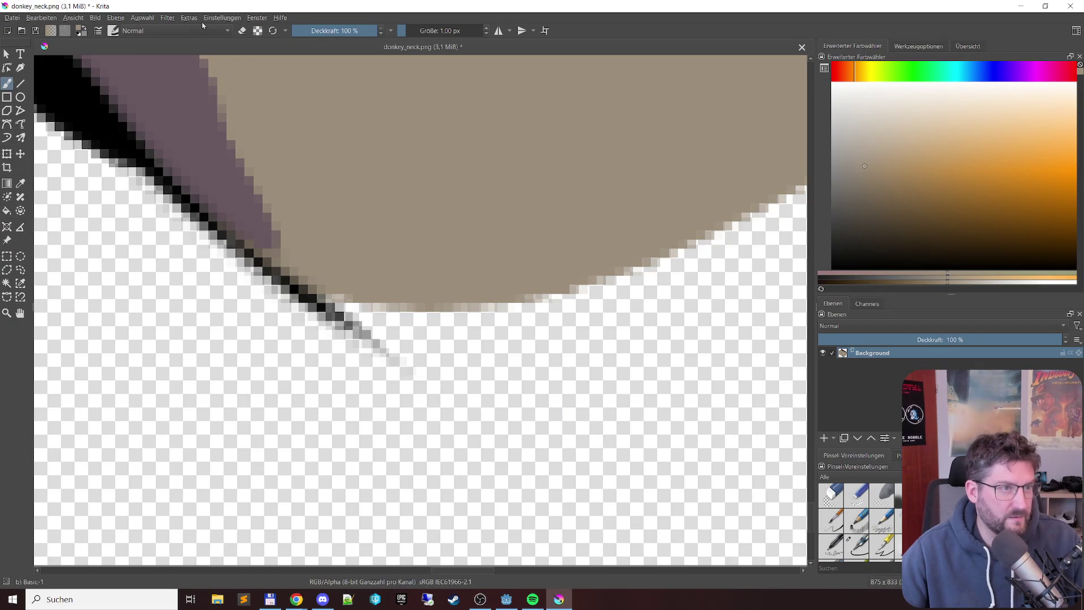
click(184, 31)
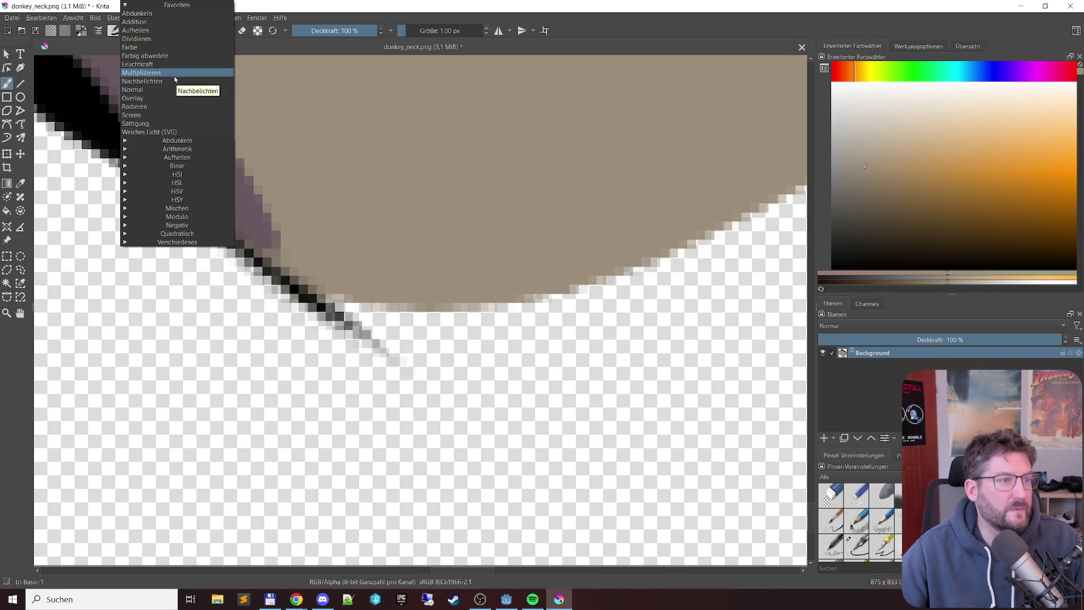
Step: Set blending to Farbe and choose the c) Pencil-1 Hard brush preset
click(156, 49)
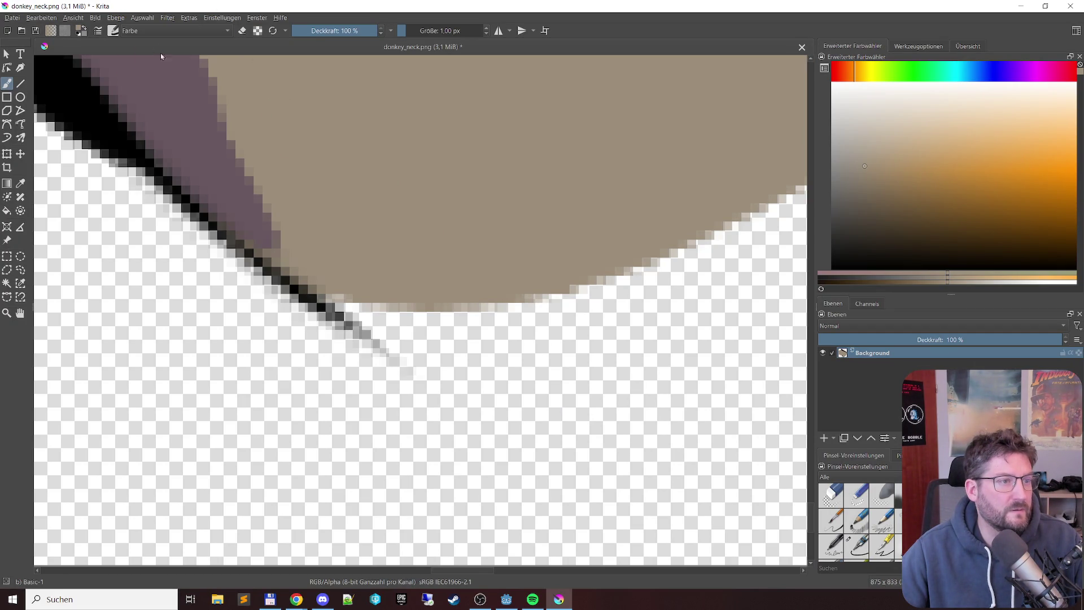
click(118, 30)
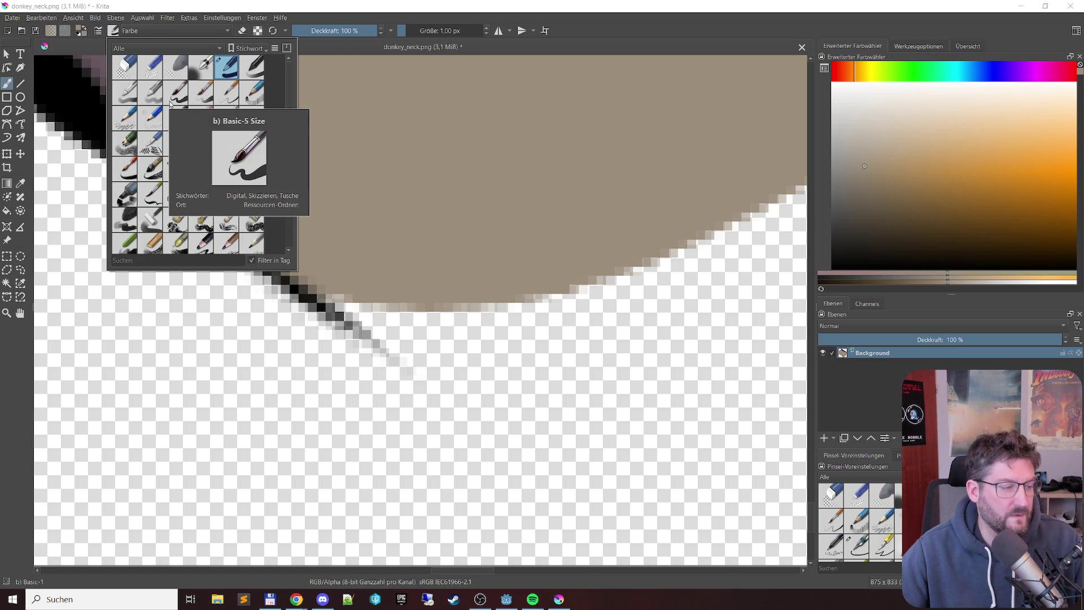
click(148, 122)
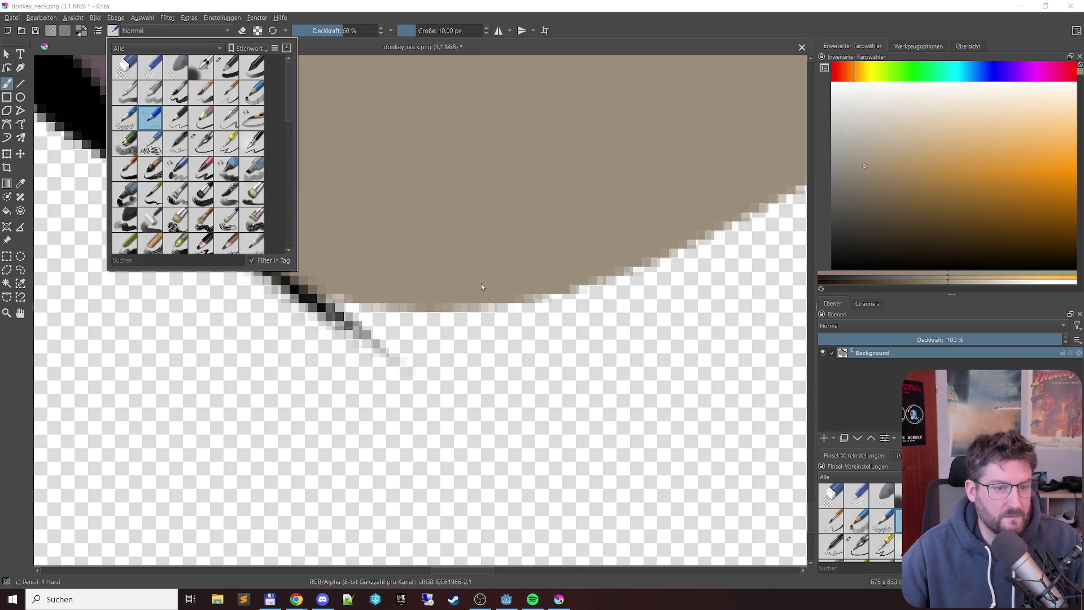
click(334, 4)
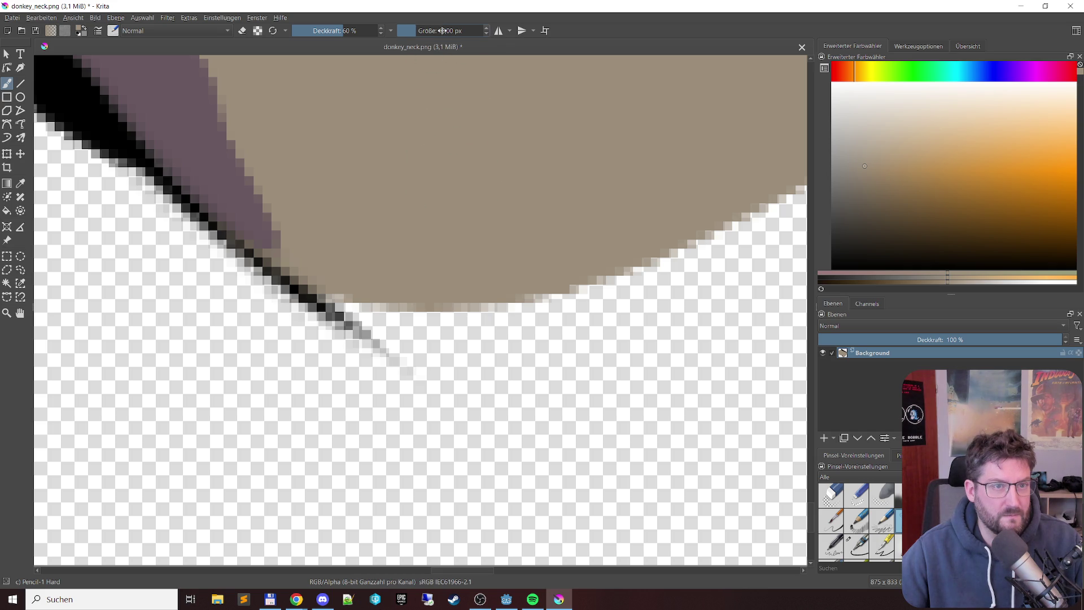
key(Tab)
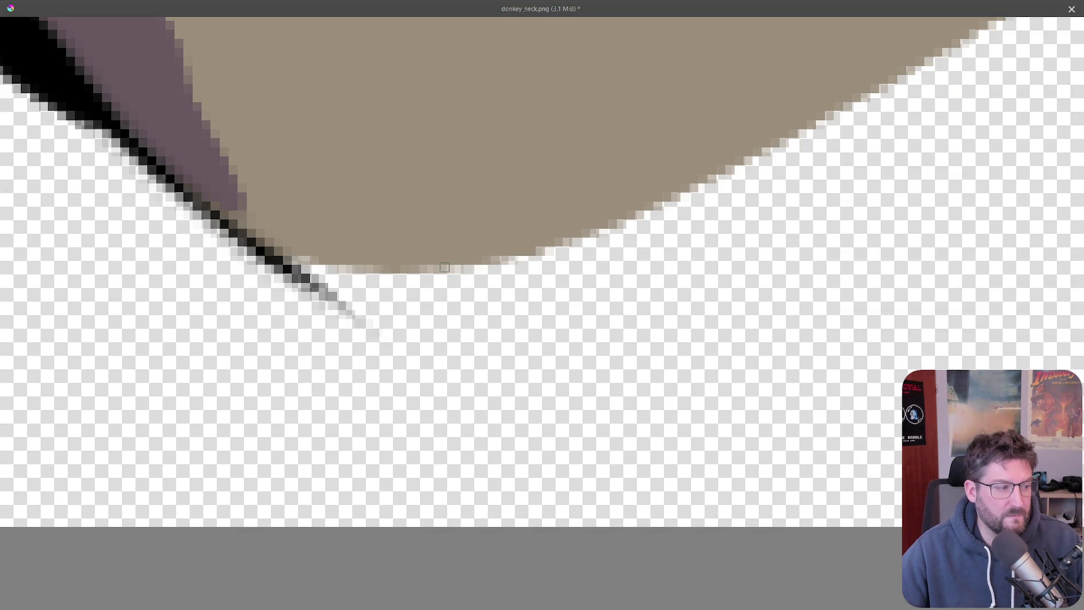
key(Tab)
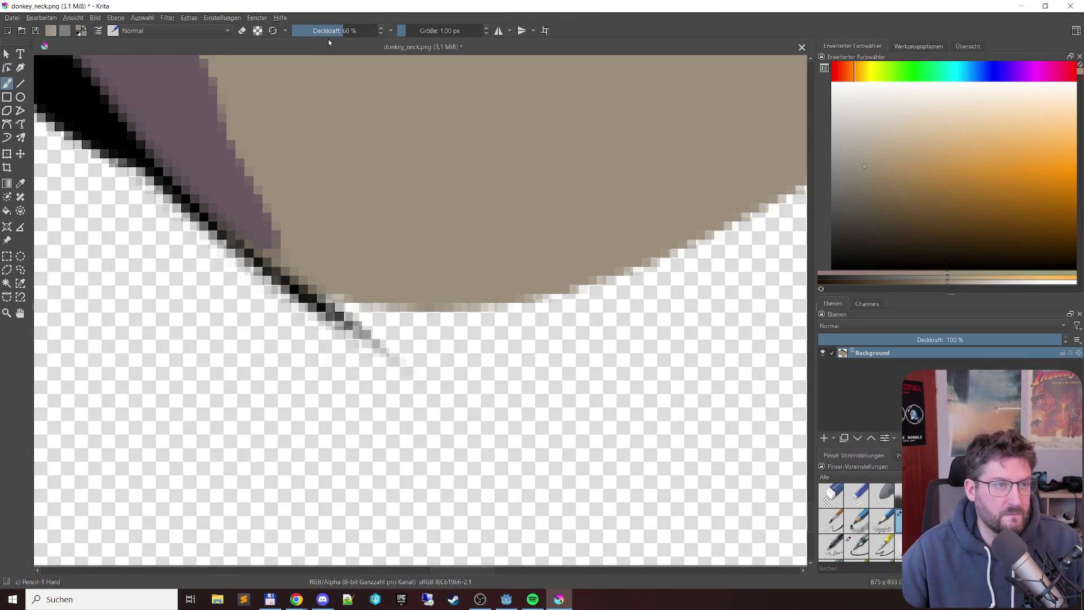
Step: Raise brush opacity to 100%, leave Preserve Alpha off, and keep Normal blending
drag(354, 29, 379, 30)
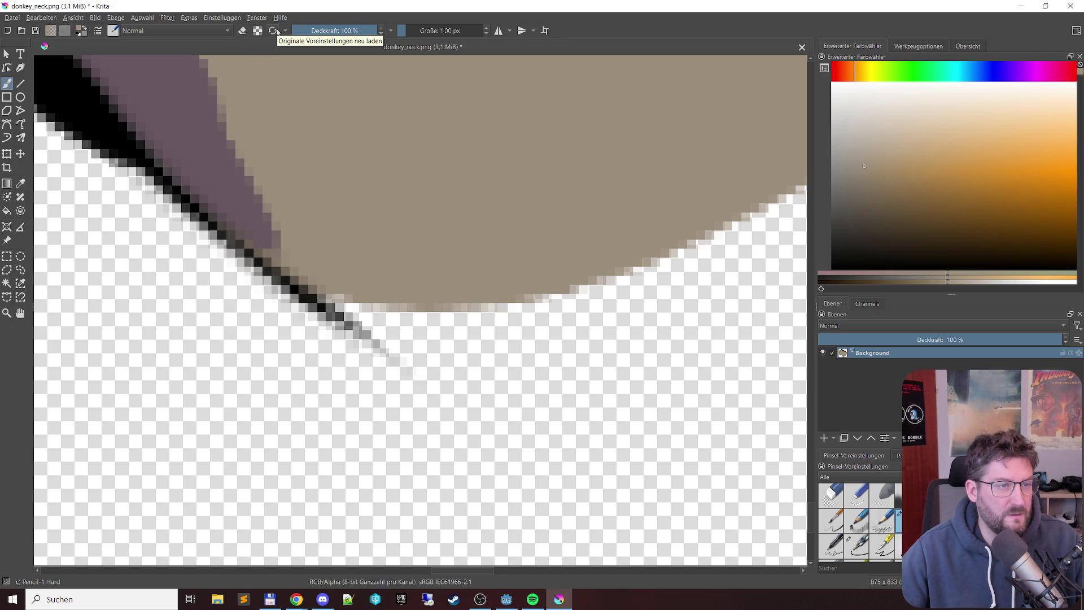
click(258, 31)
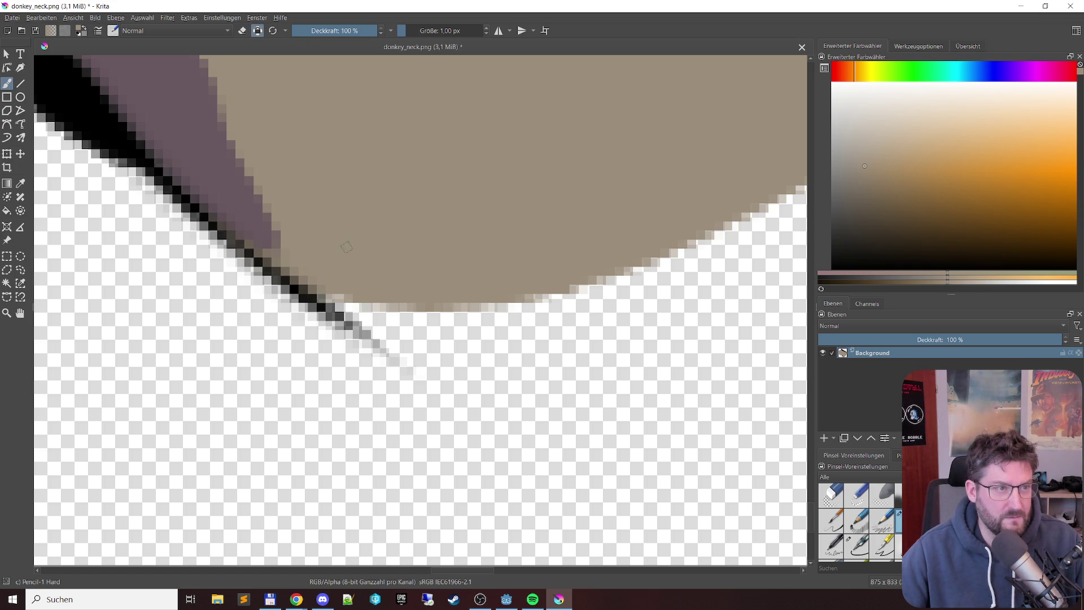
click(258, 31)
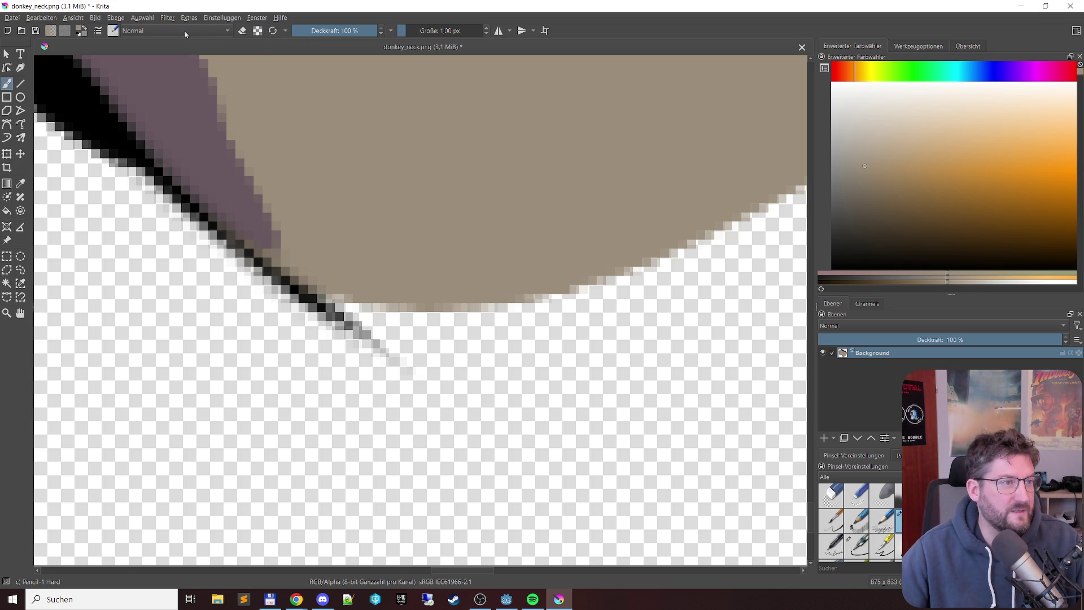
click(151, 31)
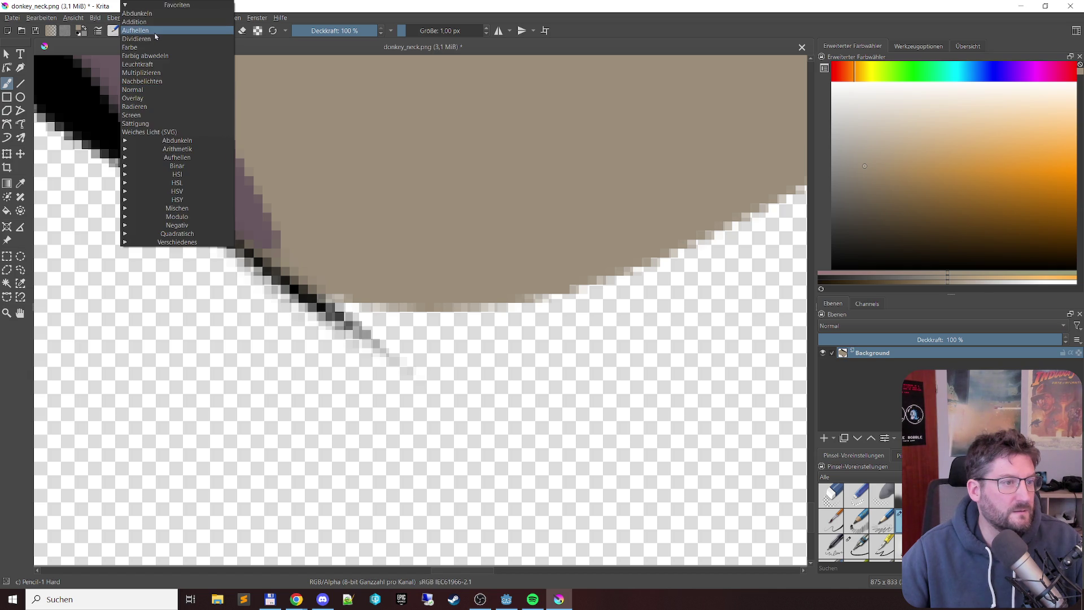
click(373, 4)
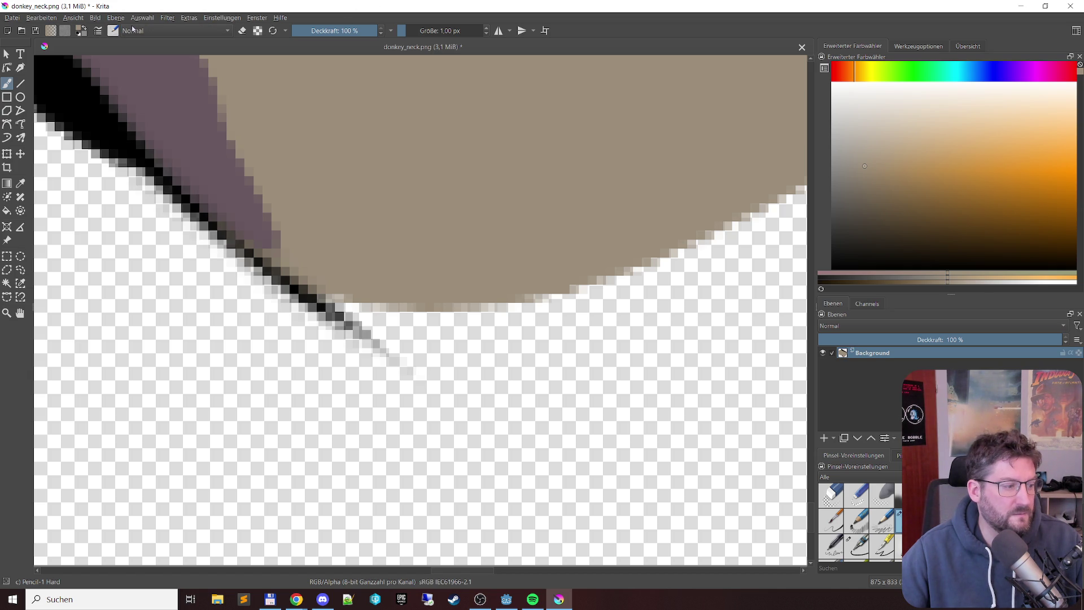
key(F6)
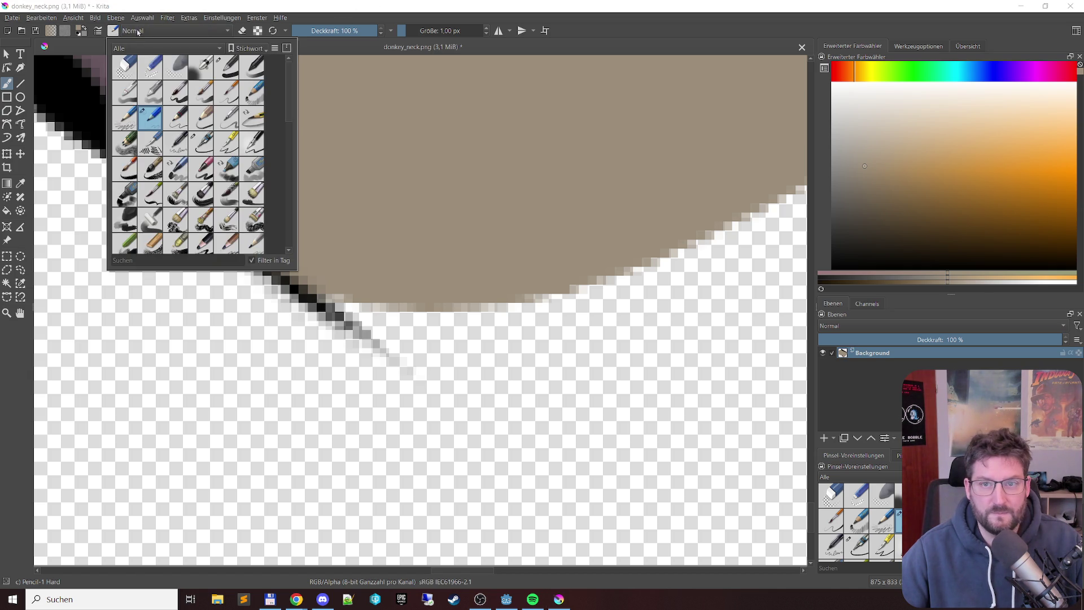
click(918, 48)
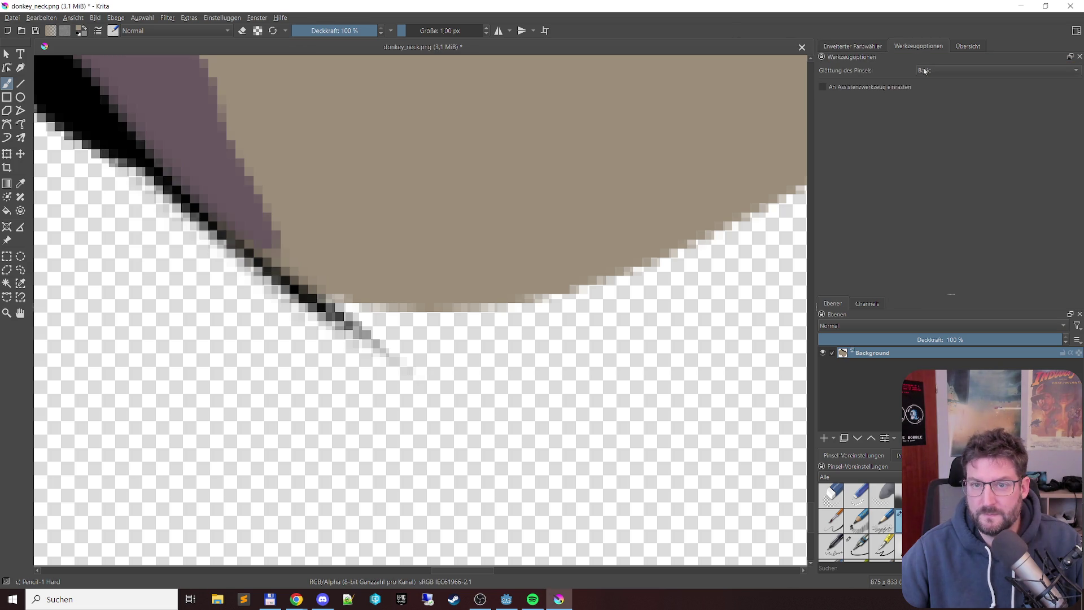
Step: Switch brush smoothing to None and back to Basic, and check the Overview docker
click(929, 72)
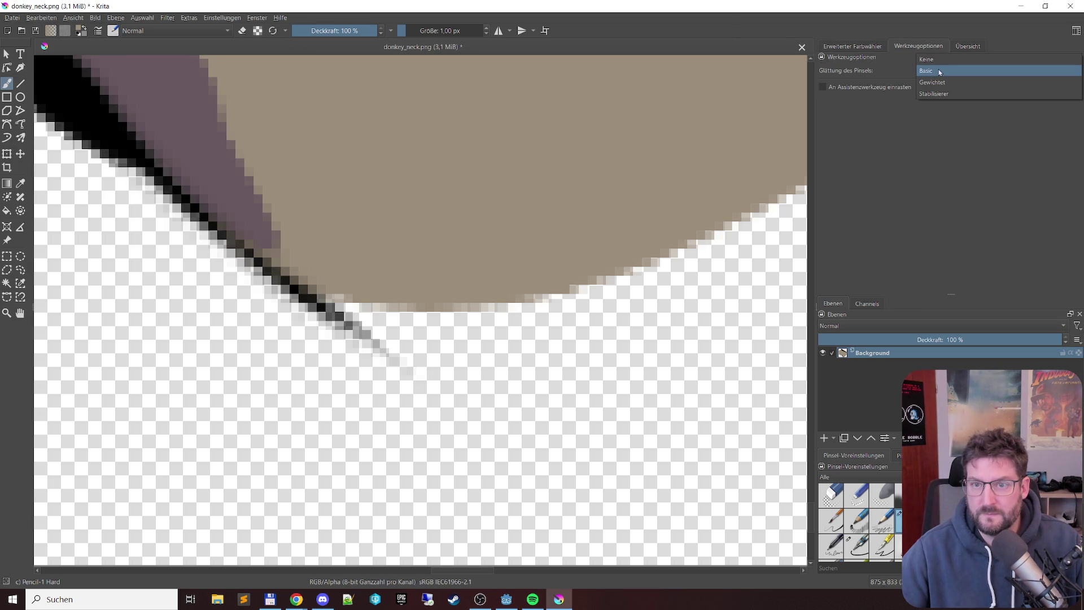
click(934, 61)
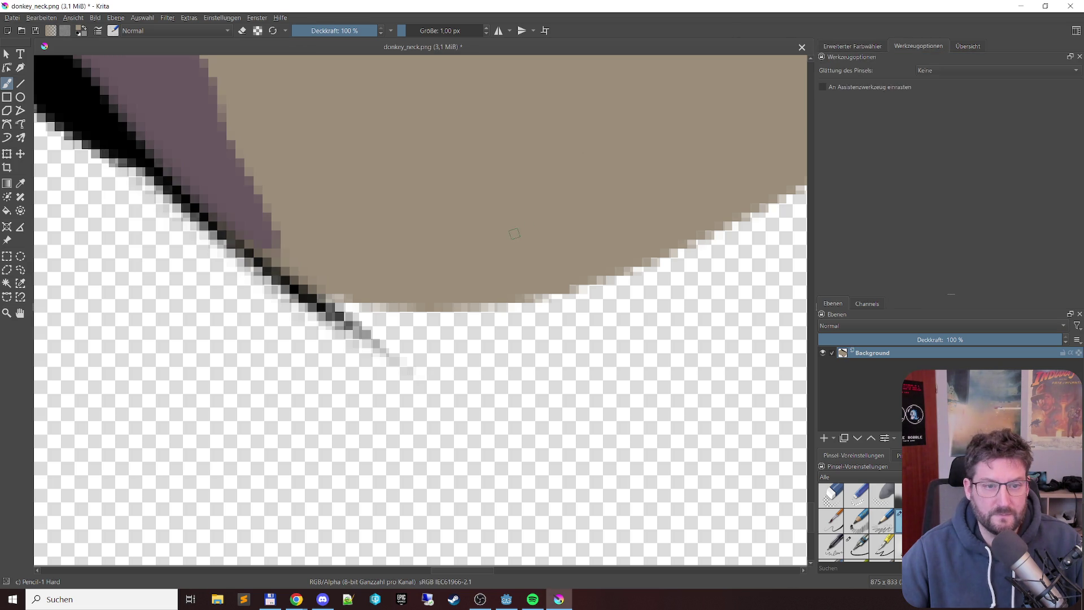
click(940, 73)
click(940, 83)
click(963, 46)
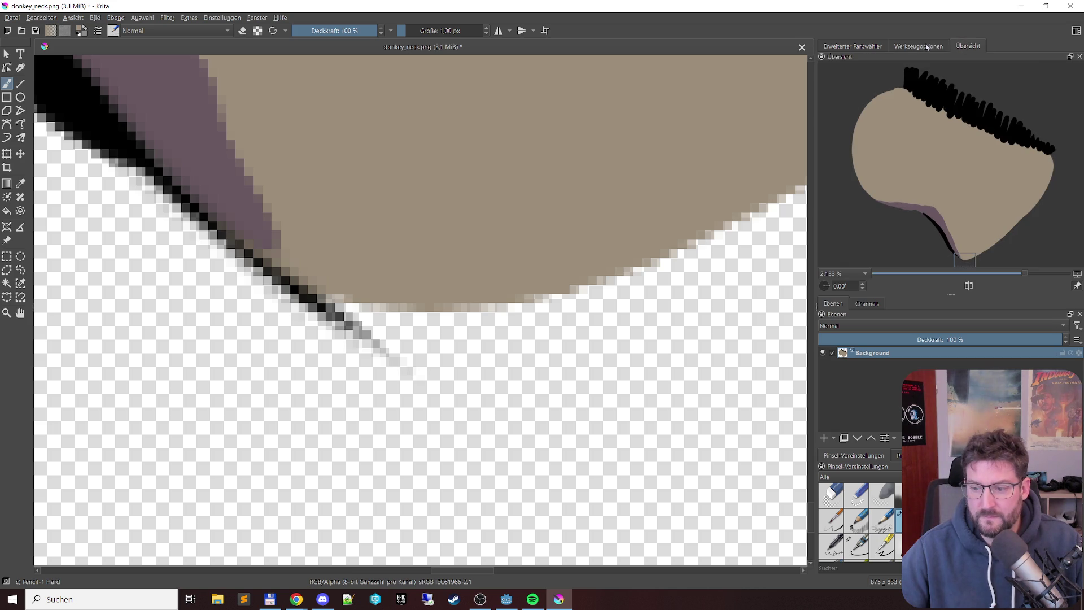
click(927, 47)
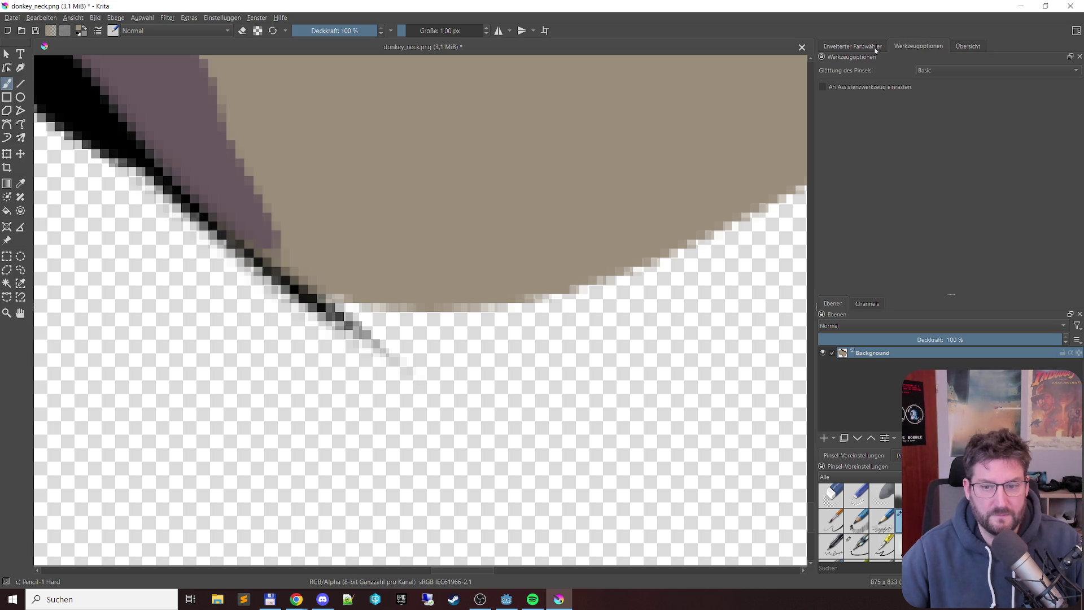
Step: Keep Normal blending and reopen the brush presets showing Ink-2 Fineliner
click(140, 32)
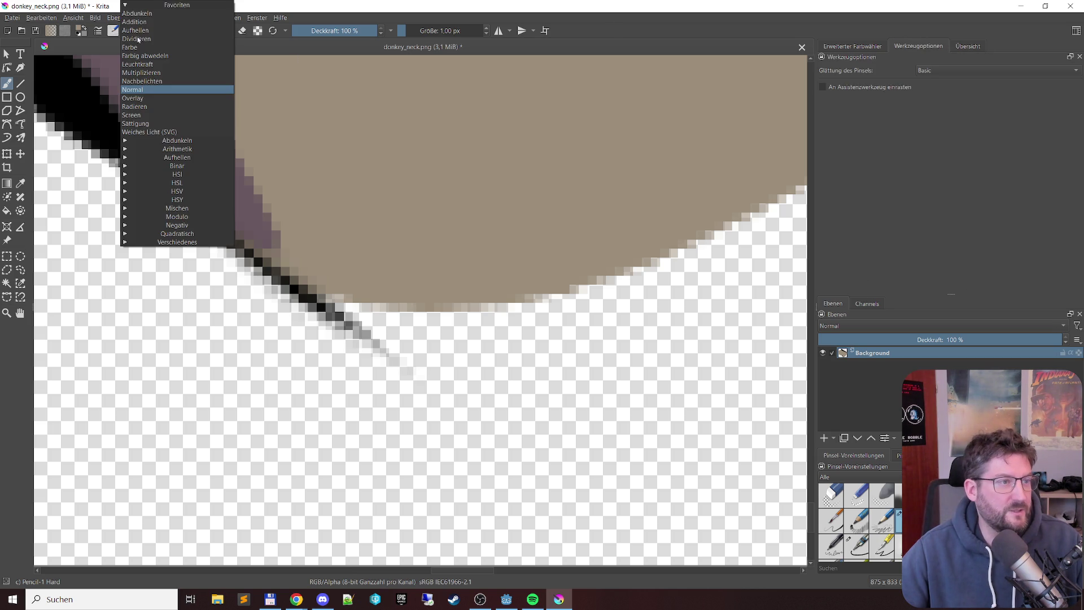
click(91, 36)
click(115, 30)
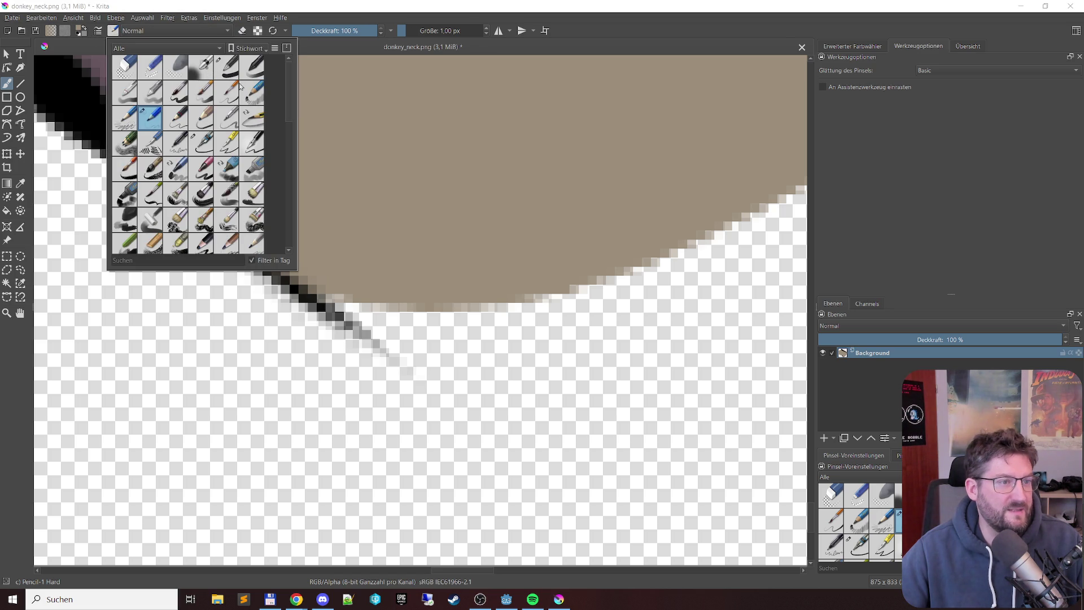
mouse_move(209, 152)
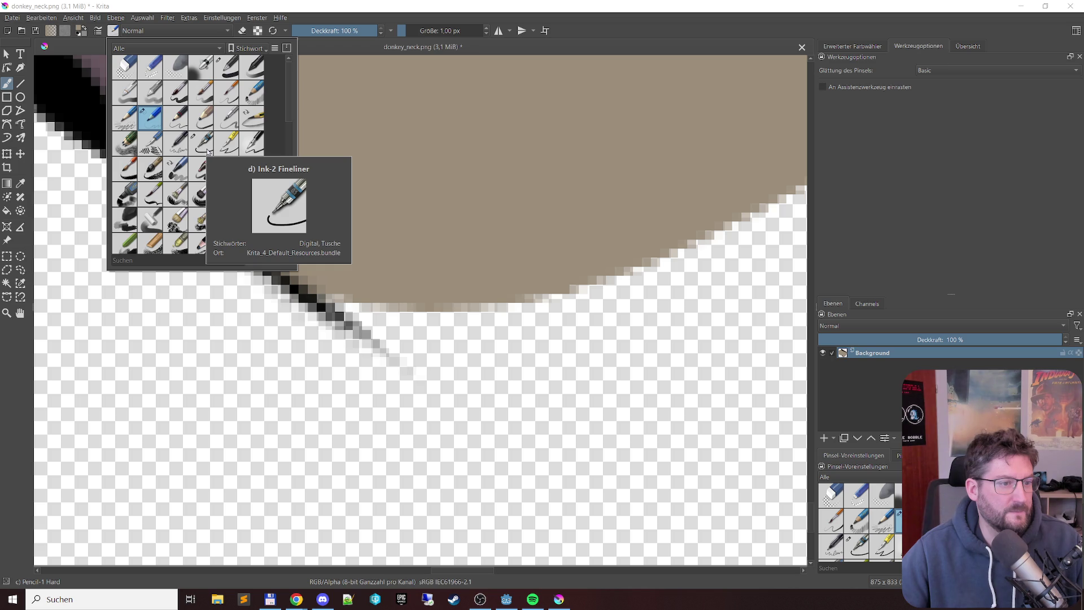
Step: Select the d) Ink-2 Fineliner preset and switch its blending mode to Farbe
click(208, 152)
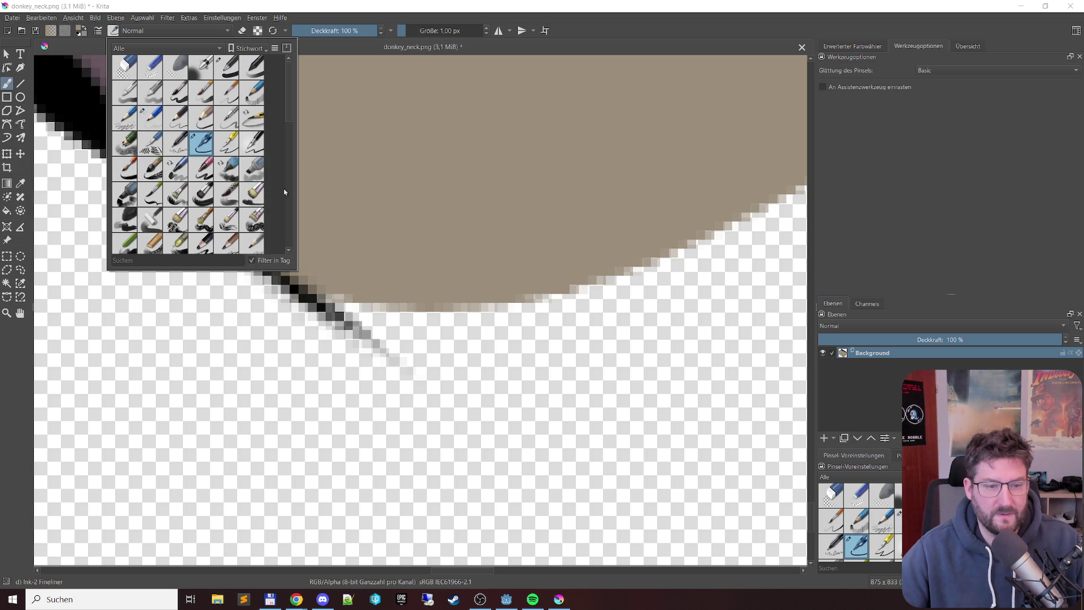
click(373, 25)
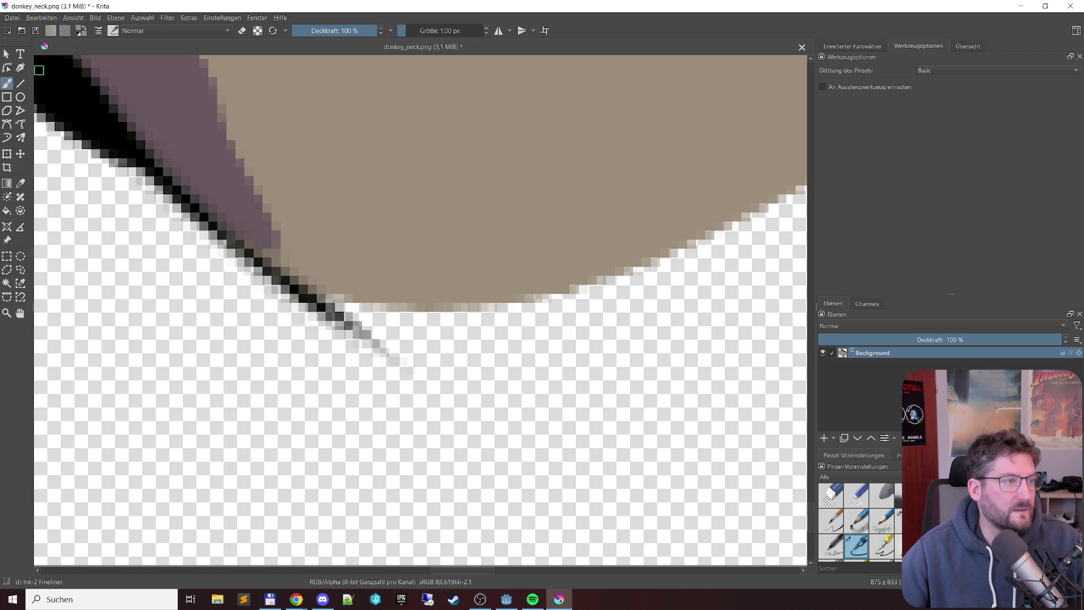
right_click(12, 86)
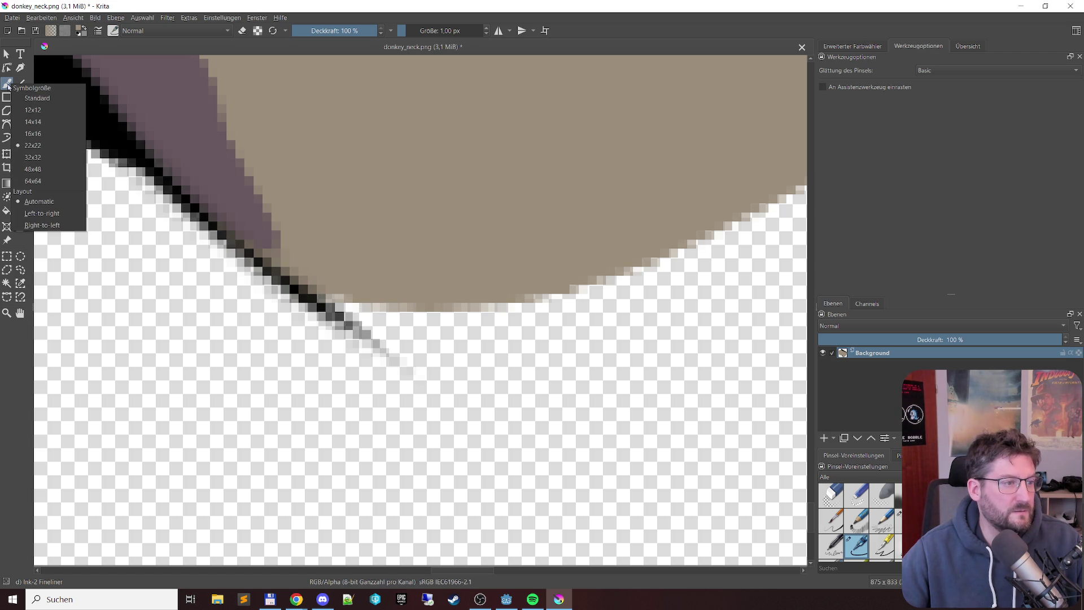
click(917, 47)
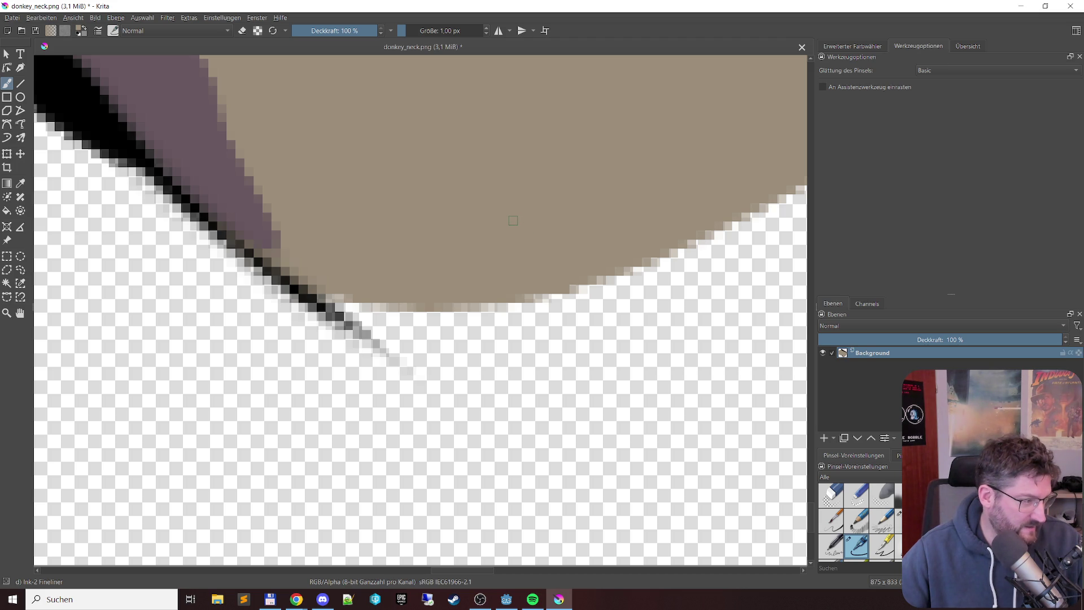
click(136, 30)
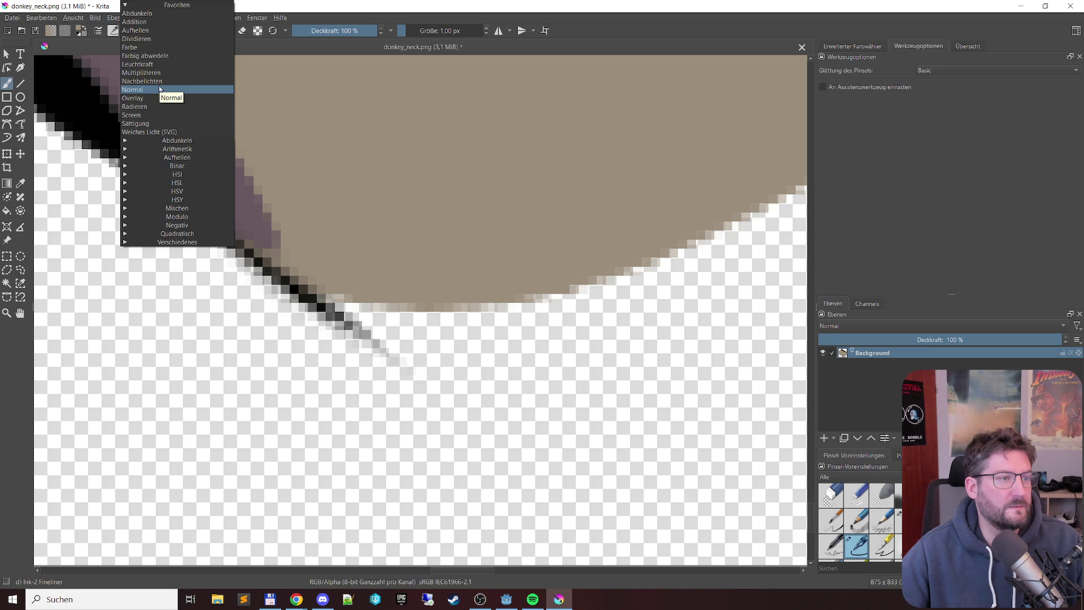
click(141, 48)
scroll(427, 311, up, 2)
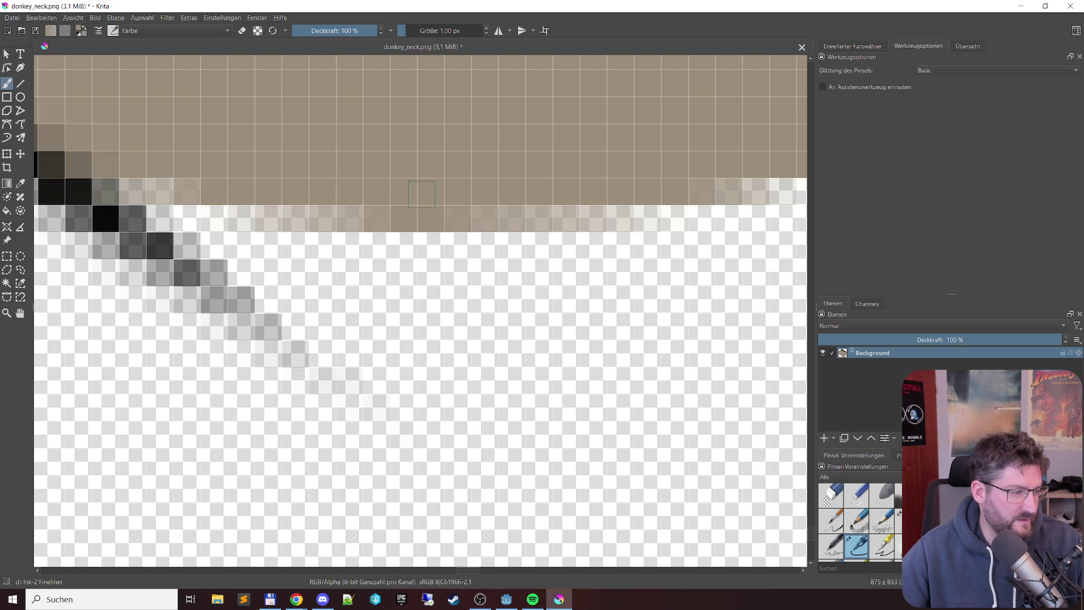
Step: Zoom the neck edge to 6400% with the pixel grid, toggling the Preset History tab
click(899, 455)
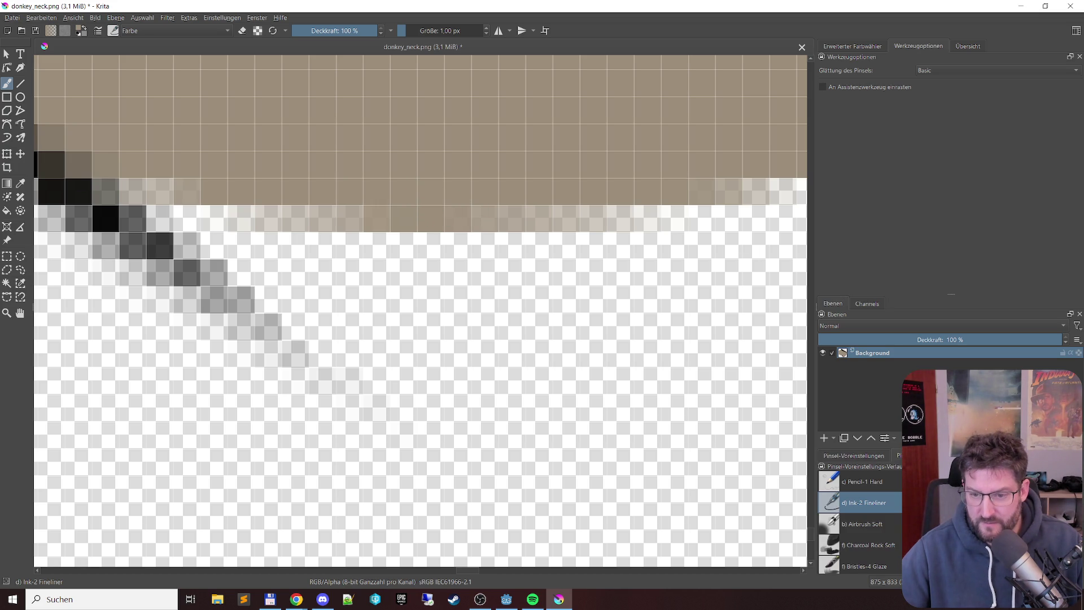
click(854, 455)
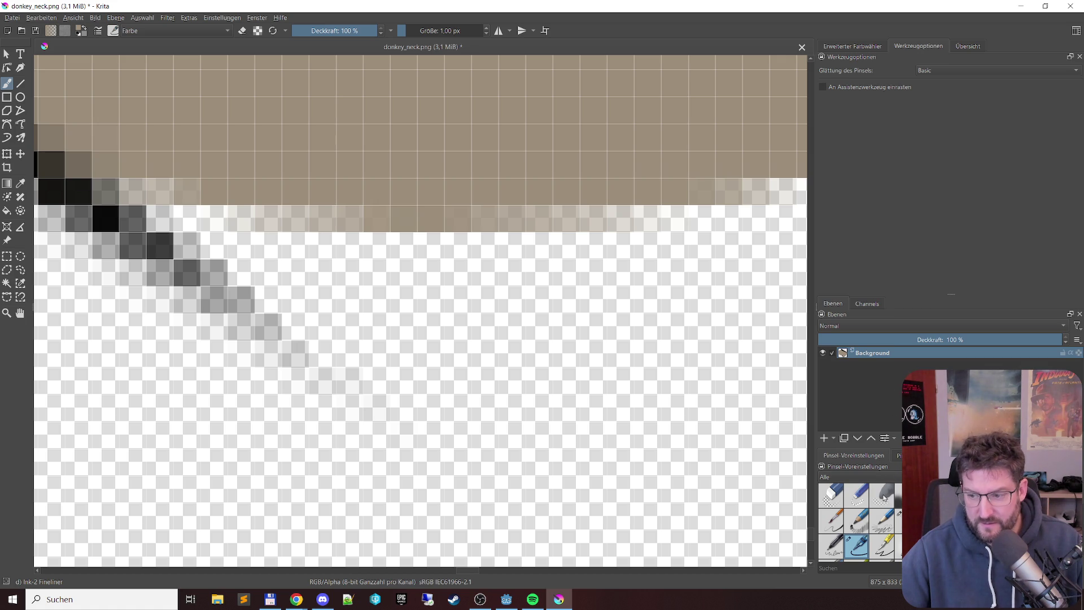
scroll(854, 511, down, 3)
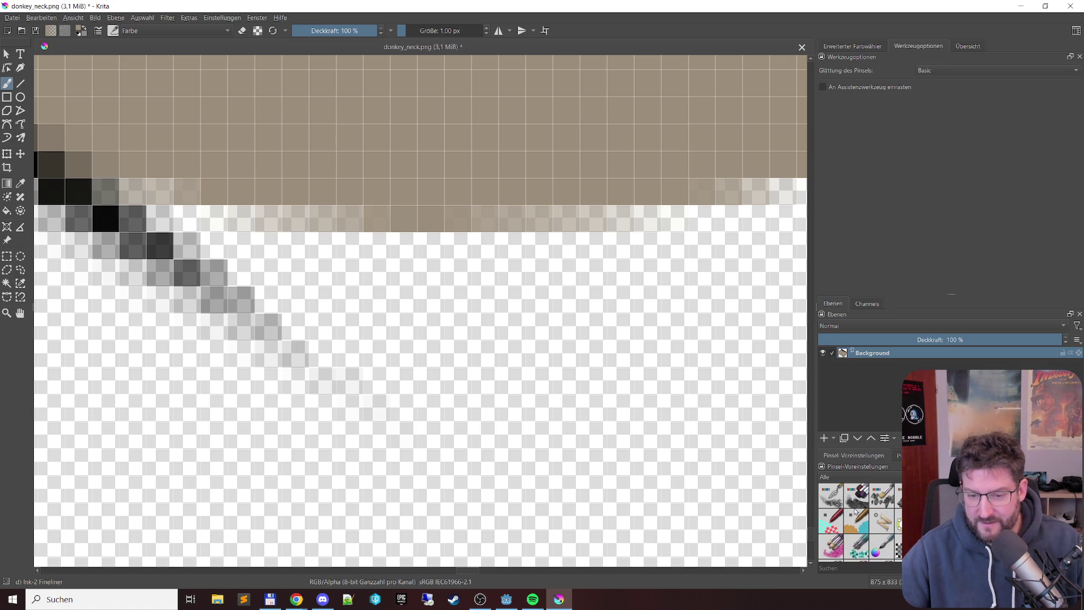
scroll(856, 505, down, 3)
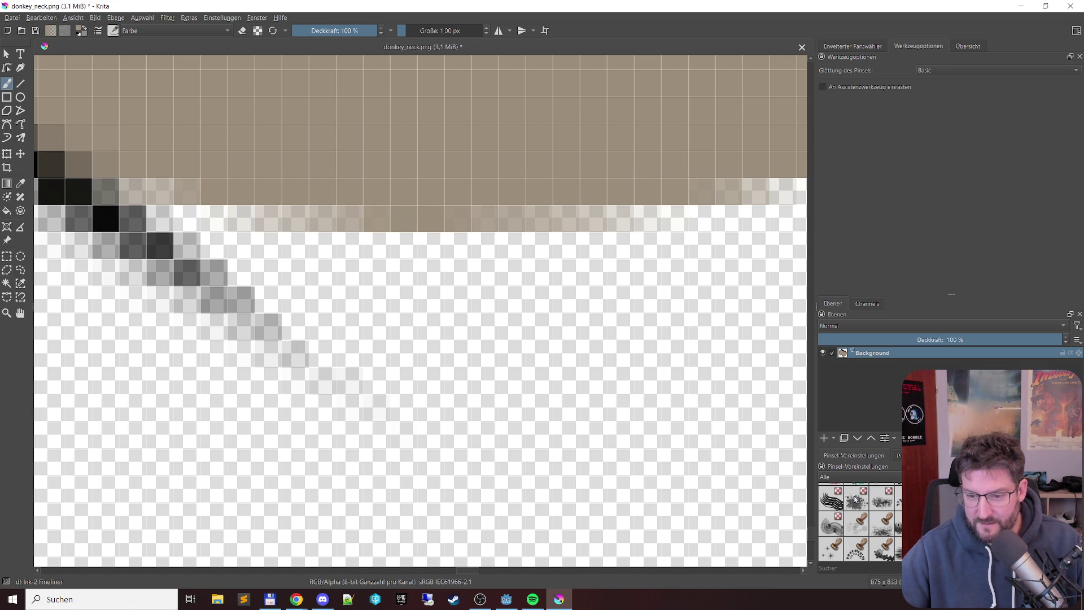
scroll(858, 522, up, 5)
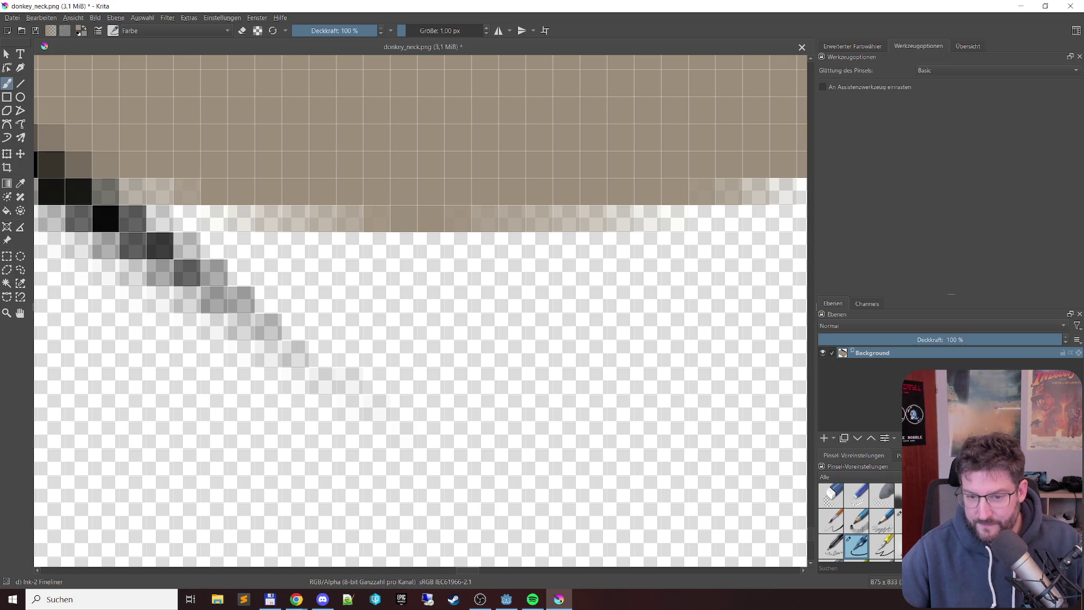
click(898, 455)
click(866, 455)
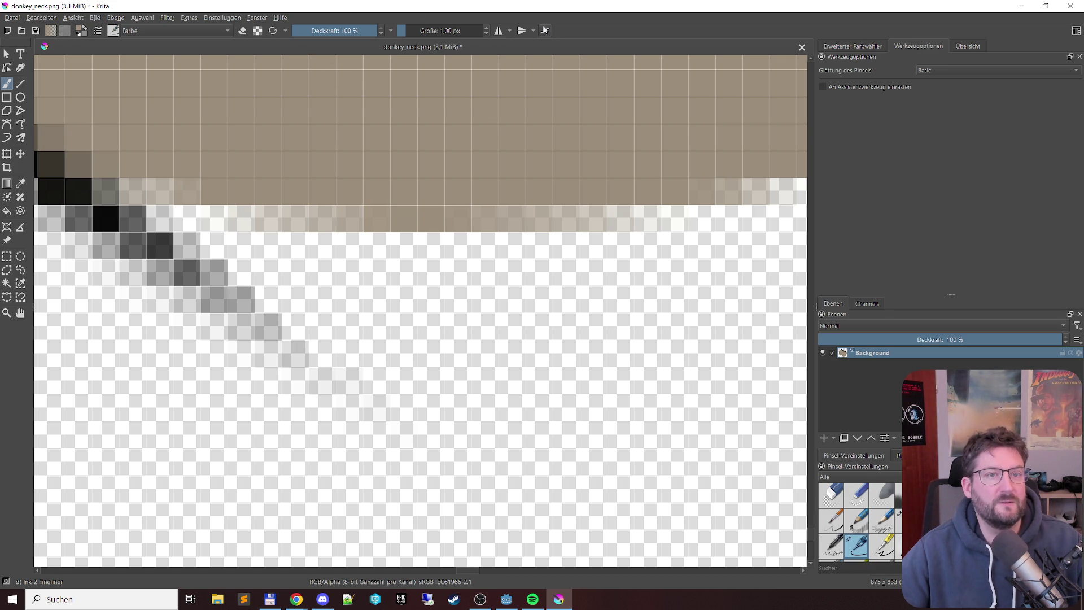
Step: Toggle Preserve Alpha on and off, then open the Ink-2 Fineliner brush editor
click(257, 30)
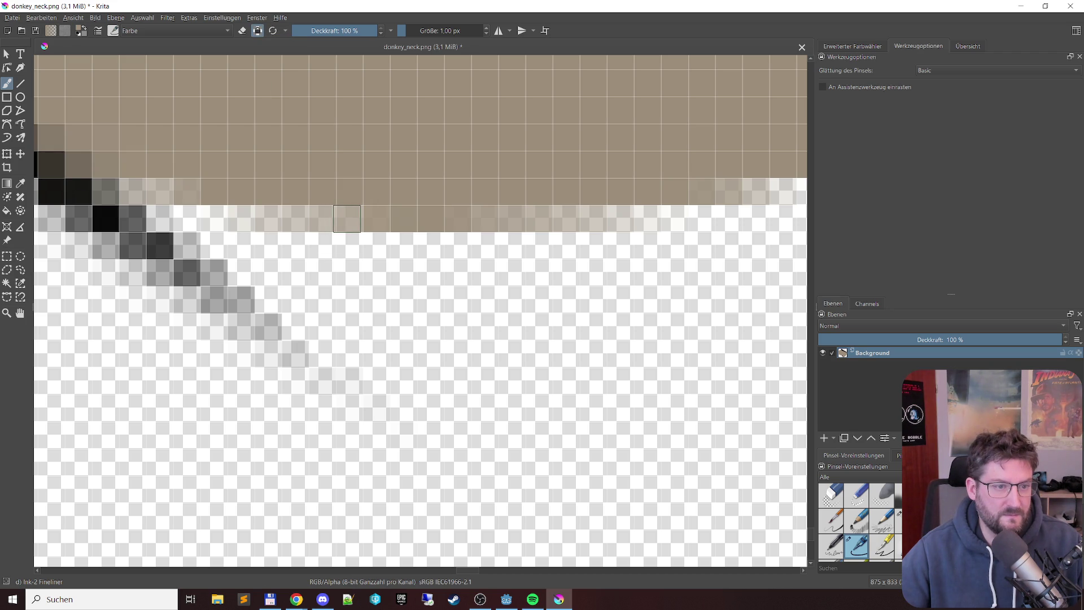
click(258, 31)
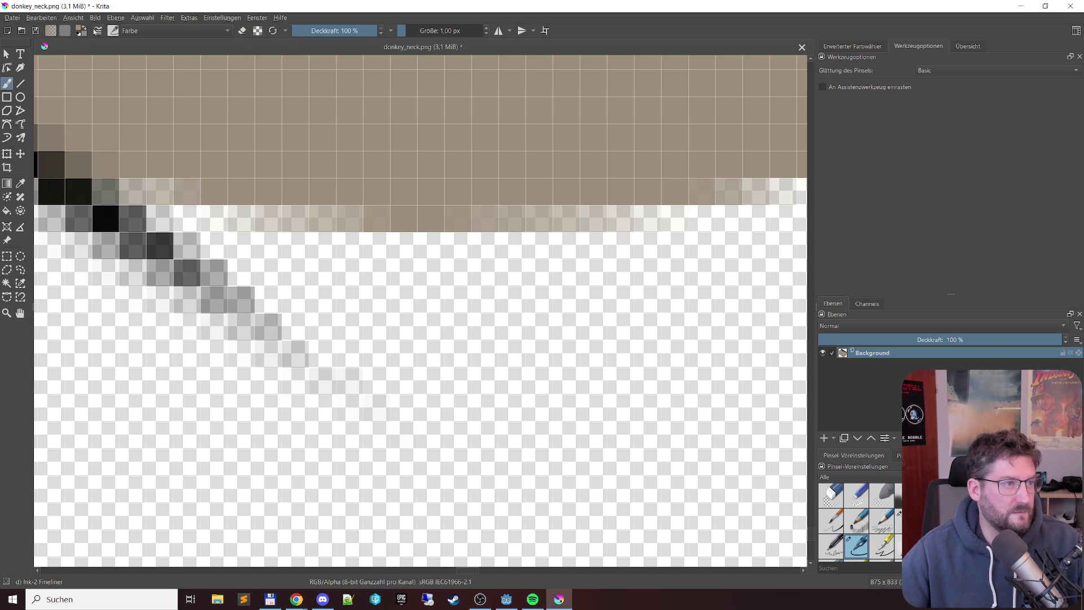
click(94, 32)
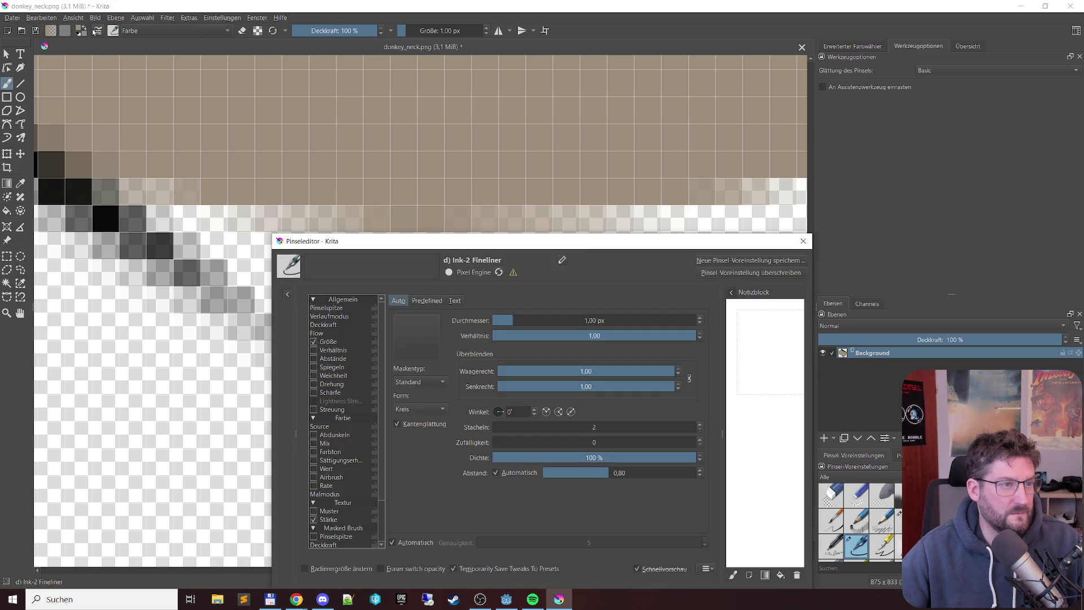
Step: Move the Brush Editor up and uncheck Kantenglättung on the 1.00 px Auto tip
drag(593, 251, 601, 110)
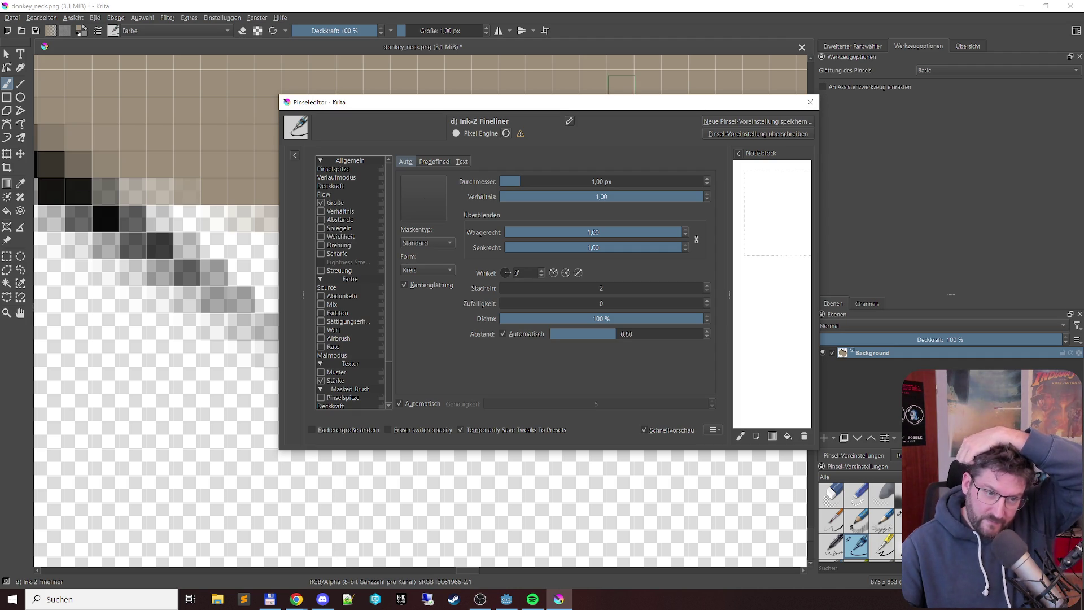
click(404, 285)
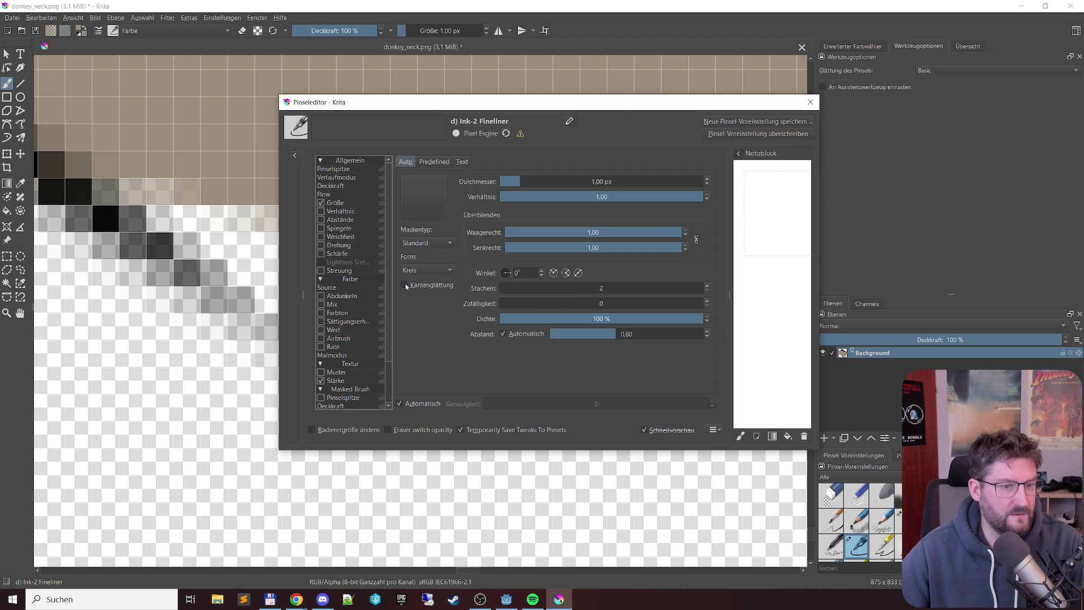
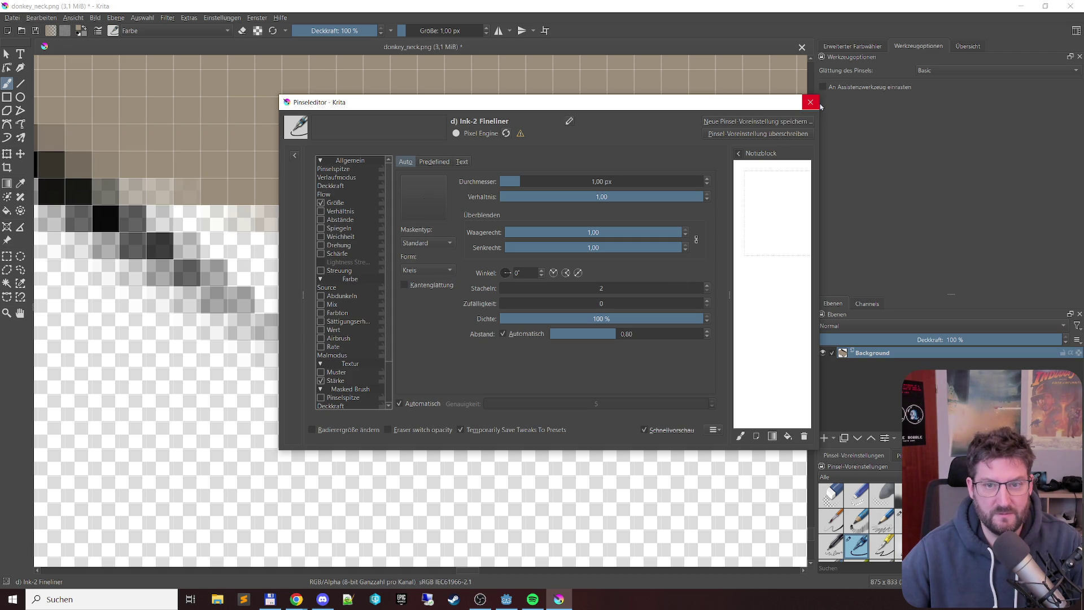
Step: Close the Brush Editor and paint a solid beige strip along the neck's lower edge row
click(813, 103)
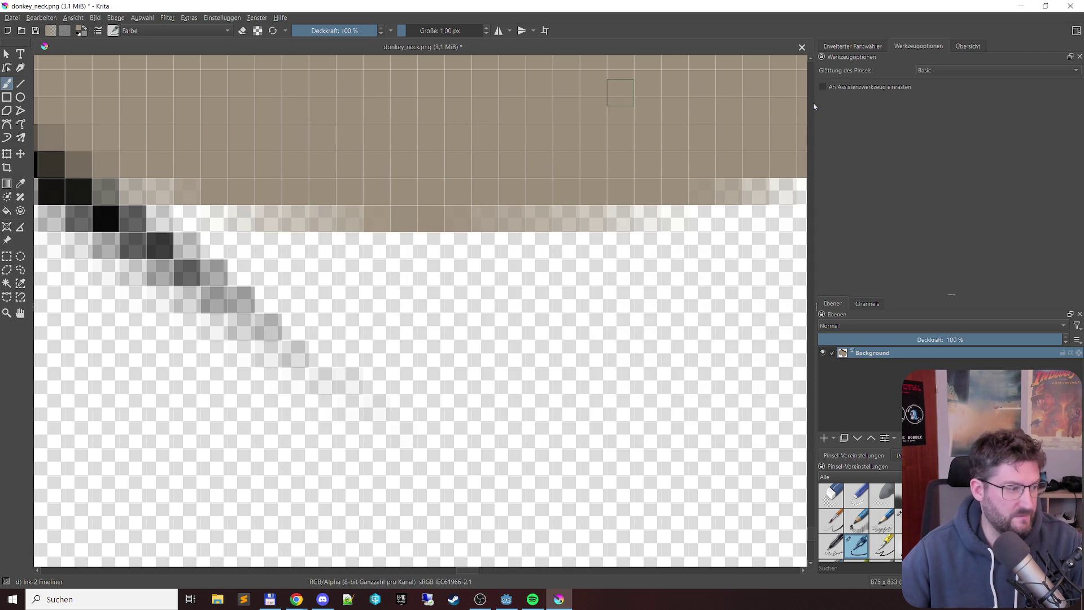
click(350, 218)
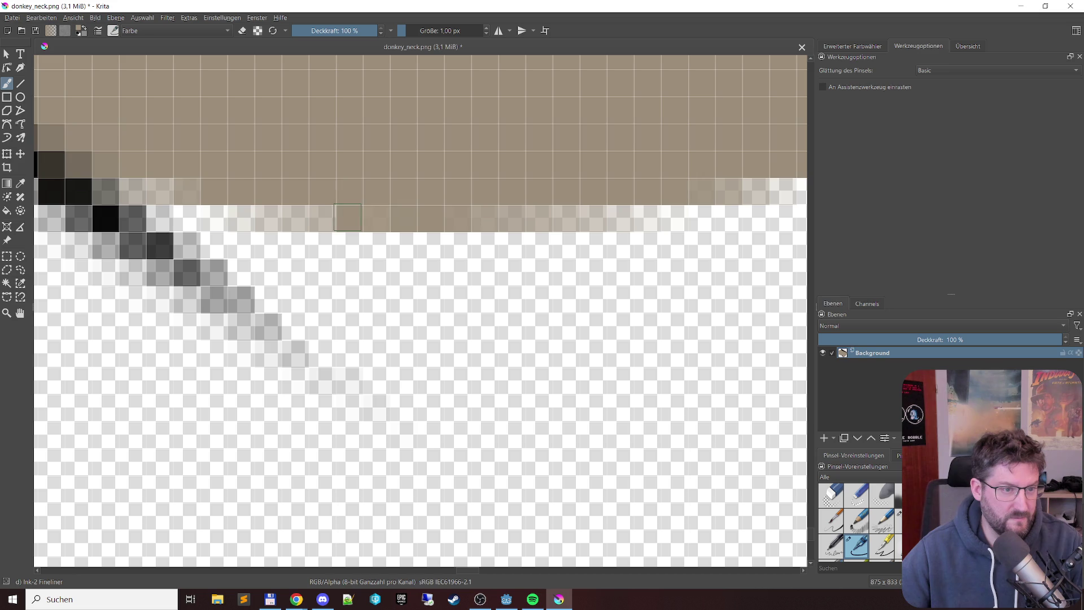
drag(382, 222, 594, 218)
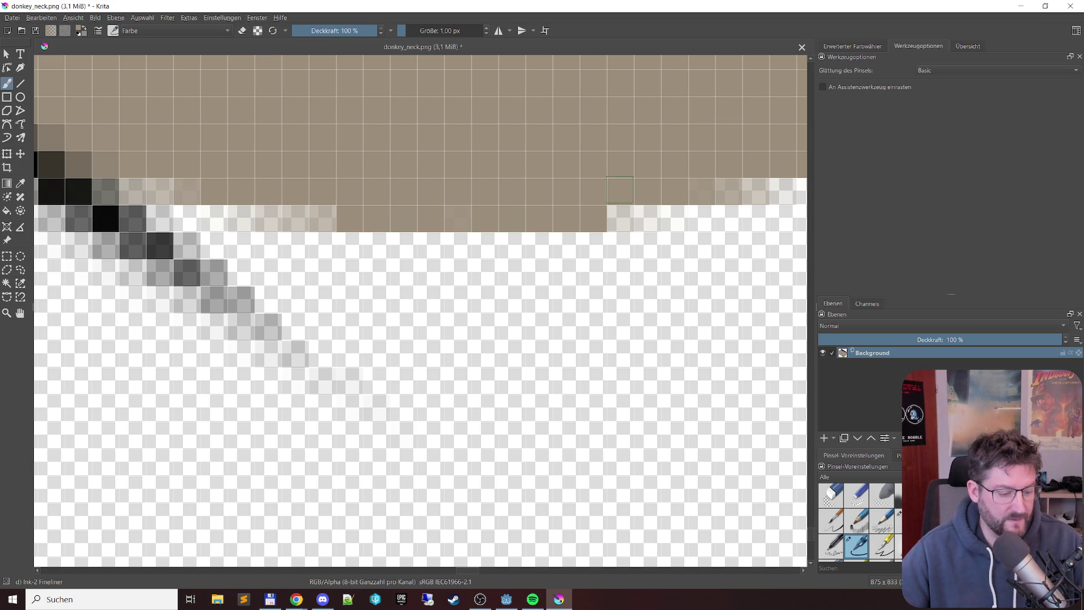
Step: Erase the light pixels beside the strip and fill the neighbouring soft edge cells solid beige
key(e)
click(621, 219)
key(e)
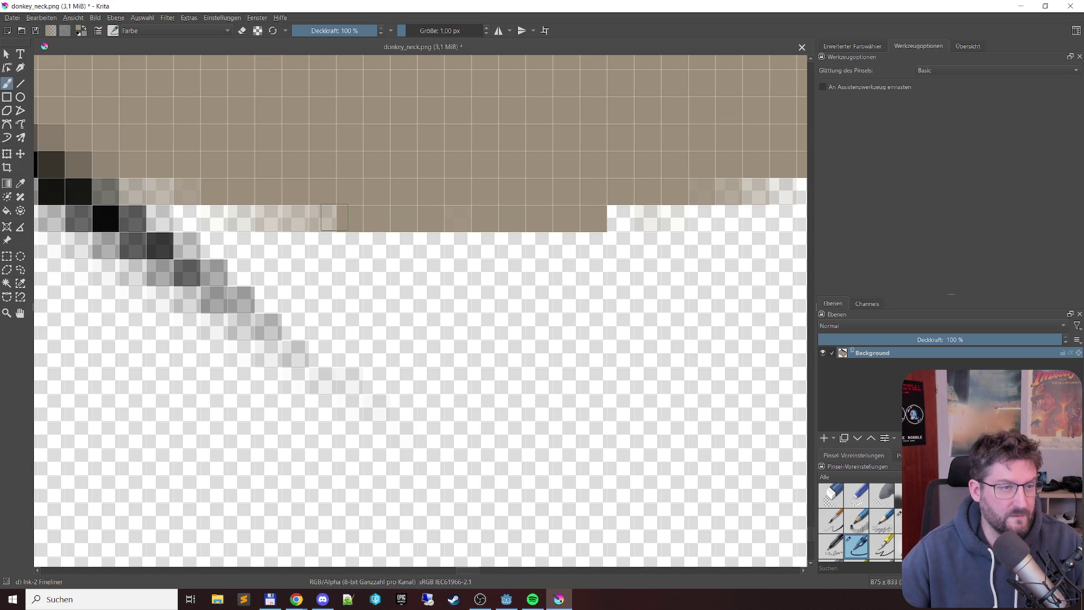
click(321, 219)
click(295, 219)
key(e)
click(268, 219)
click(186, 192)
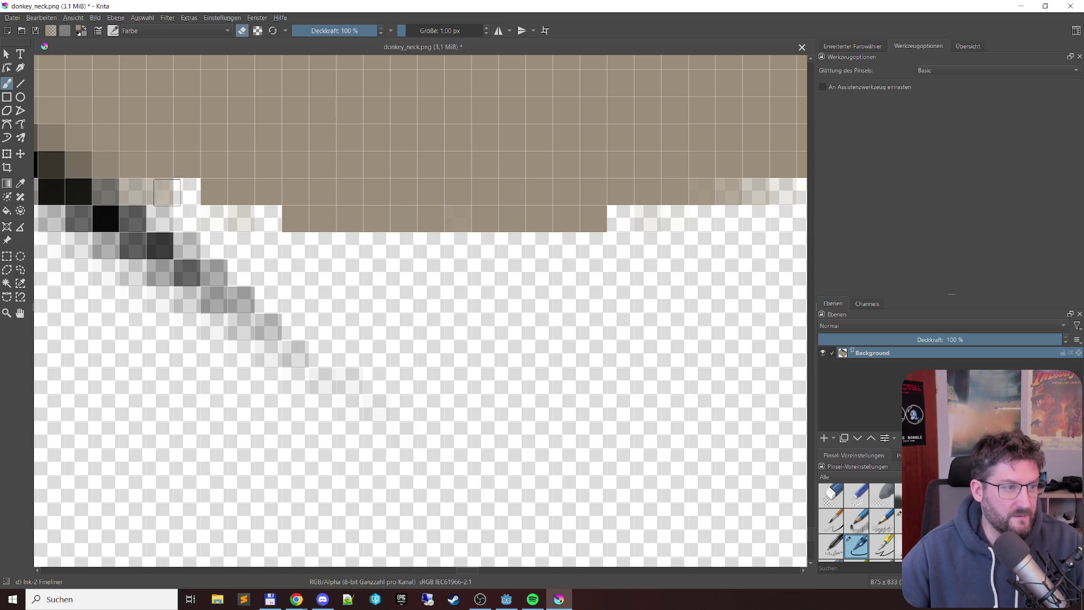
Step: Erase the five faint grey pixels along the dark diagonal line
click(296, 354)
click(268, 328)
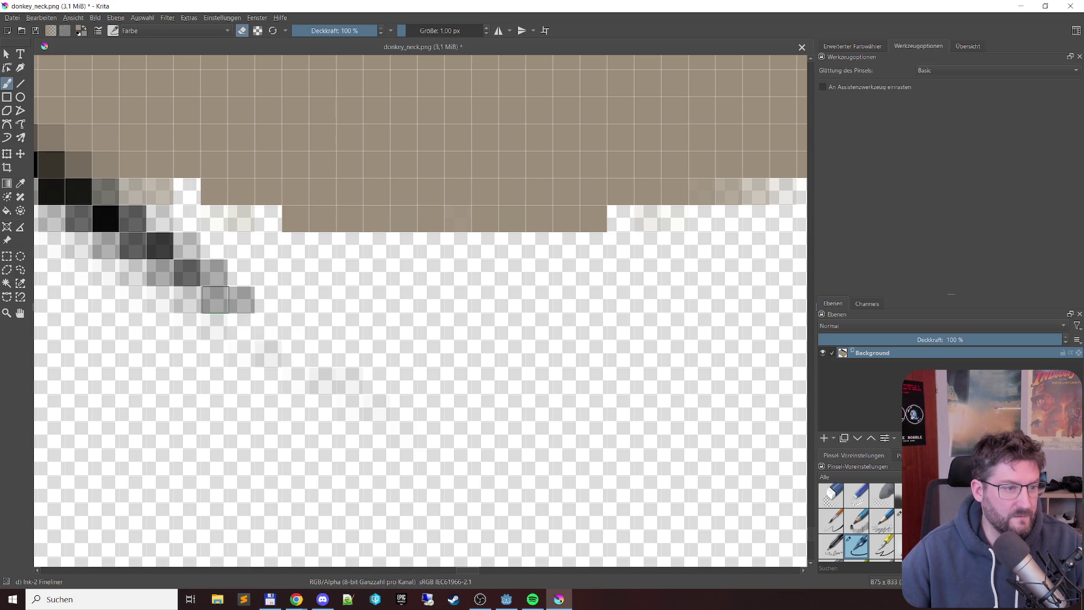
click(214, 299)
click(241, 299)
click(224, 277)
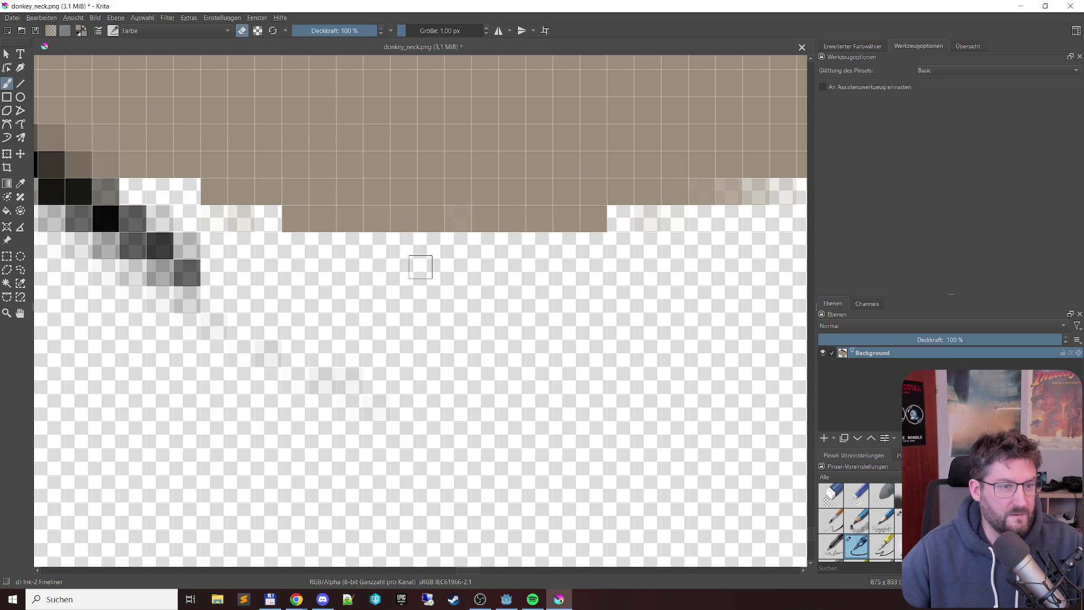
drag(546, 273, 371, 233)
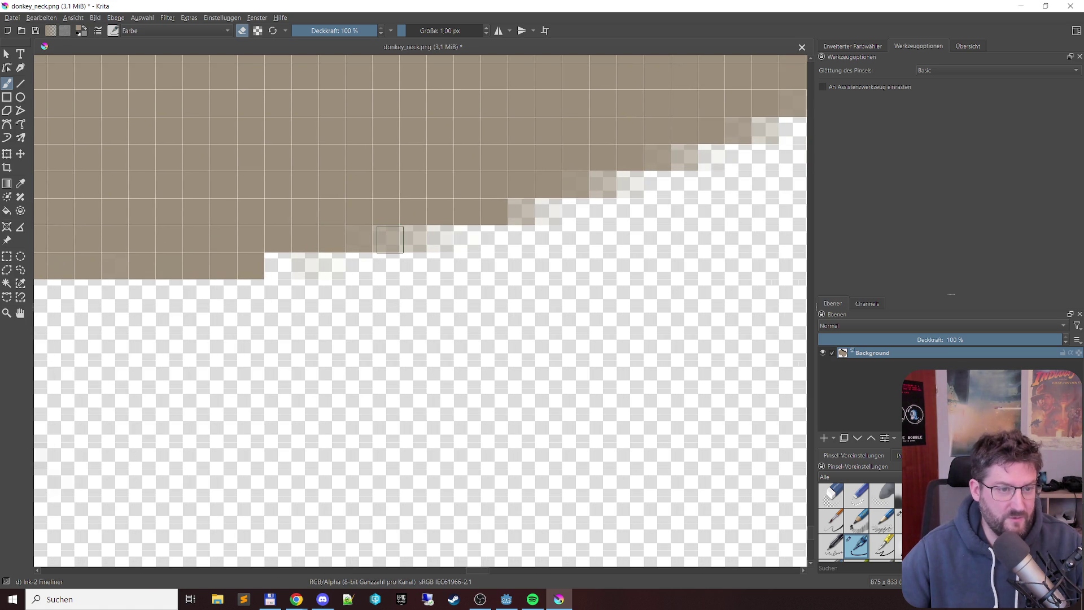
Step: Fill one soft staircase cell solid brown and erase three semi-transparent edge cells
click(387, 239)
key(e)
click(411, 240)
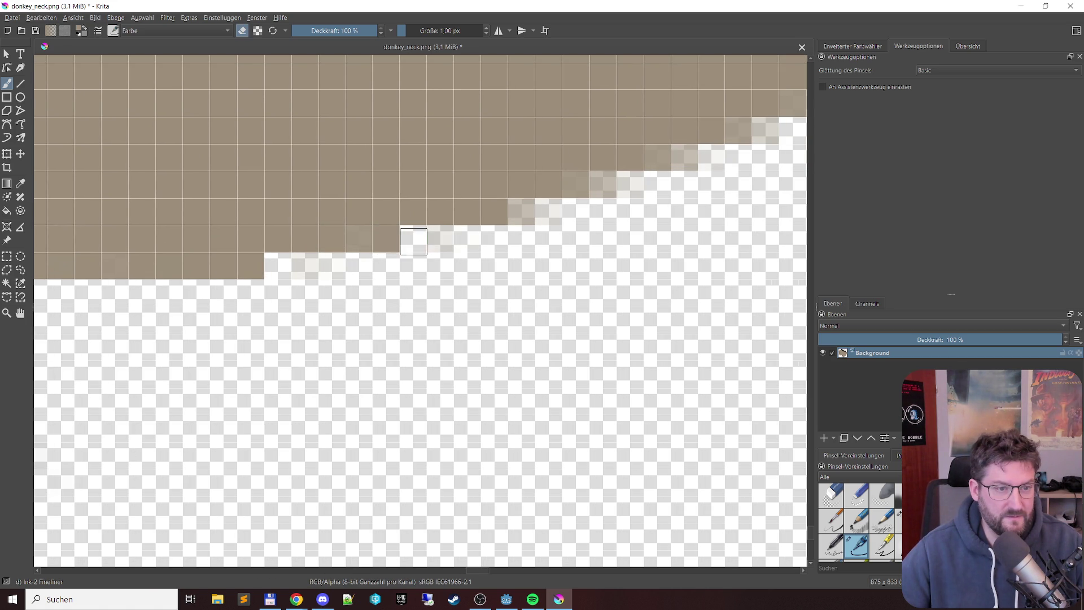
click(521, 216)
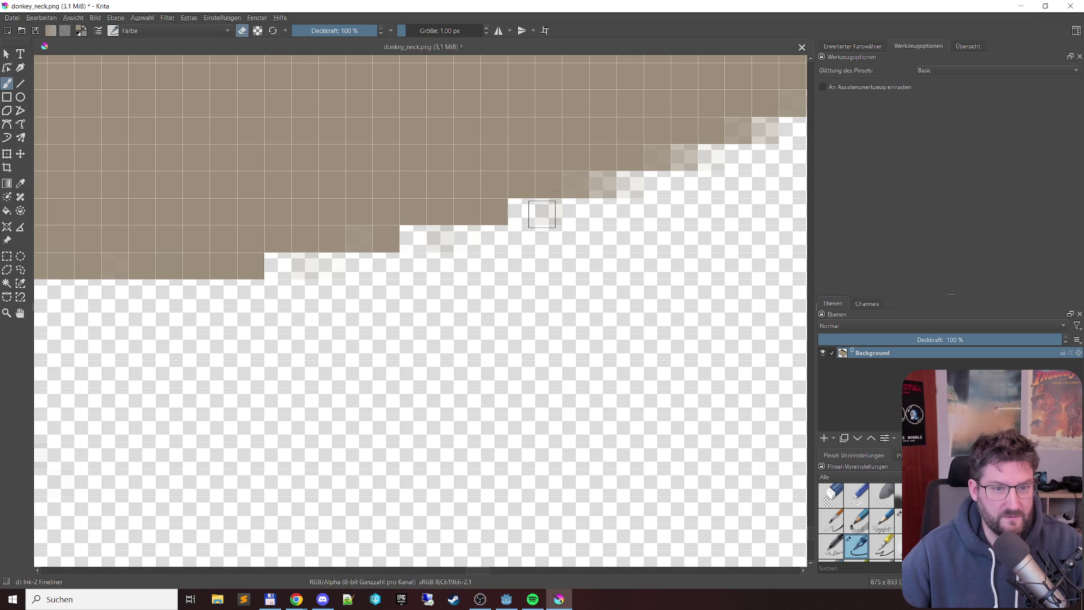
click(603, 185)
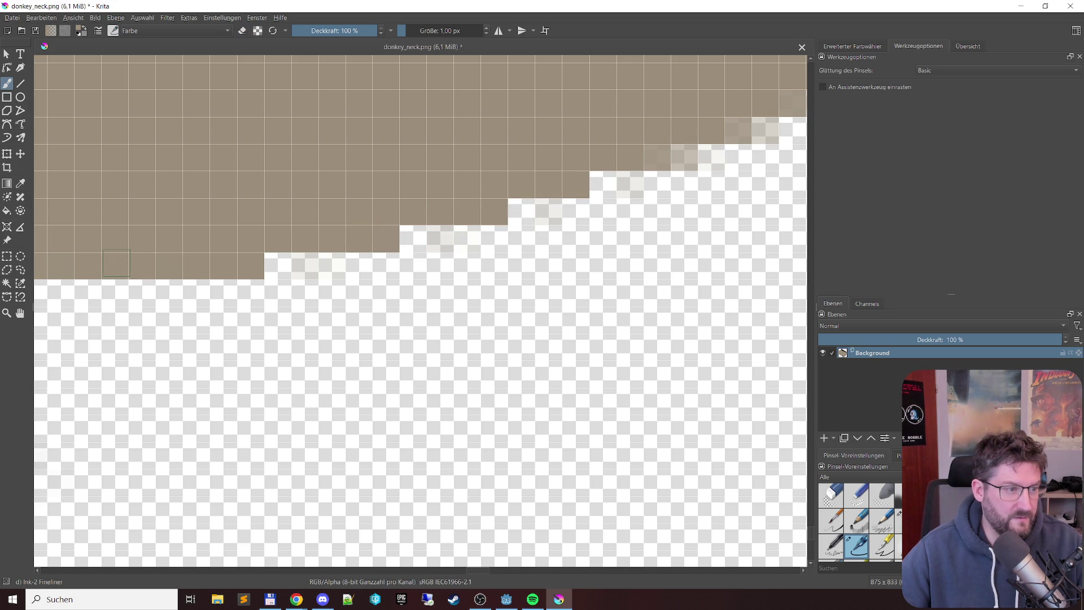
Step: Fill another semi-transparent pixel further along the stepped edge solid brown
scroll(197, 276, left, 3)
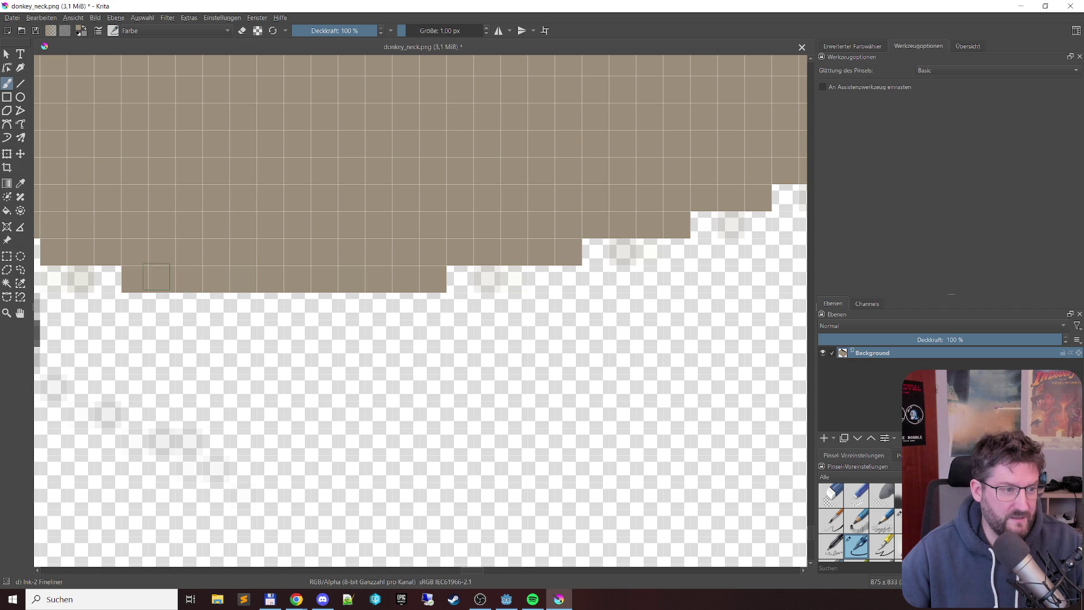
scroll(419, 270, right, 6)
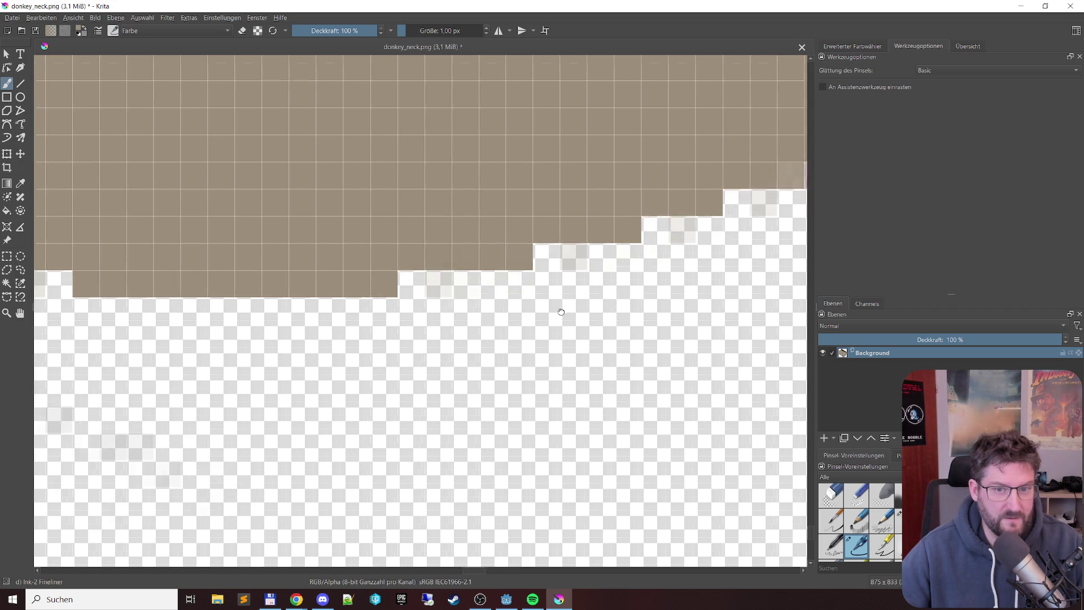
click(458, 204)
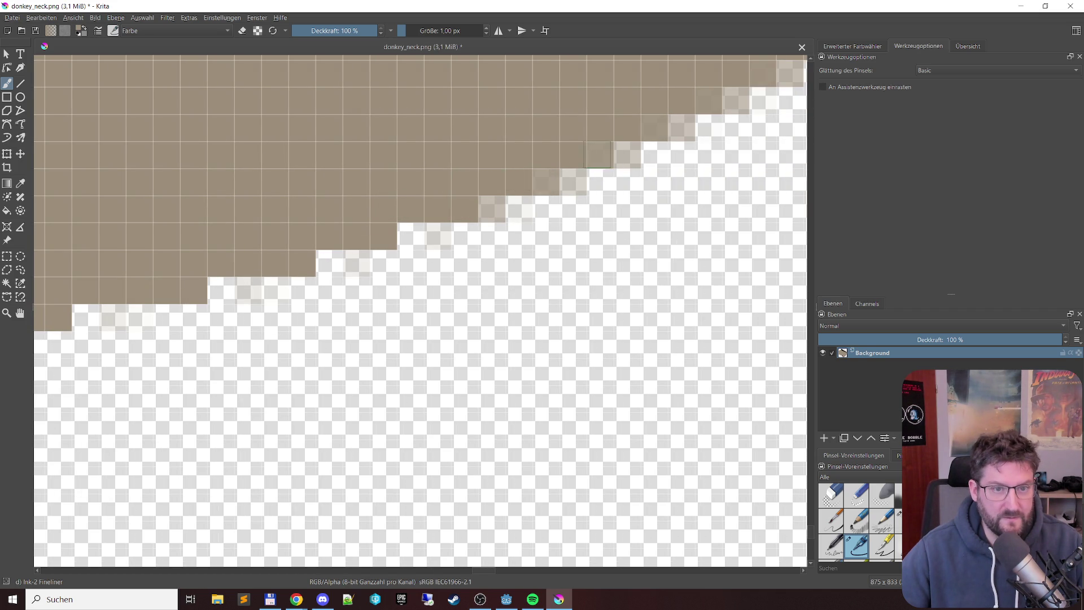
scroll(590, 185, right, 1)
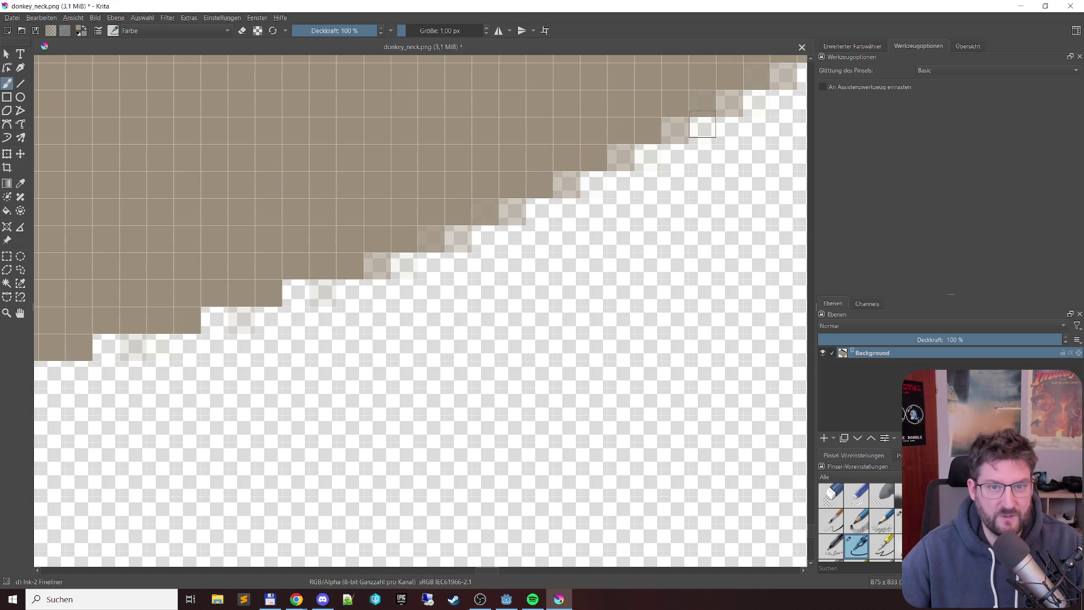
scroll(612, 177, up, 1)
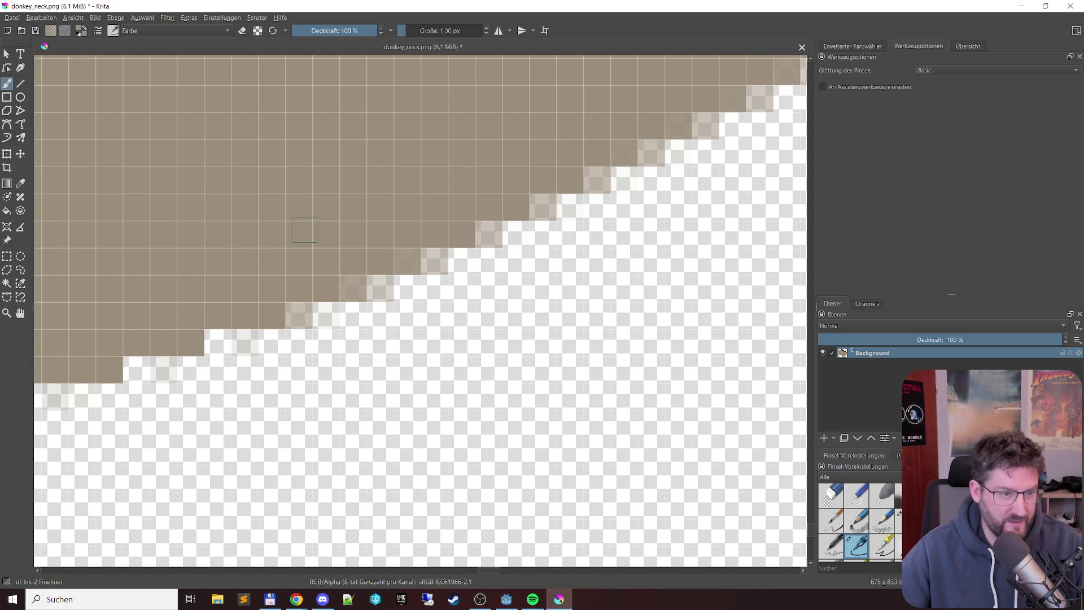
scroll(506, 145, up, 2)
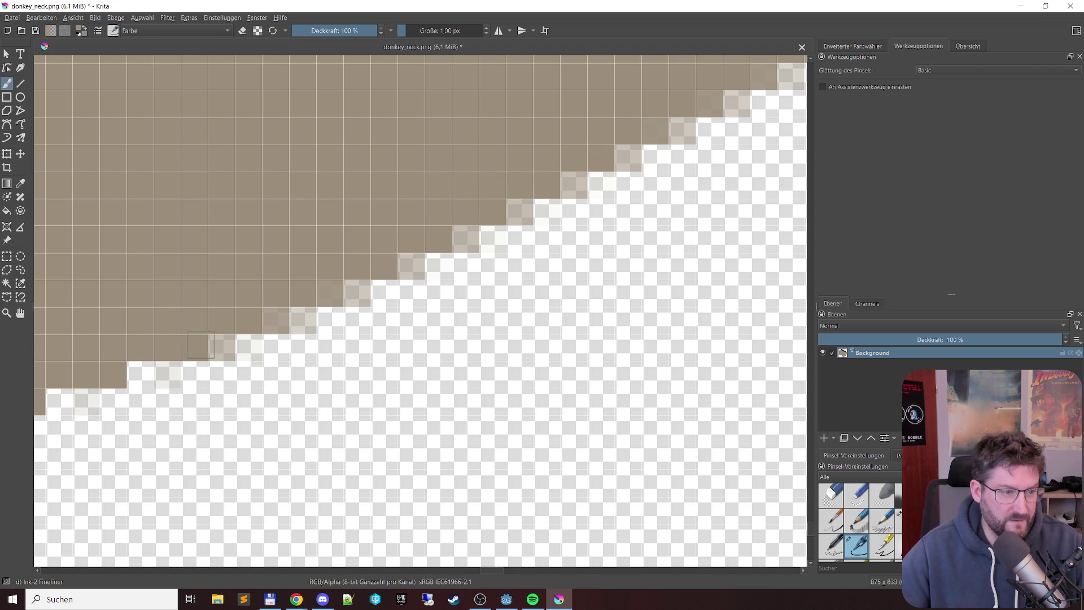
Step: Erase four soft staircase pixels and fill one edge pixel solid brown
key(e)
click(223, 348)
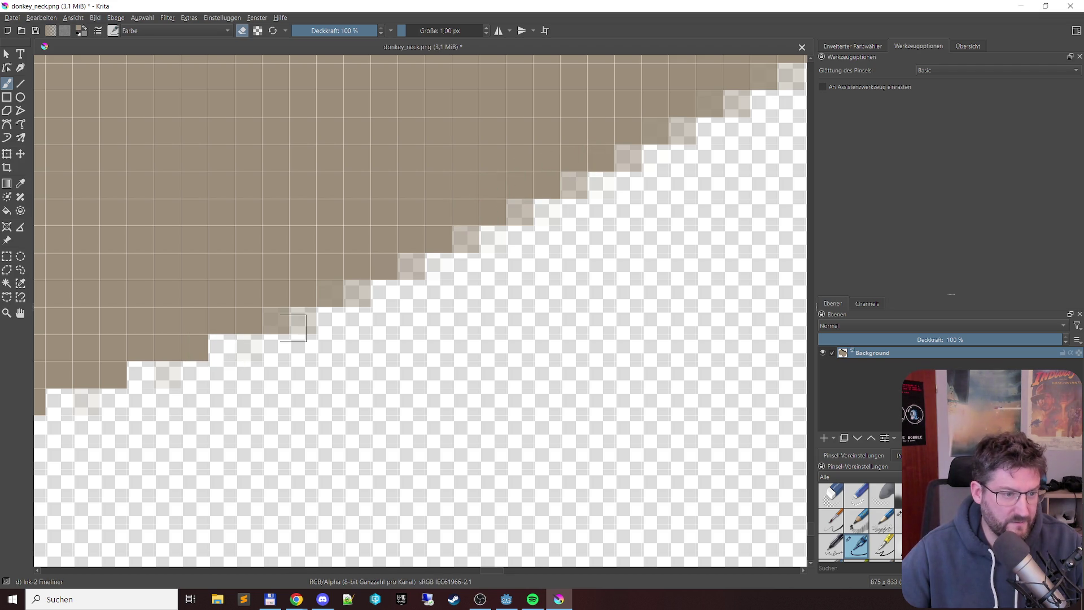
click(277, 326)
click(303, 326)
click(361, 294)
key(e)
click(321, 290)
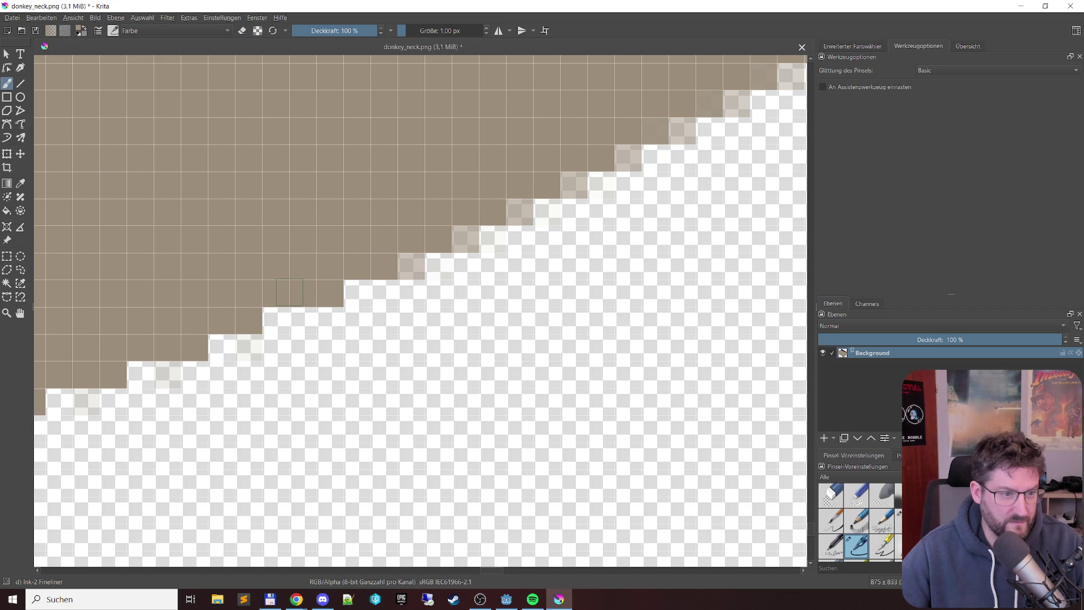
Step: Erase five semi-transparent pixels running up the staircase edge
key(e)
click(412, 267)
click(468, 241)
click(520, 213)
click(574, 185)
click(627, 159)
drag(668, 161, 424, 285)
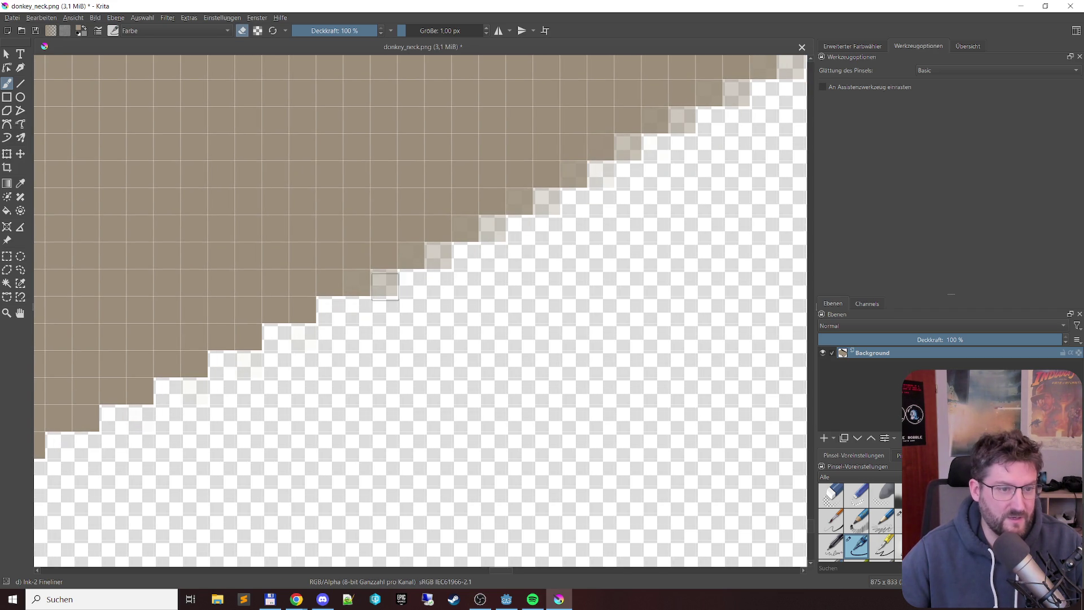
Step: Erase seven more soft edge pixels toward the top right of the edge
click(439, 259)
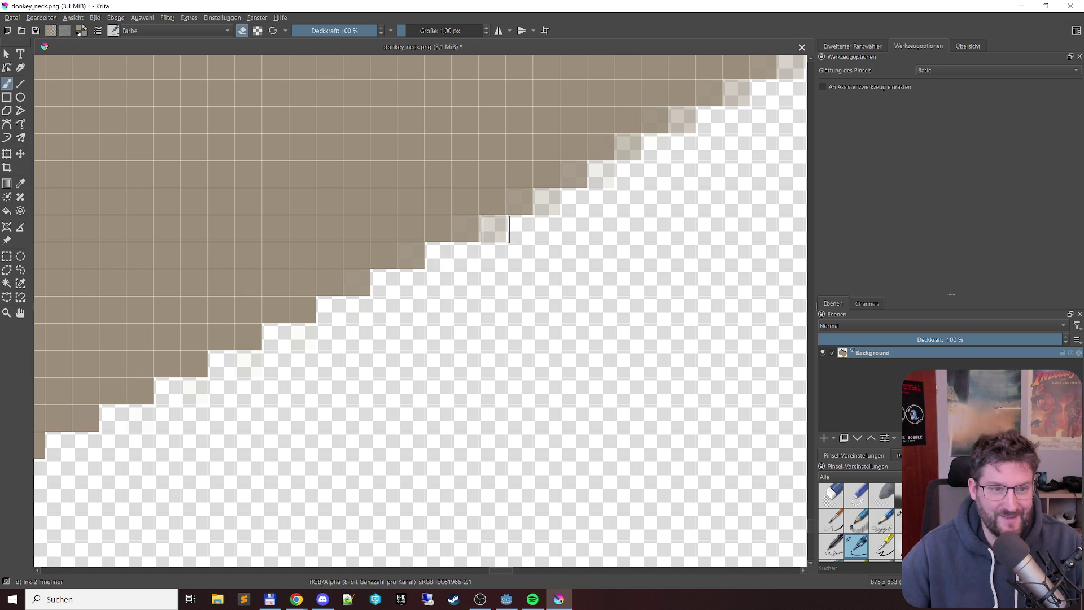
click(493, 231)
click(598, 175)
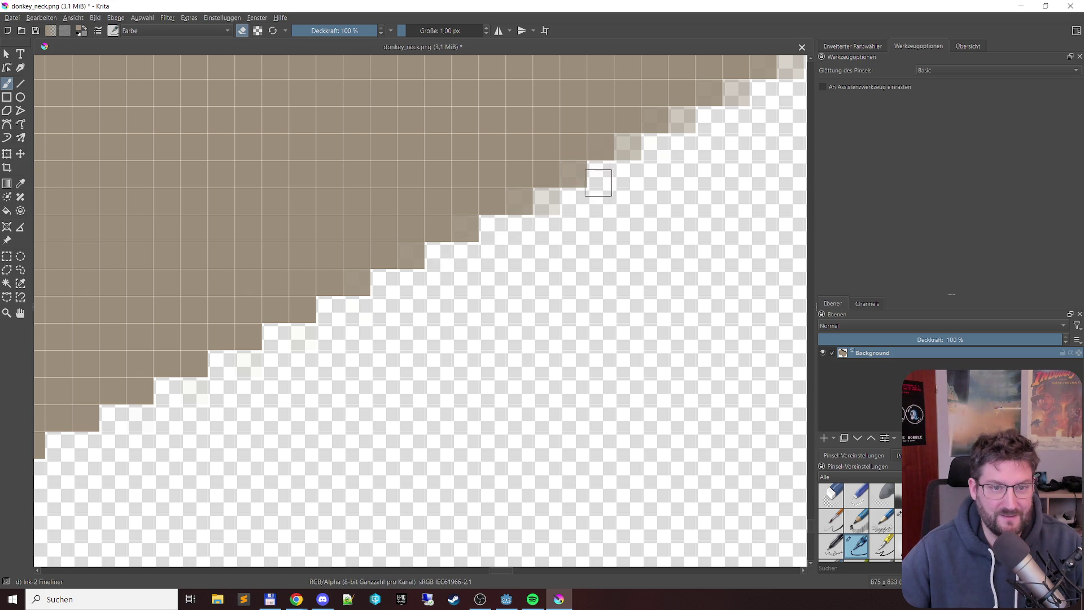
click(556, 207)
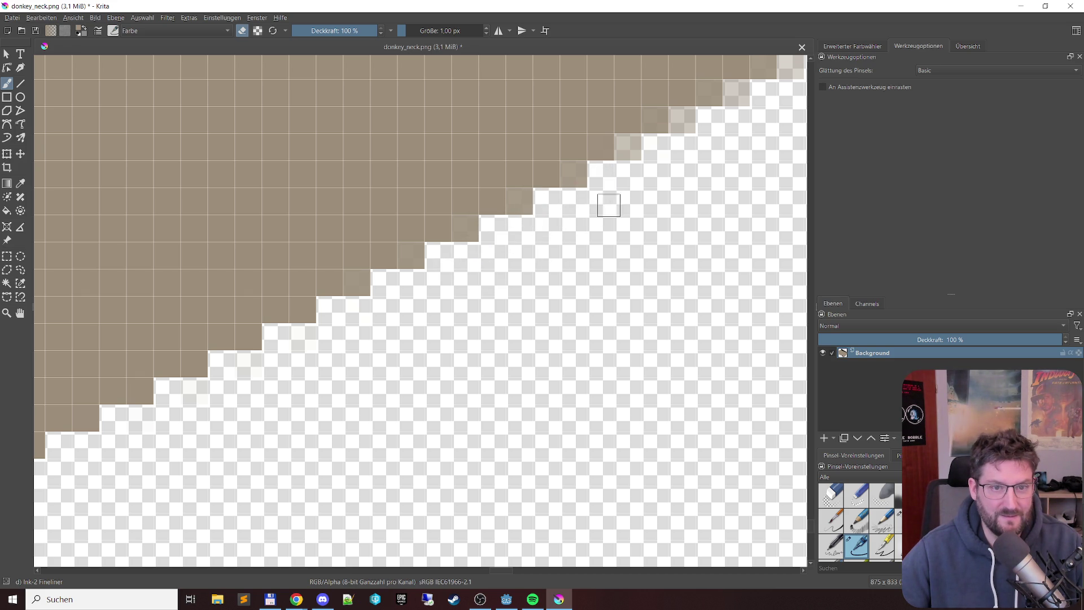
click(629, 151)
click(737, 94)
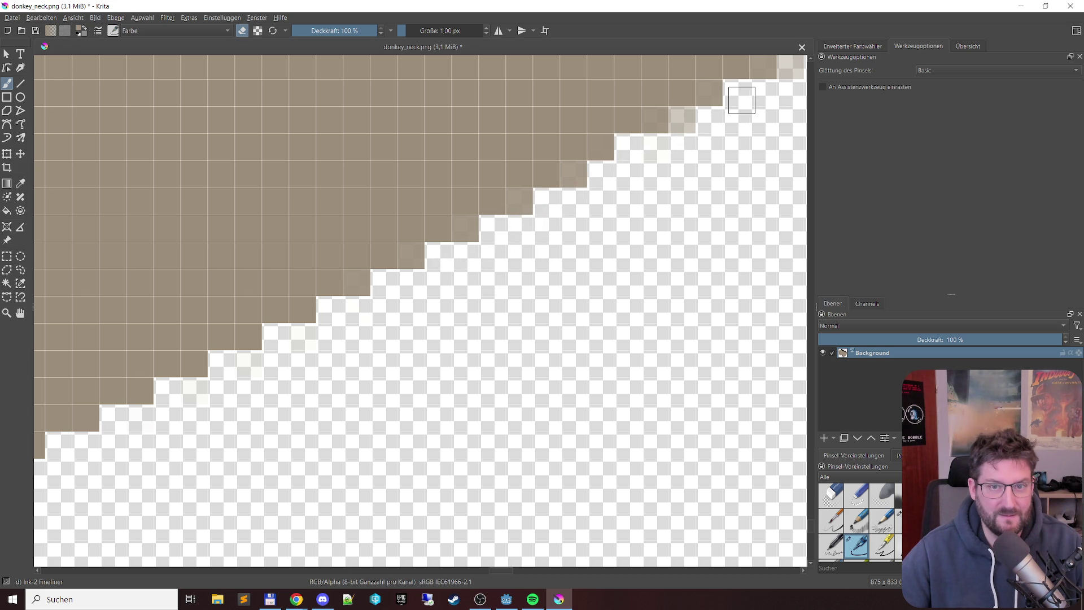
click(684, 125)
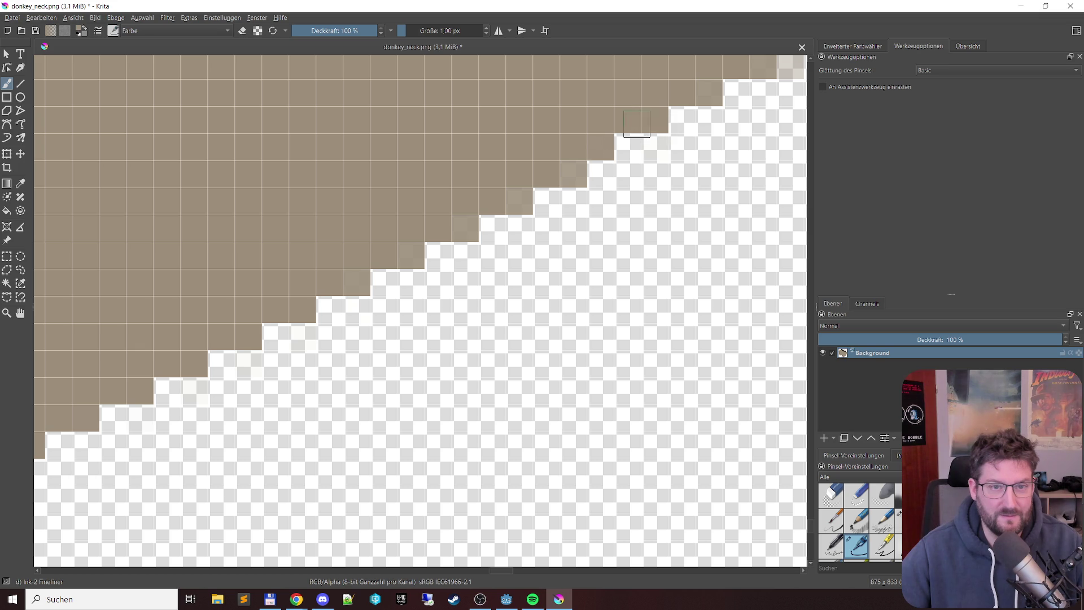
Step: Fill four lighter edge pixels solid tan, then undo those edge changes
click(574, 172)
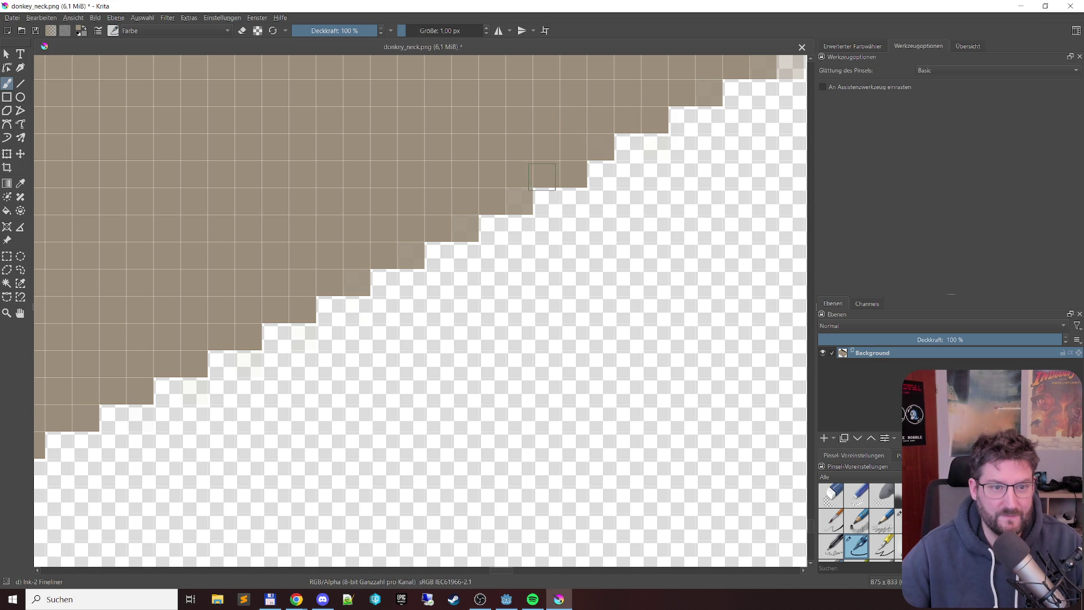
click(514, 195)
click(463, 229)
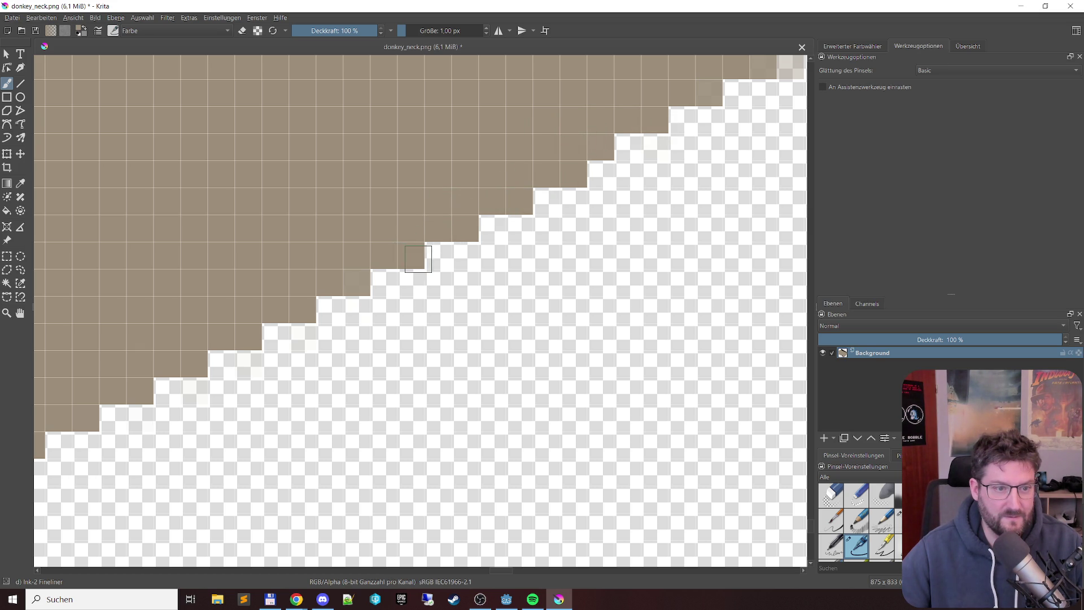
click(350, 276)
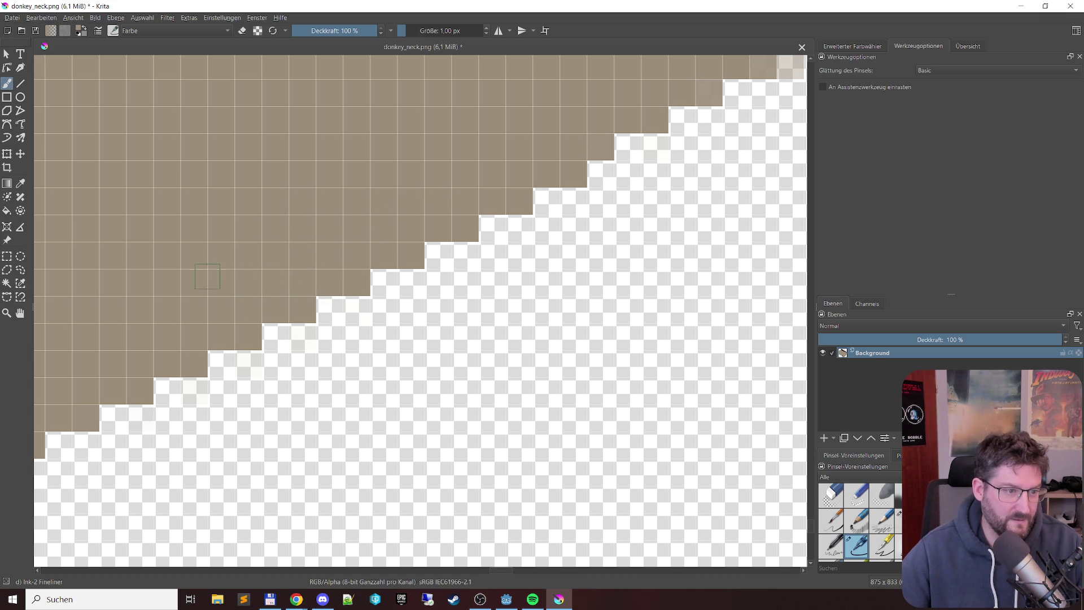
click(539, 118)
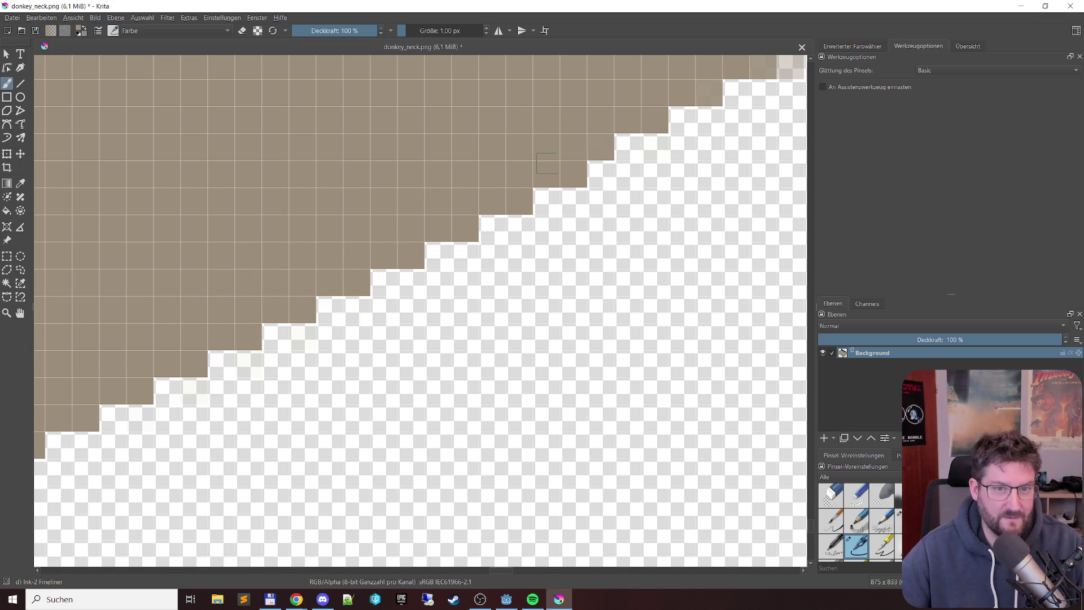
click(669, 161)
click(398, 301)
click(419, 240)
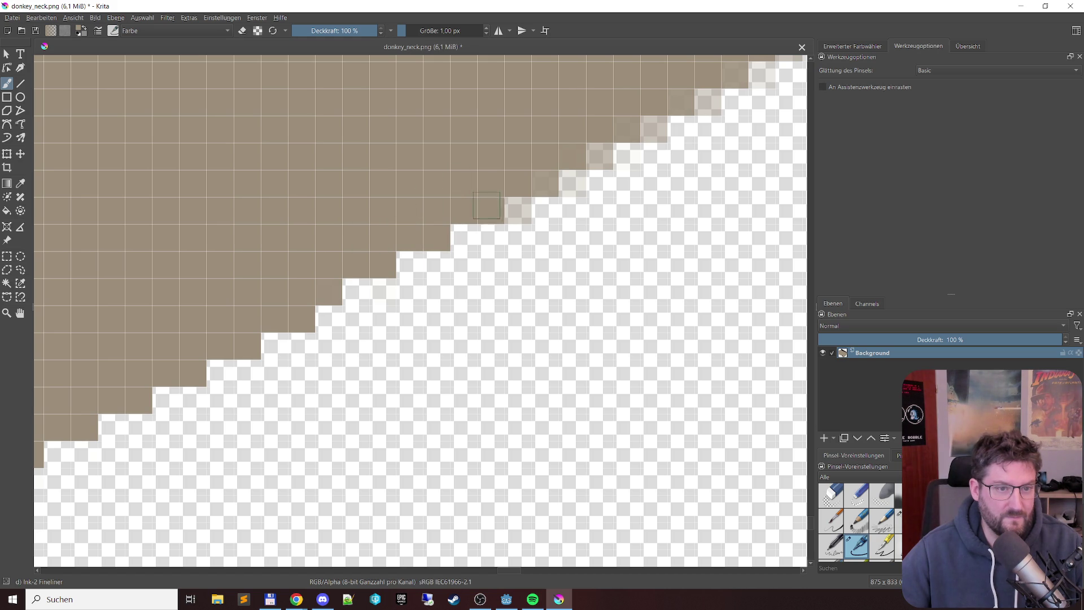
Step: Fill two faint edge pixels solid brown and erase five other faint edge pixels
click(554, 182)
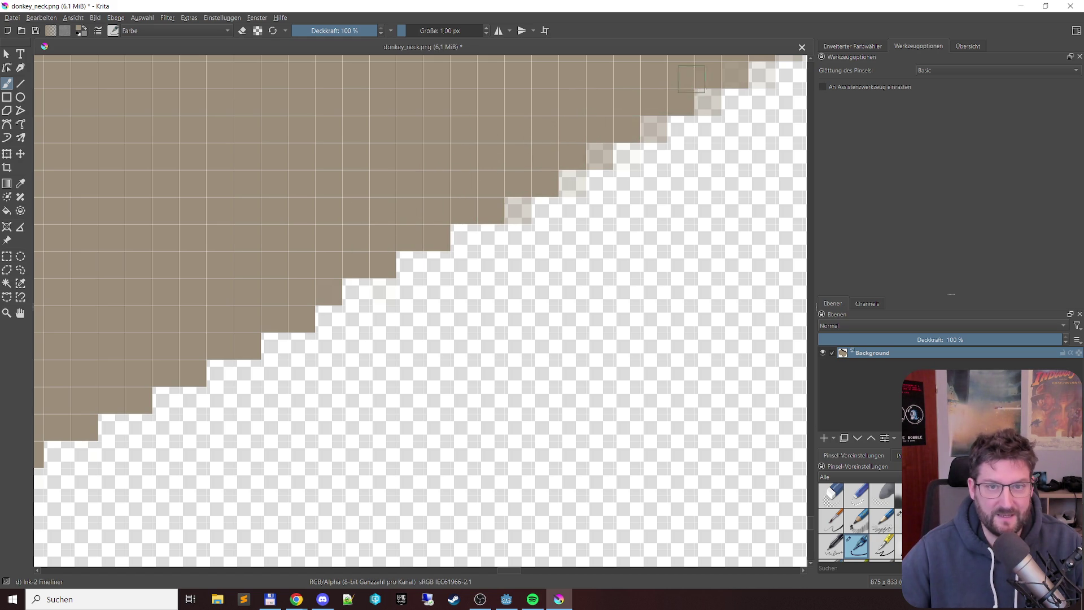
click(731, 74)
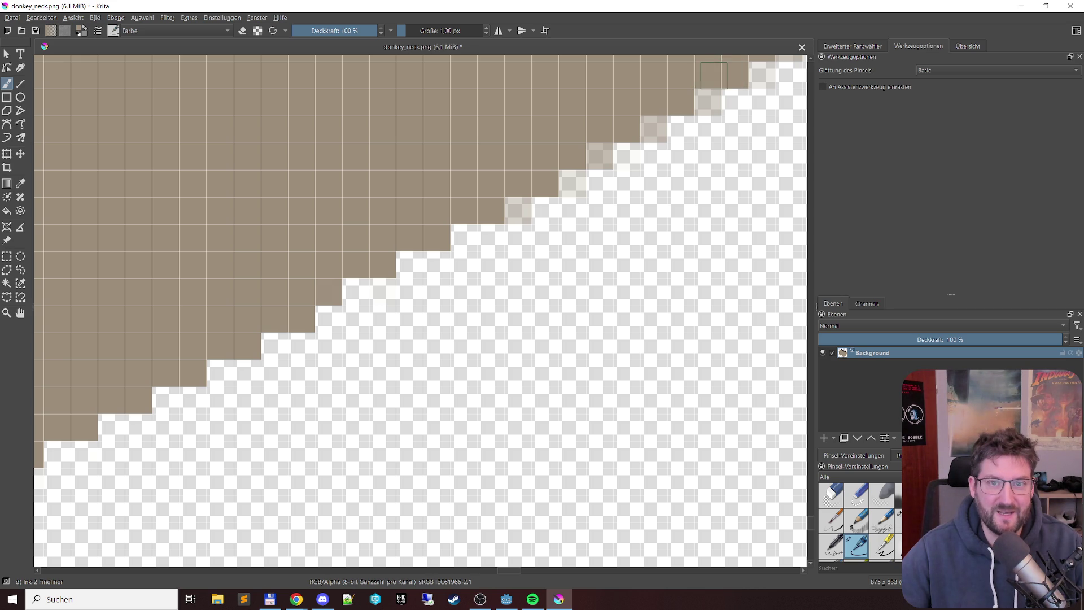
key(e)
click(517, 217)
click(572, 184)
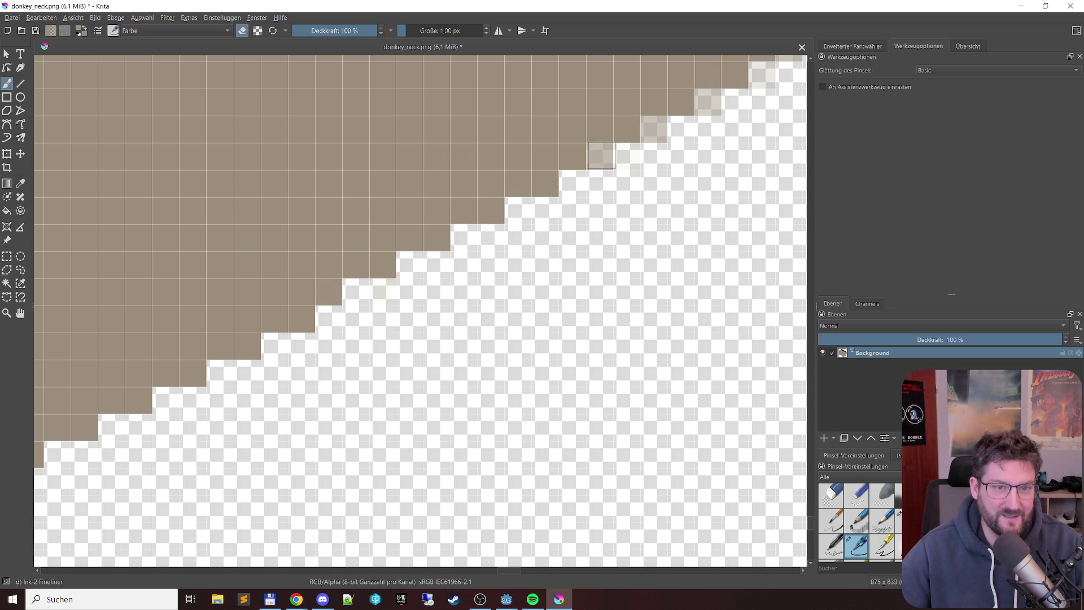
click(601, 160)
click(654, 129)
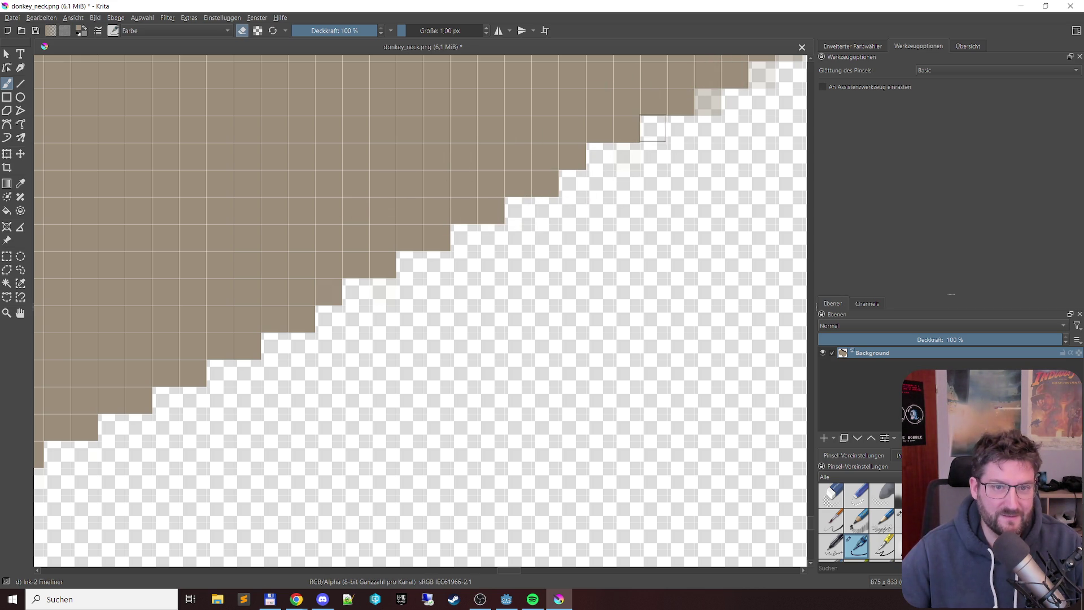
click(703, 113)
mouse_move(717, 118)
mouse_down()
mouse_move(425, 283)
mouse_move(287, 343)
mouse_up()
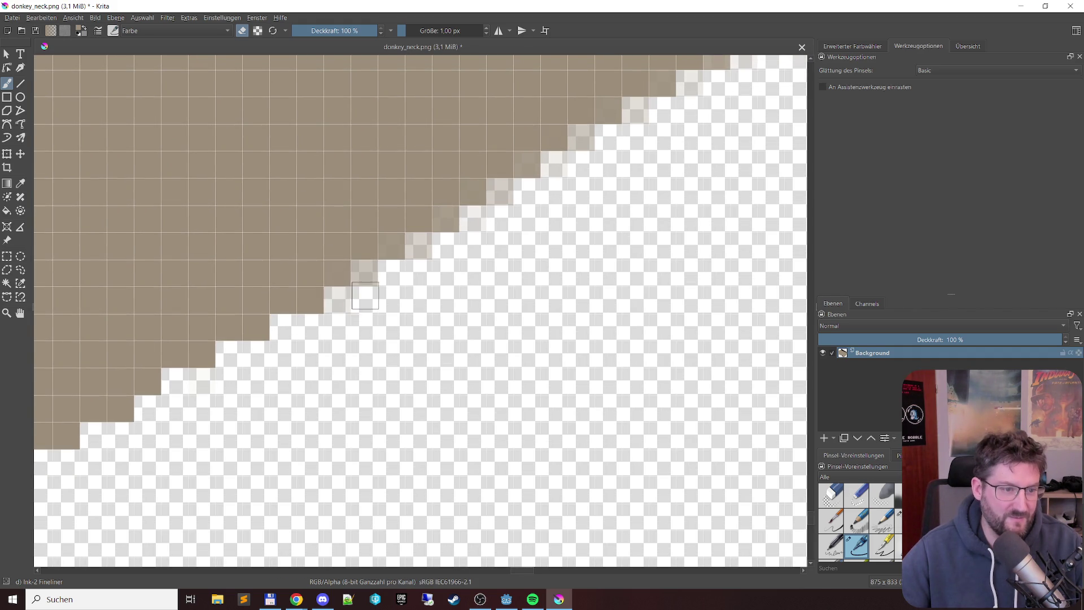
Step: Erase two semi-transparent edge pixels and fill two faint ones solid brown
click(365, 273)
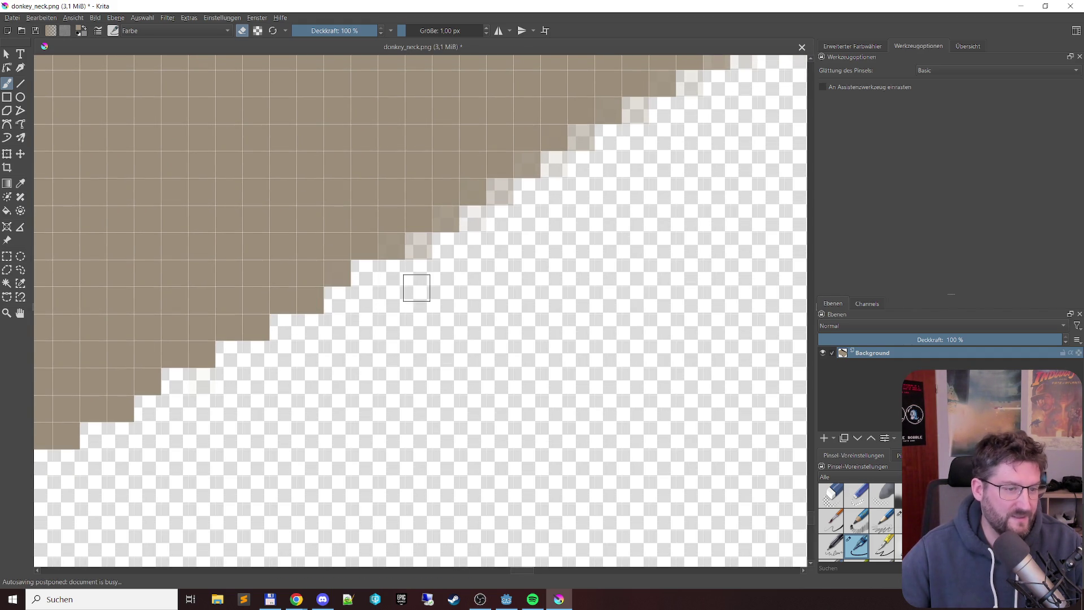
click(416, 248)
key(e)
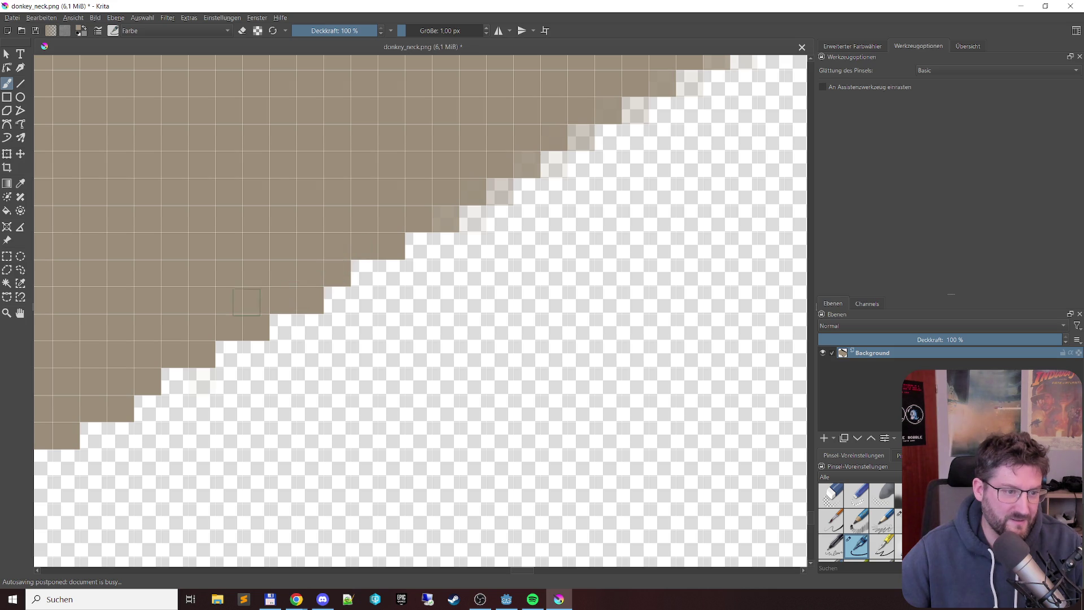
click(444, 218)
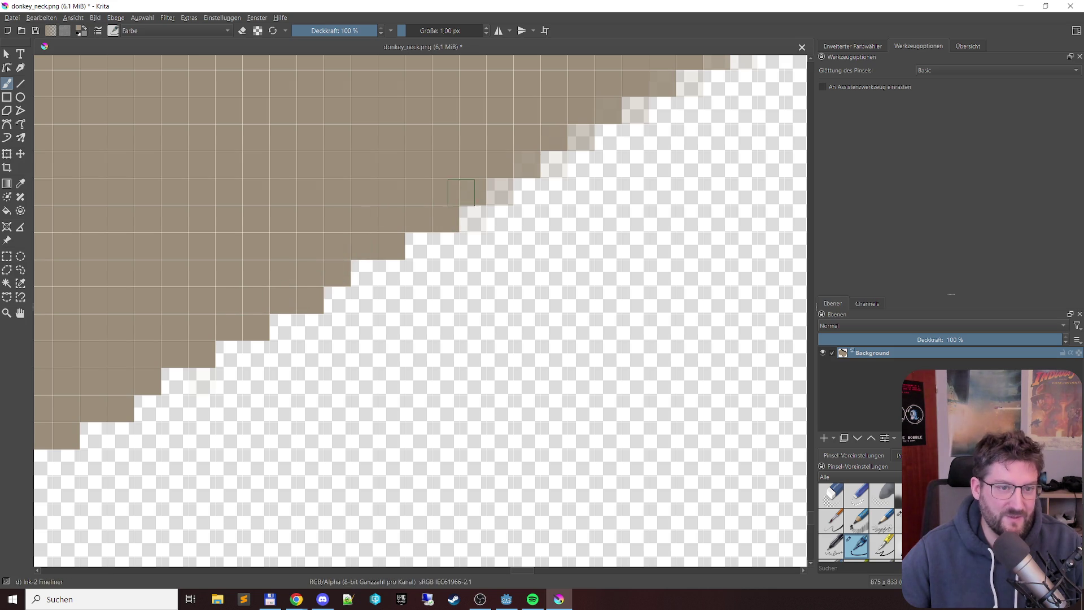
click(526, 164)
Step: Erase three more semi-transparent pixels along the stepped edge
key(e)
click(499, 192)
click(553, 161)
key(e)
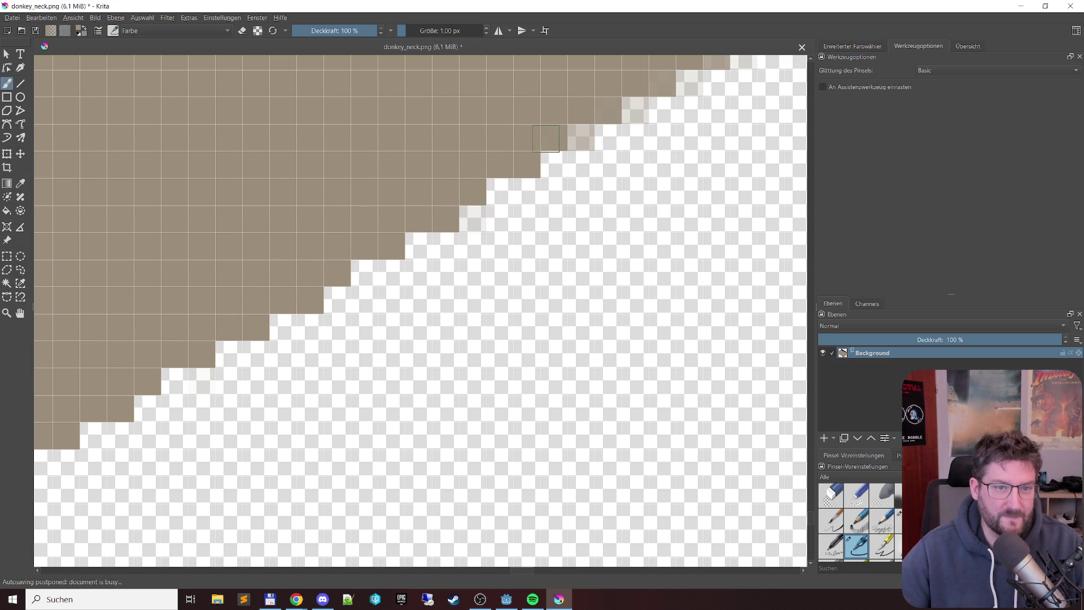
key(e)
click(580, 139)
key(e)
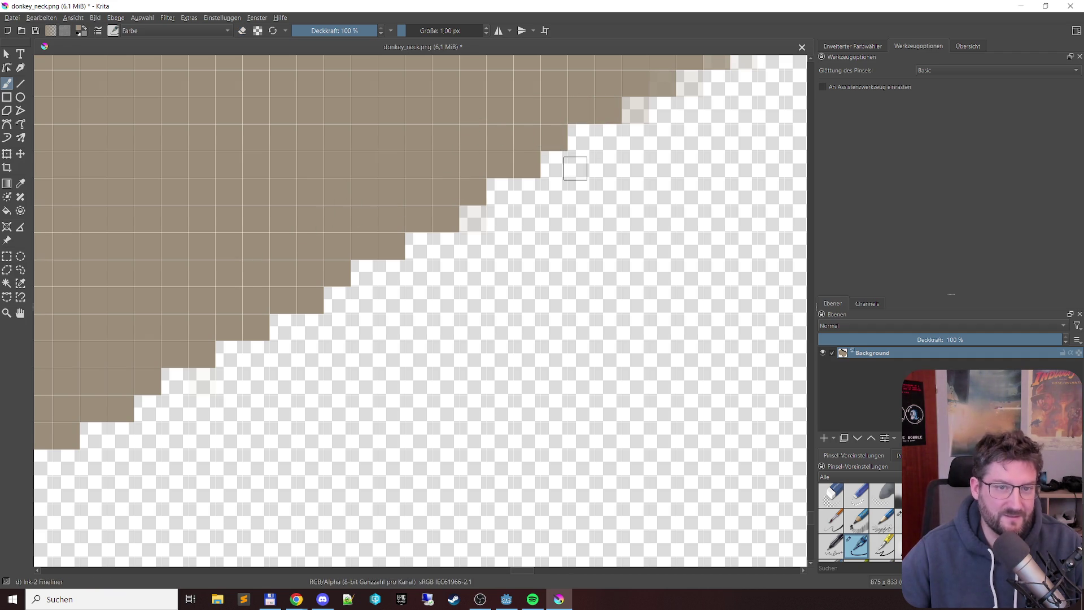
Step: Erase eight faint pixels running up the diagonal edge
click(291, 327)
click(343, 299)
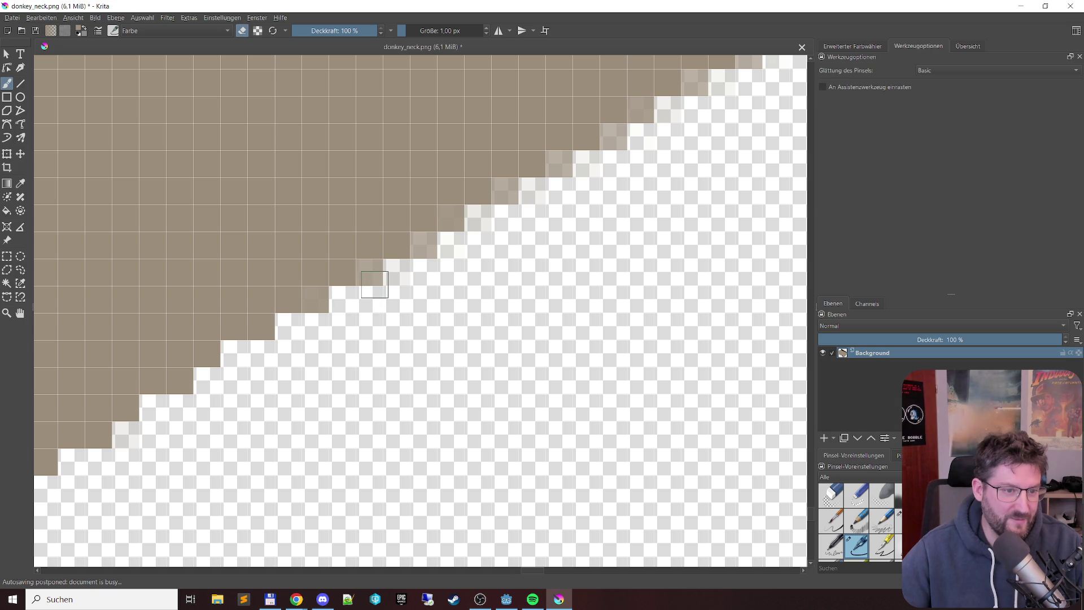
click(399, 272)
click(422, 248)
click(451, 245)
click(478, 219)
click(533, 191)
click(588, 164)
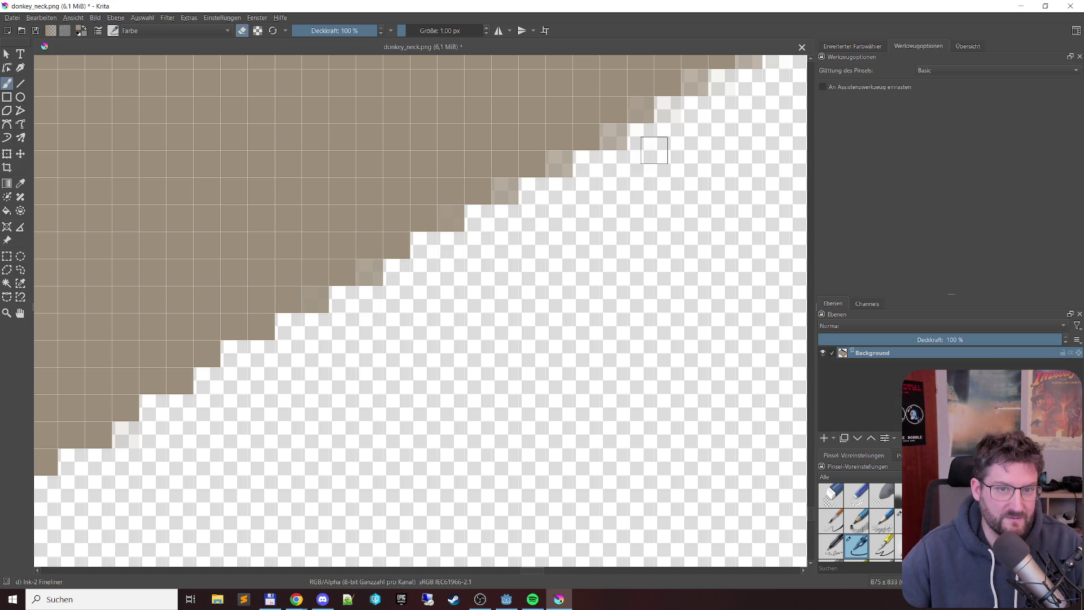
key(e)
Step: Fill six faint edge pixels along the staircase solid brown
click(370, 273)
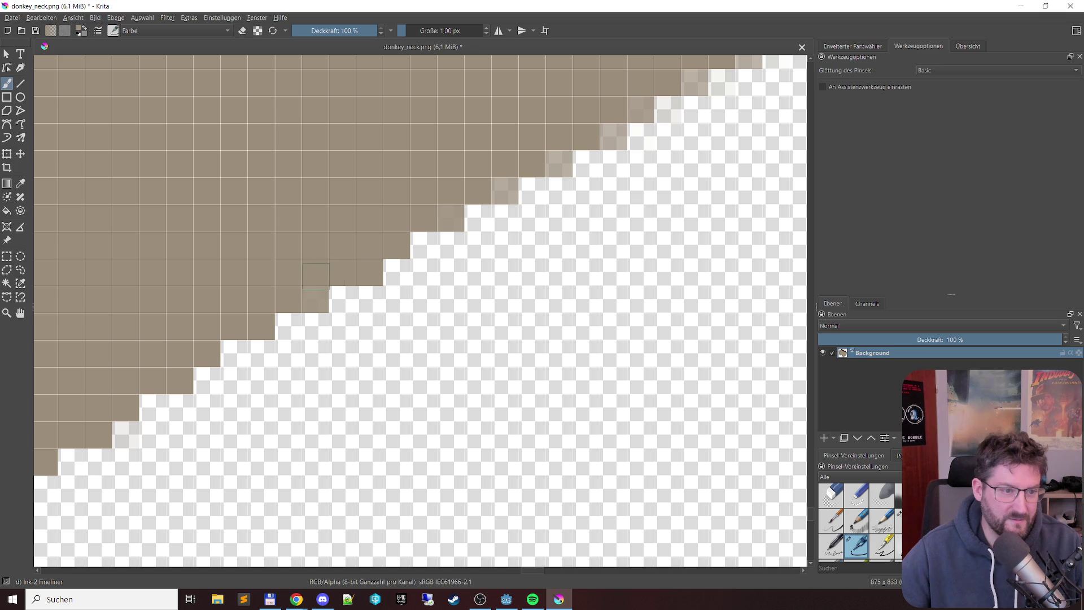
click(315, 300)
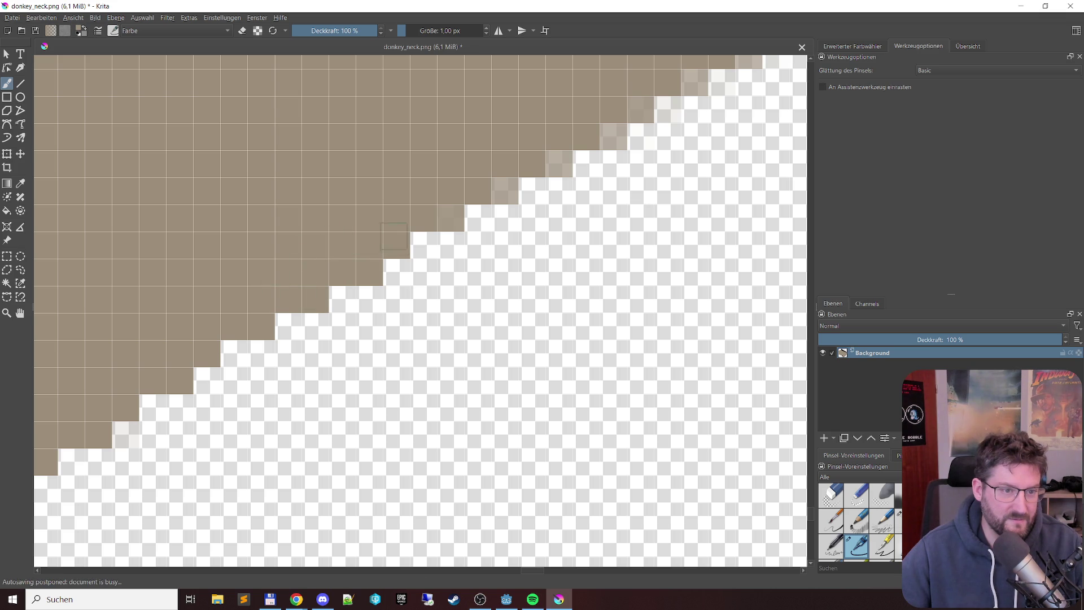
click(450, 217)
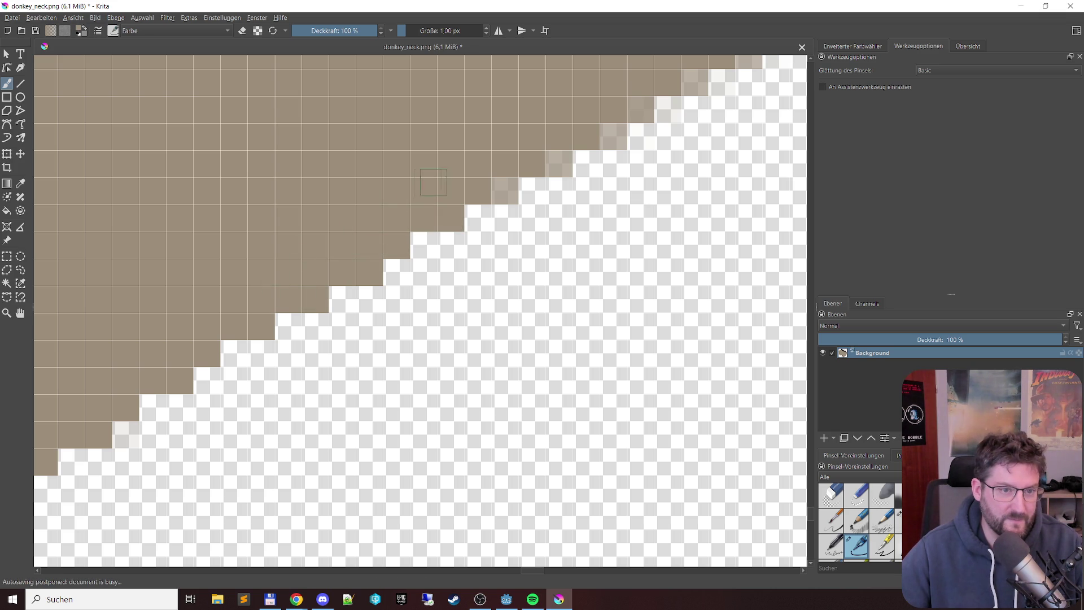
click(506, 190)
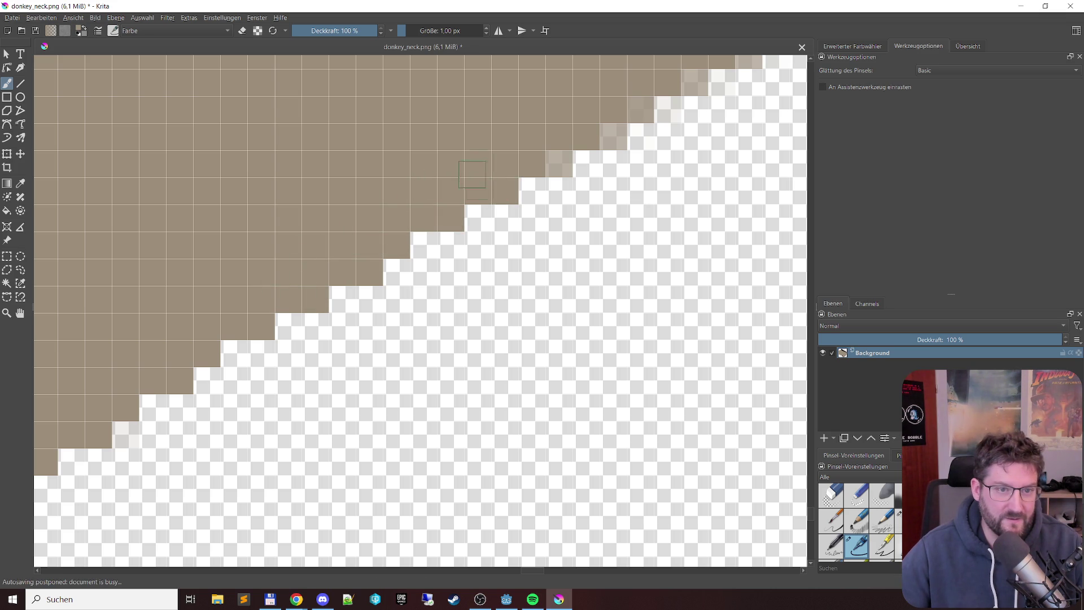
click(553, 163)
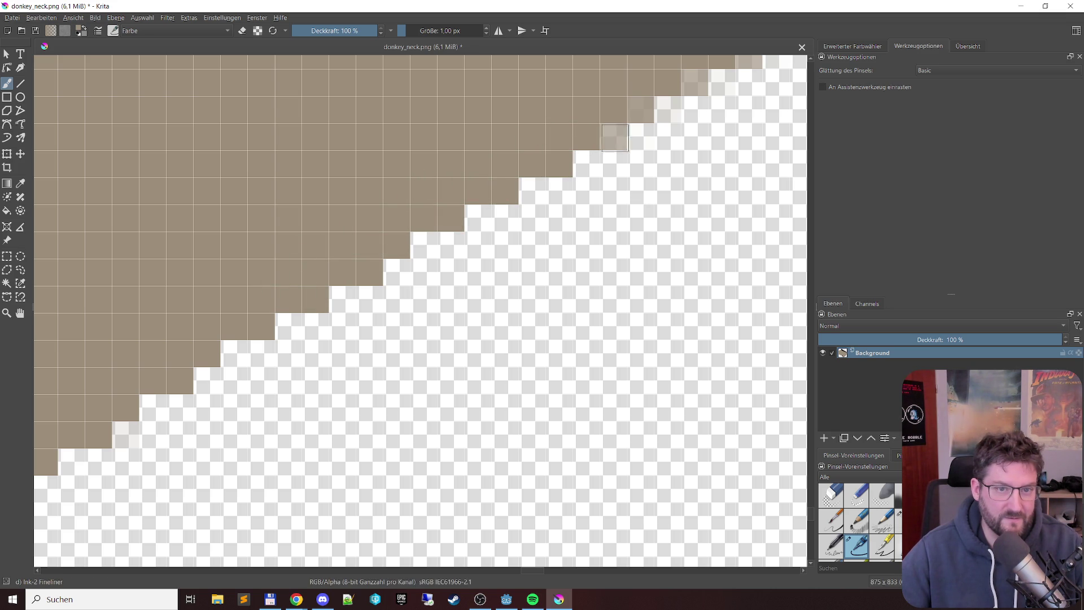
click(612, 137)
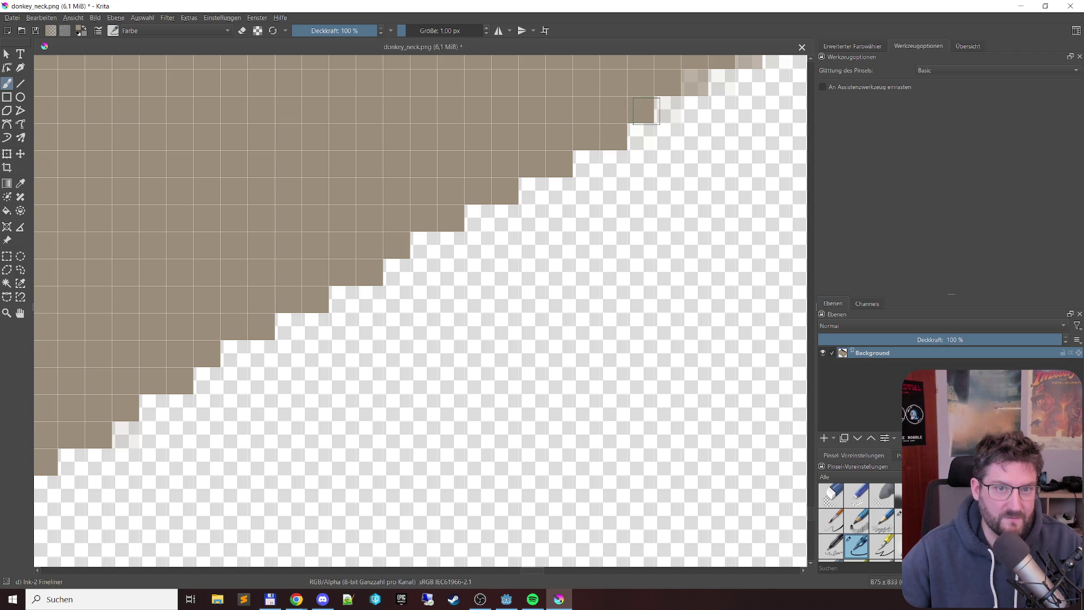
Step: Fill three faint pixels on the stepped edge solid brown
scroll(743, 133, down, 3)
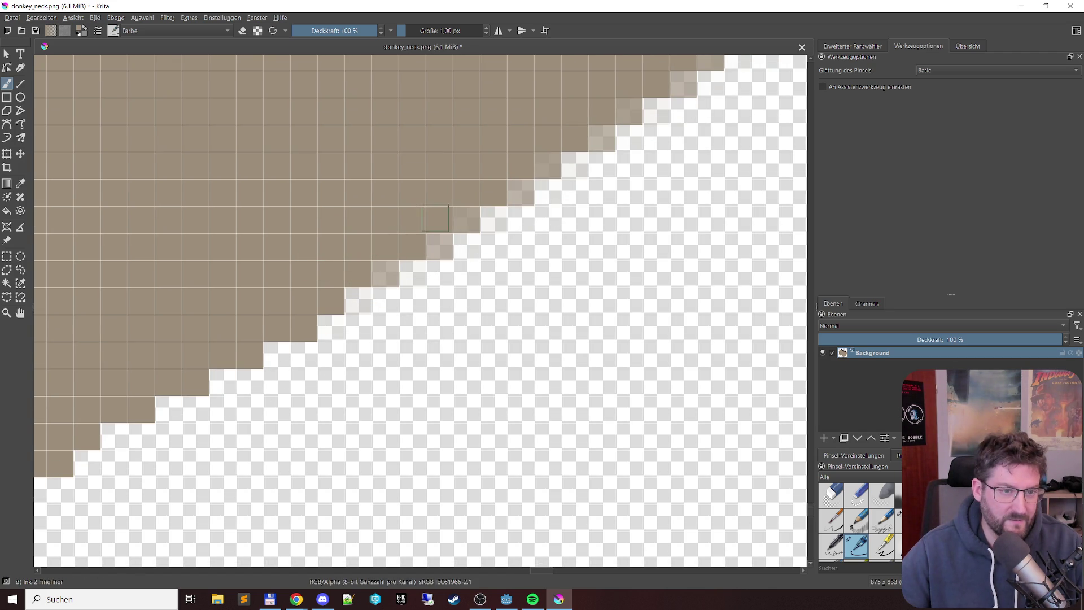
click(465, 218)
click(440, 247)
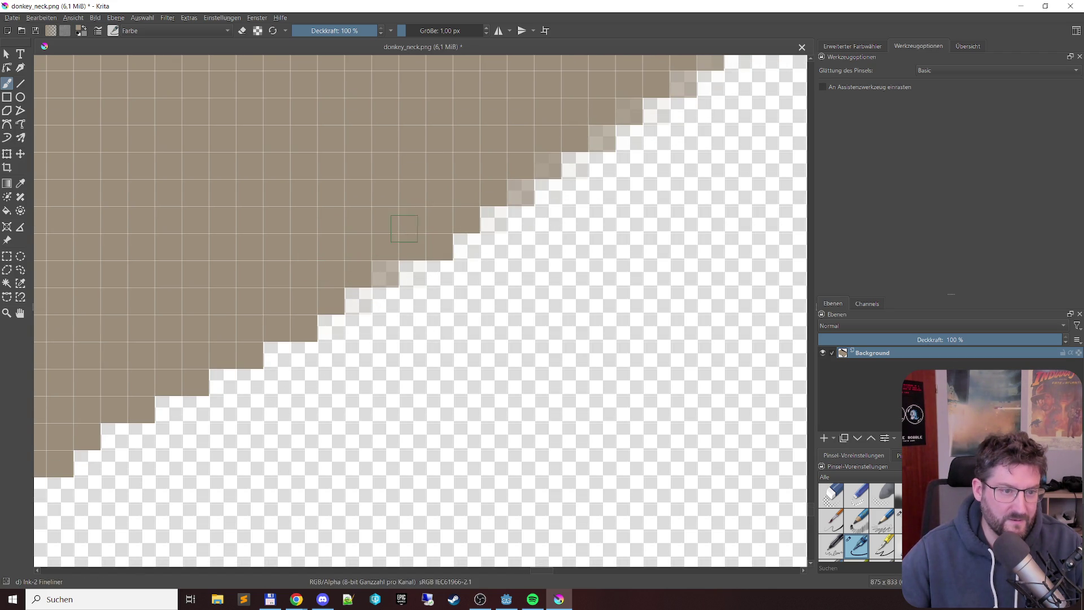
click(386, 274)
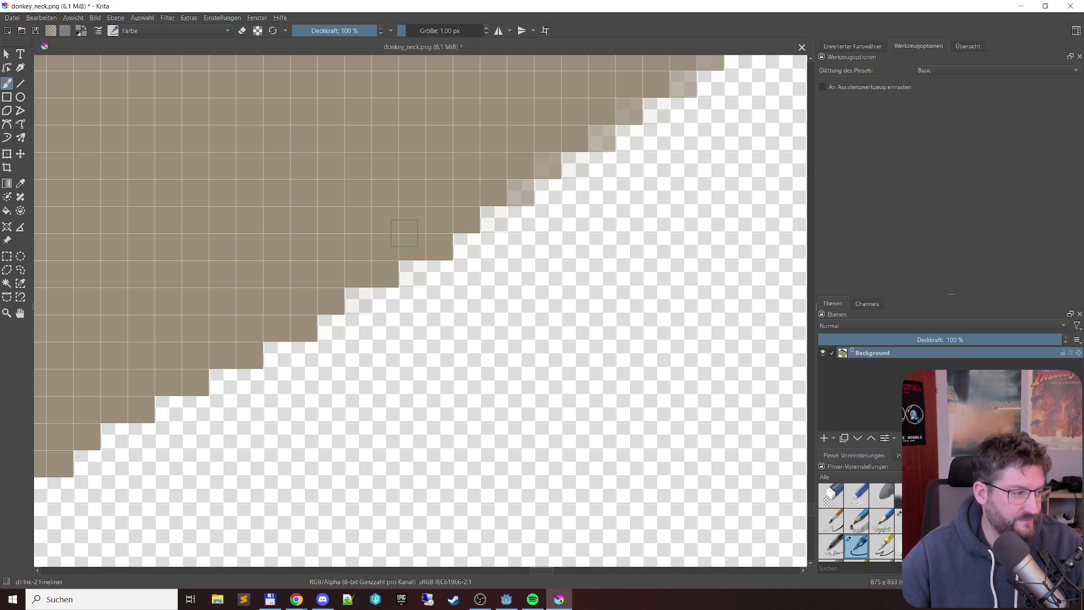
Step: Fill eight more faint pixels up the staircase to the top edge pixel solid brown
drag(476, 220, 356, 330)
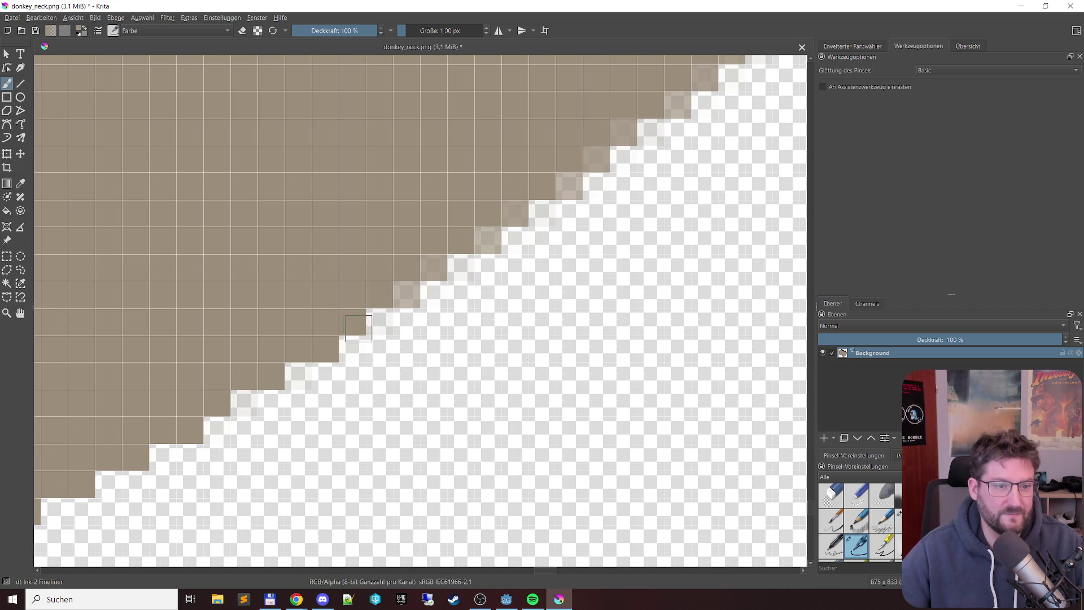
click(411, 294)
click(432, 265)
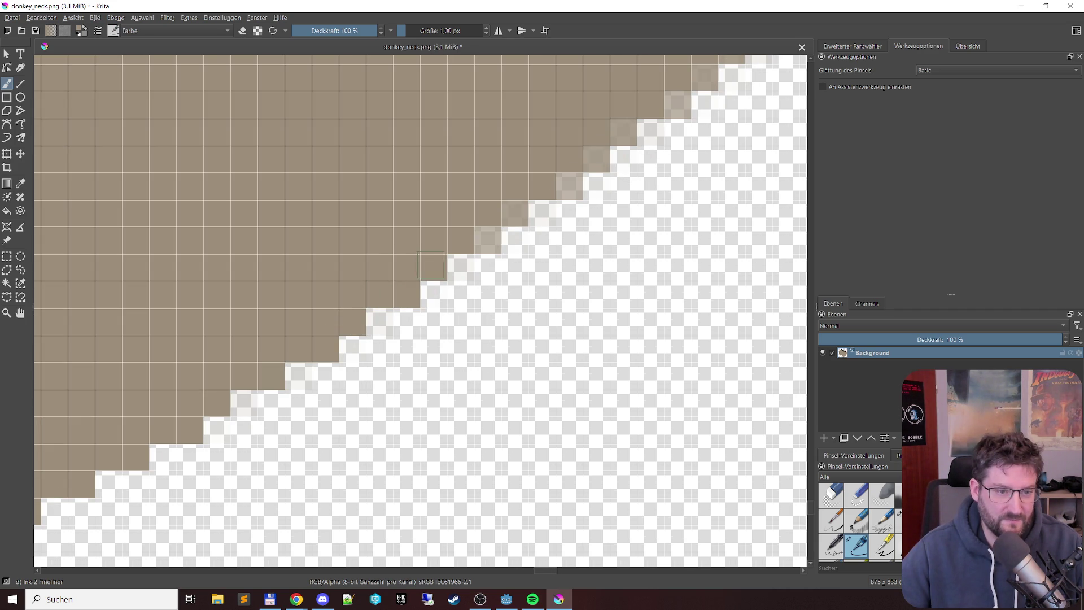
click(488, 235)
click(514, 212)
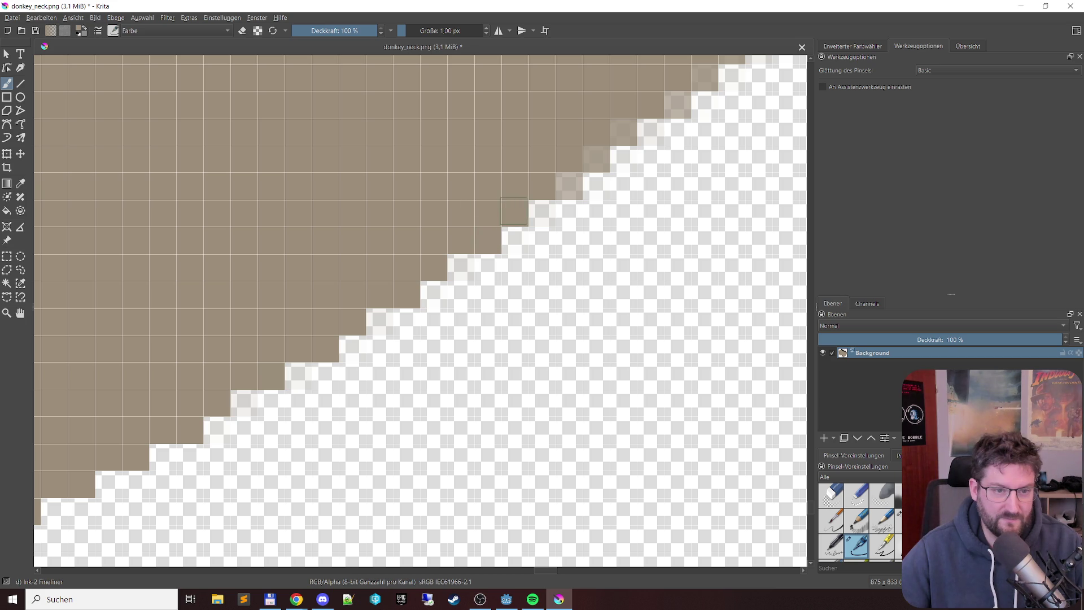
click(568, 183)
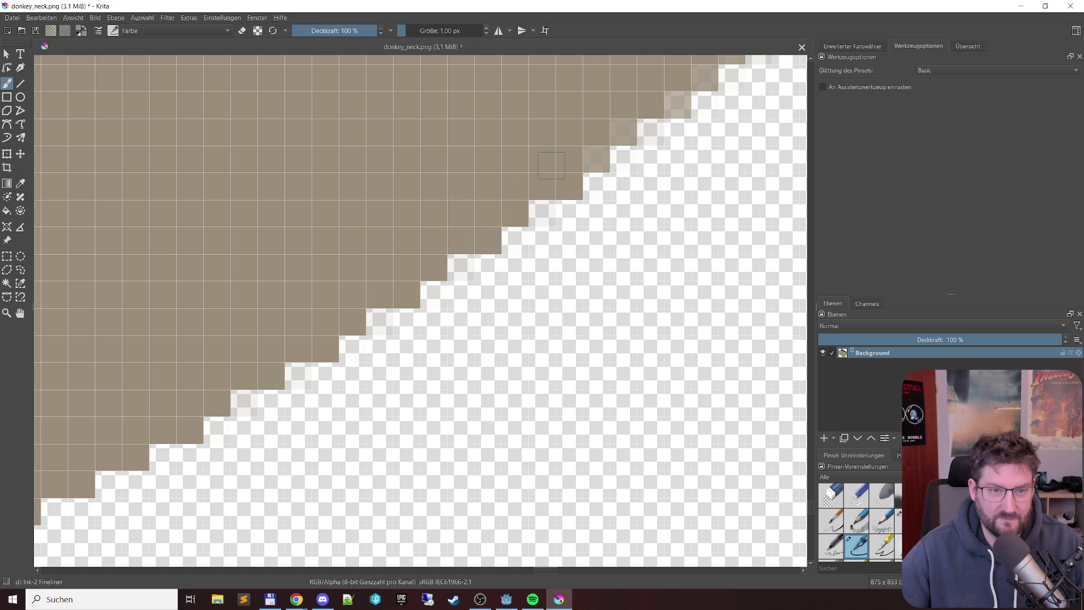
click(595, 158)
click(623, 131)
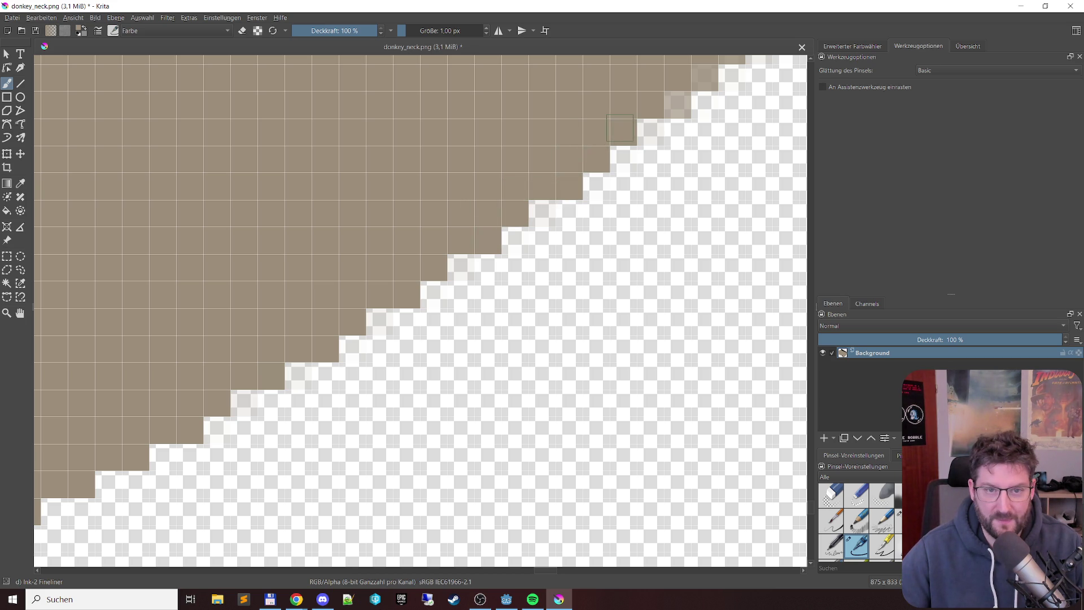
click(671, 107)
Step: Erase the remaining faint leftover pixels along the diagonal edge
key(e)
click(650, 133)
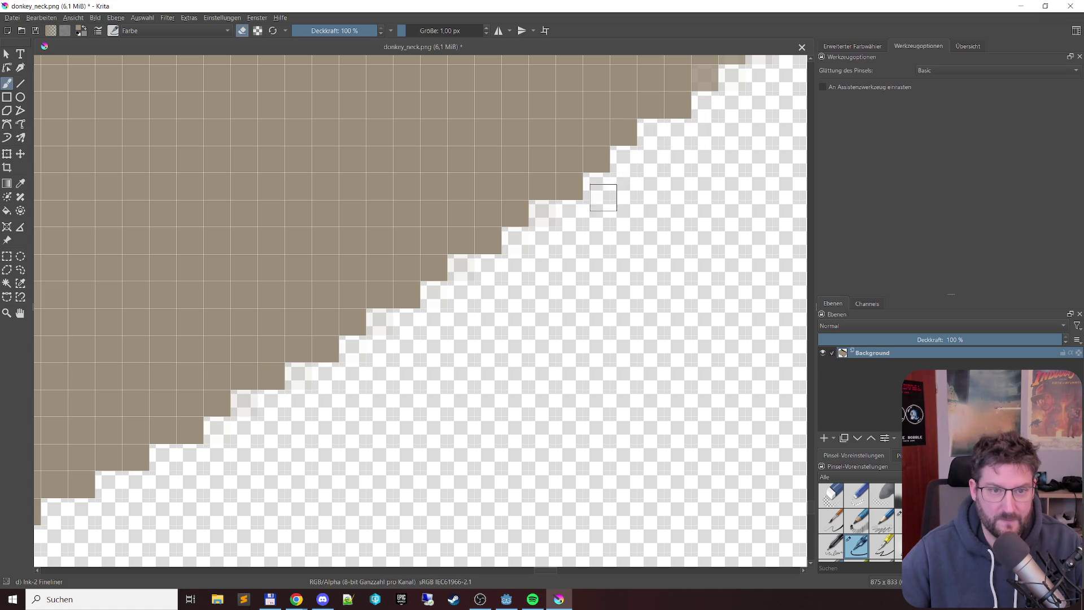
drag(552, 213, 541, 225)
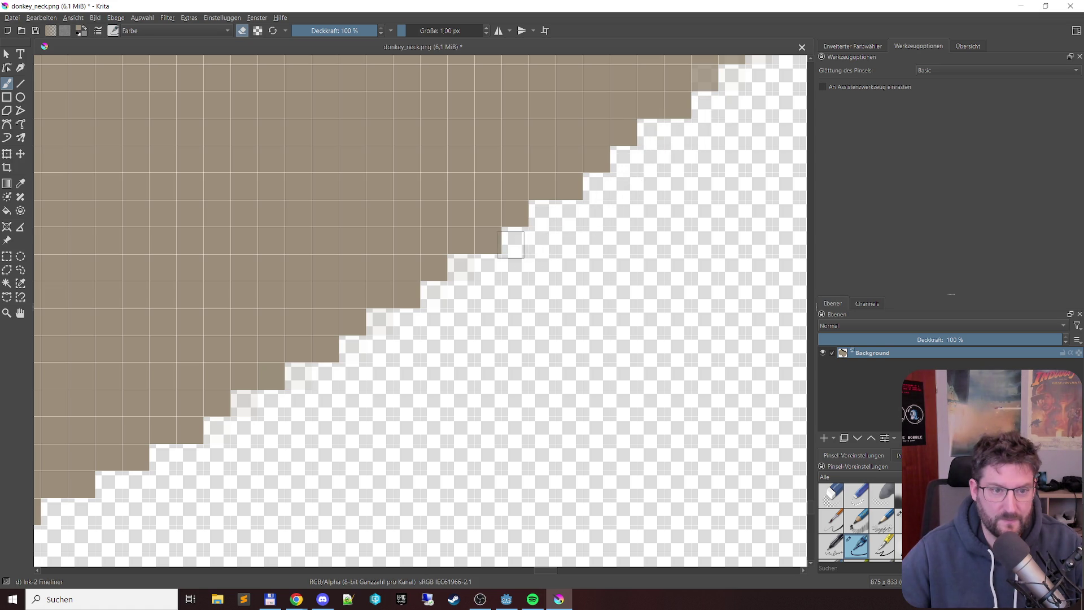
click(467, 266)
click(433, 298)
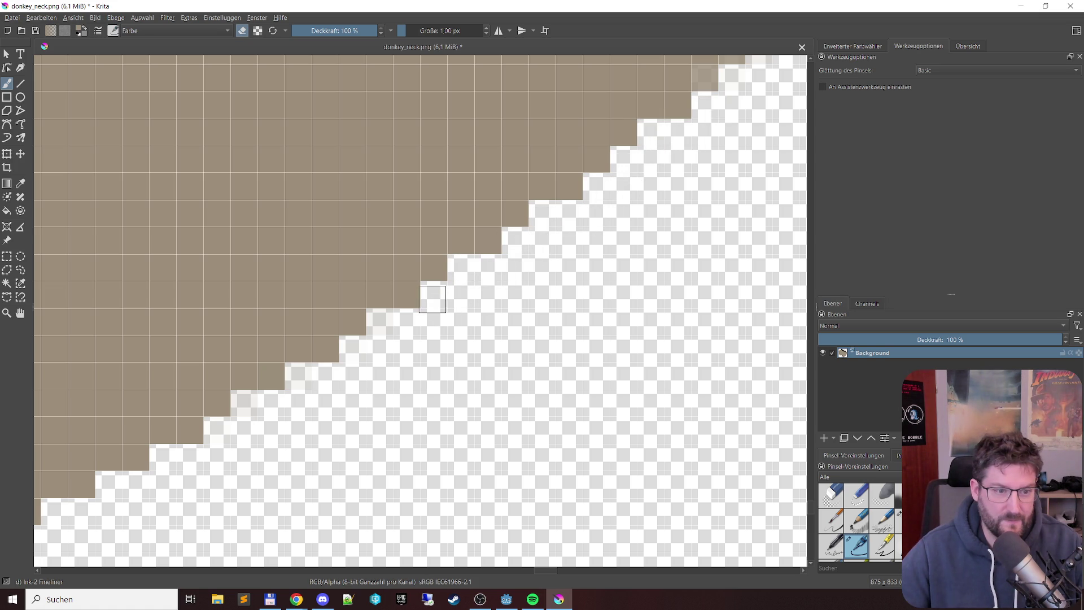
click(380, 323)
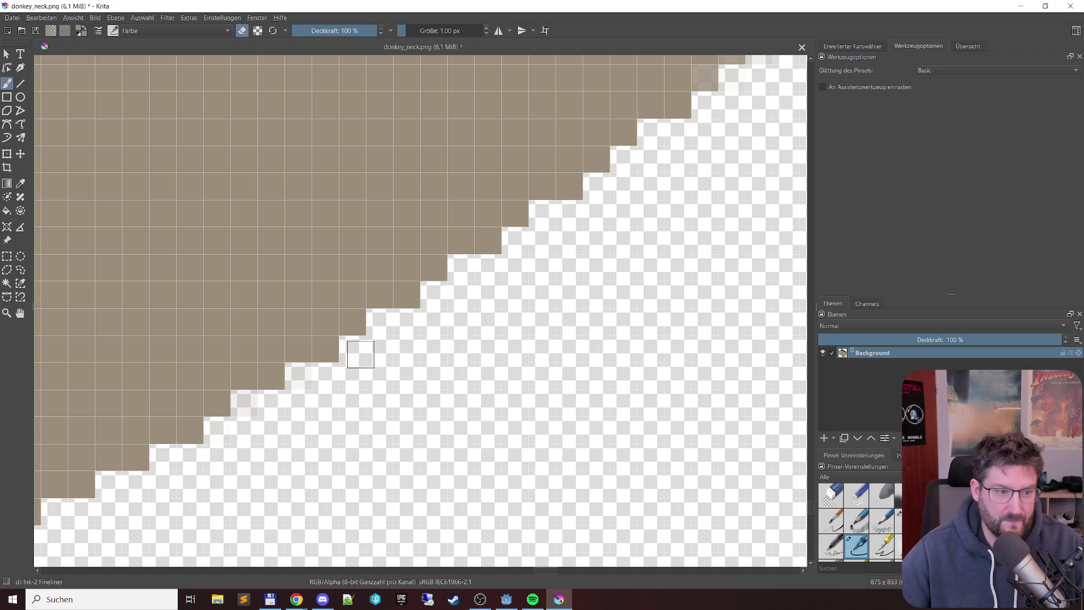
click(298, 376)
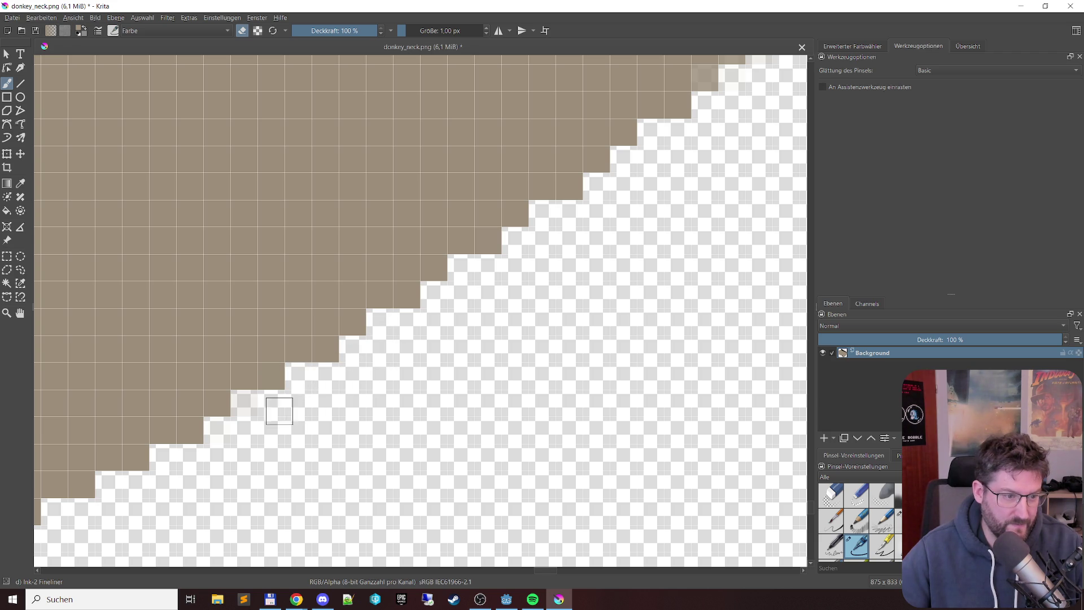
click(243, 408)
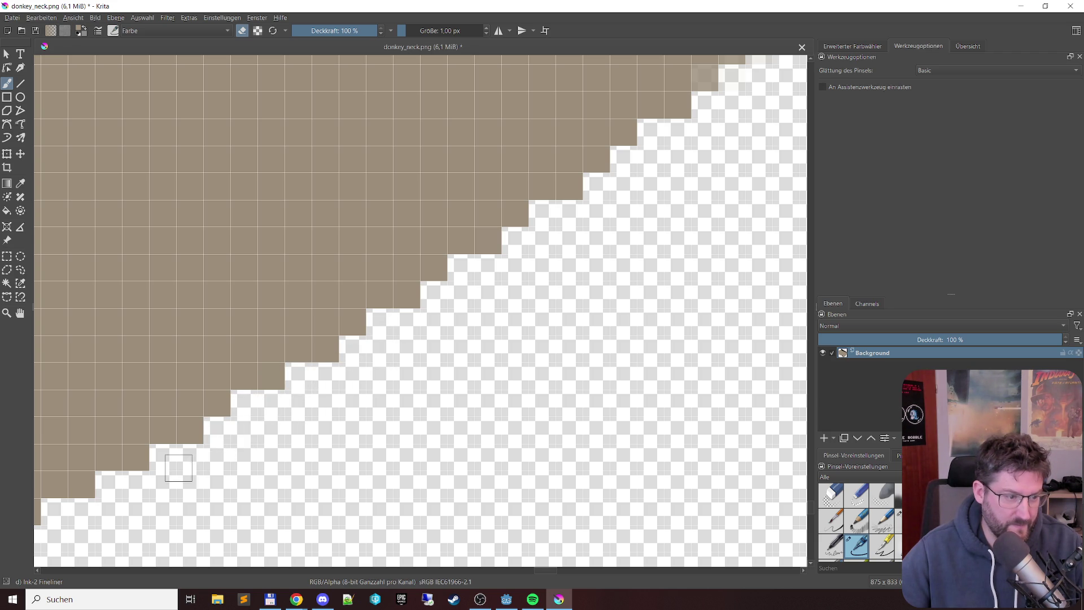
drag(593, 259, 219, 474)
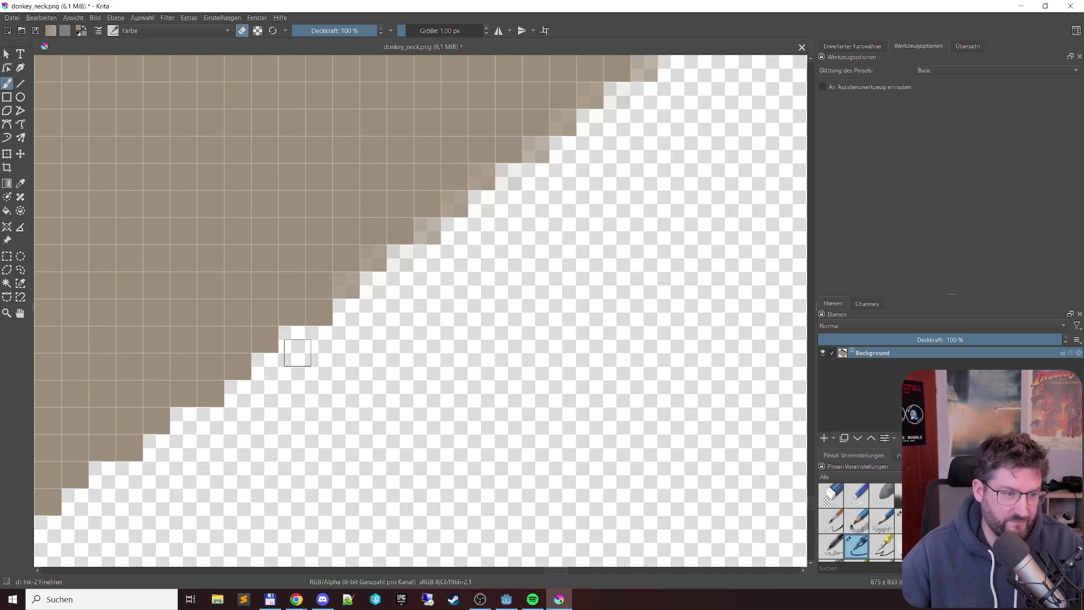
Step: Erase four near-white faint pixels along the neck's diagonal edge to full transparency
click(407, 257)
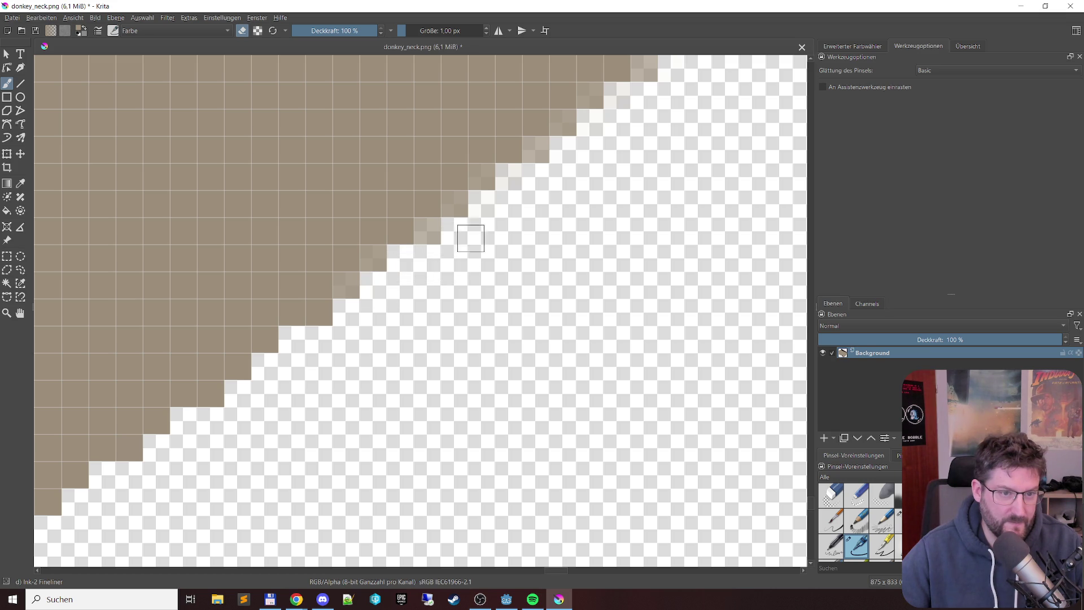
click(509, 178)
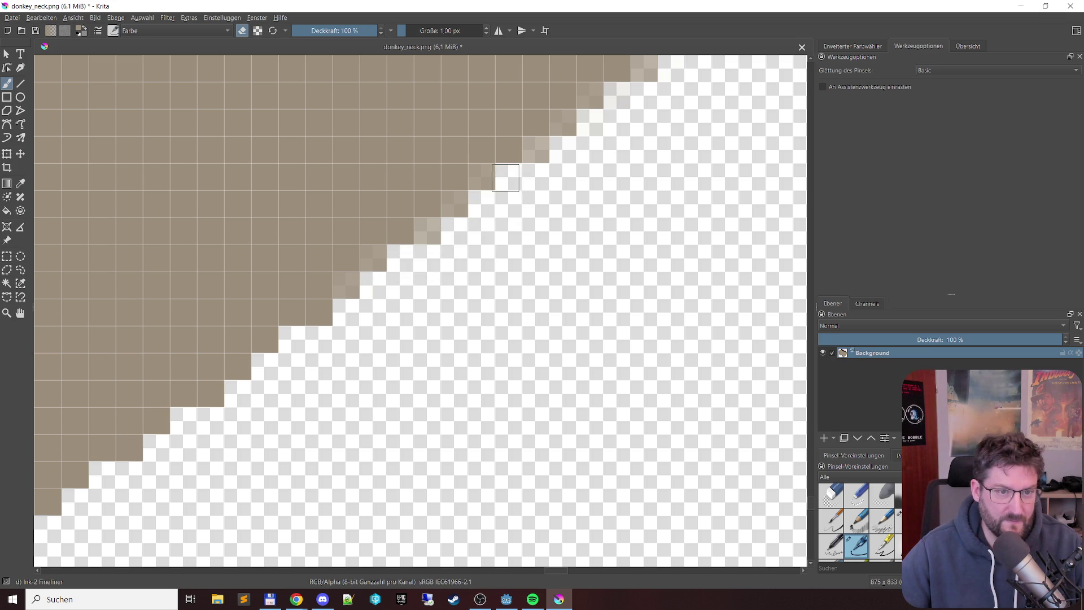
click(590, 122)
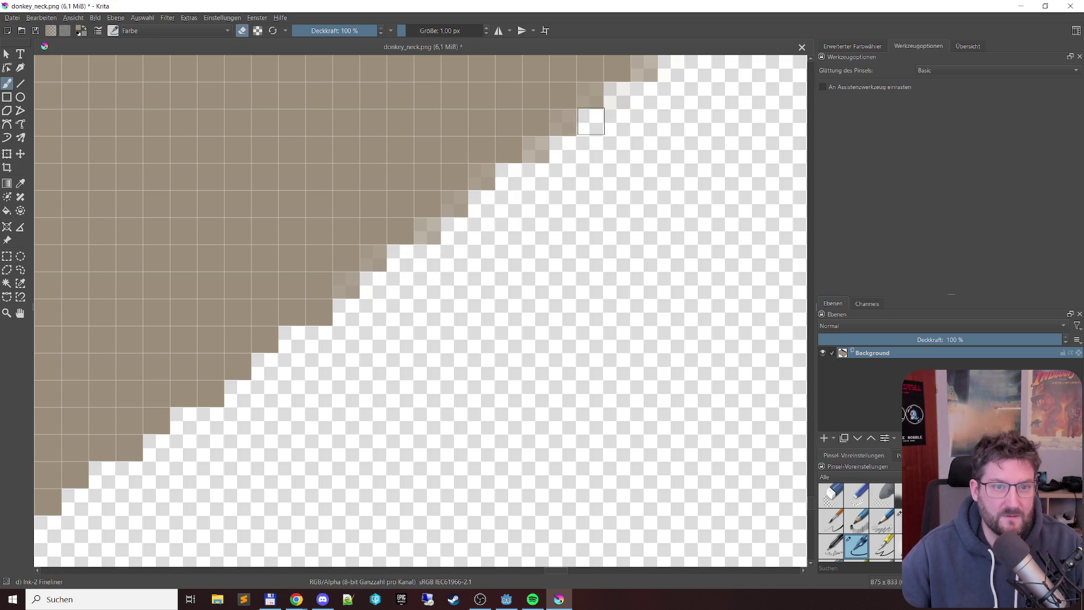
click(615, 96)
Step: Back in paint mode, fill eight faint edge pixels up the diagonal solid brown
key(e)
click(351, 288)
click(366, 250)
click(430, 230)
click(454, 204)
click(480, 175)
click(533, 146)
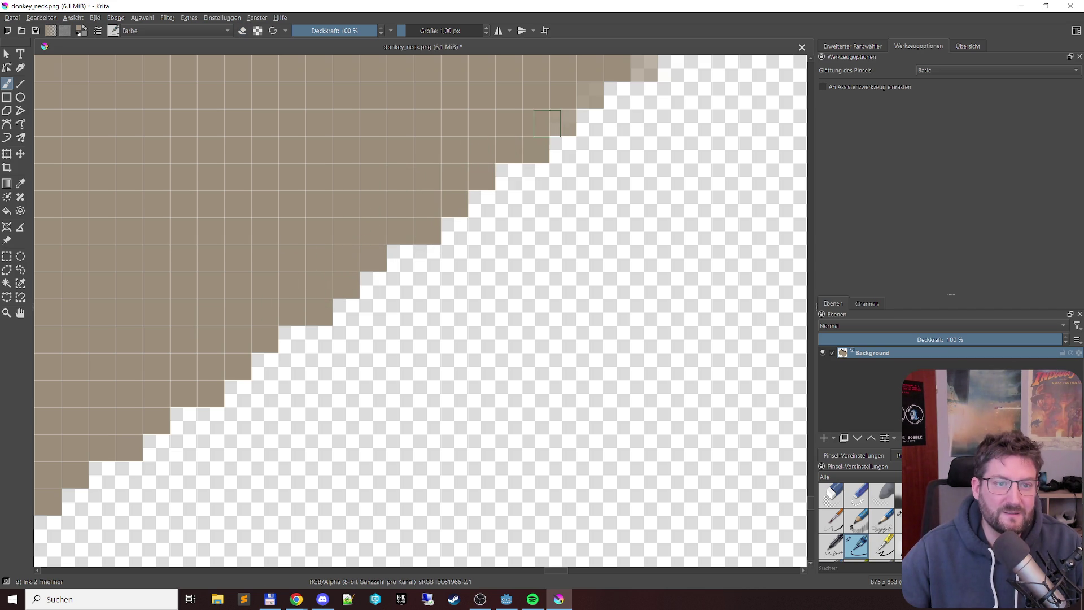
click(562, 119)
click(586, 94)
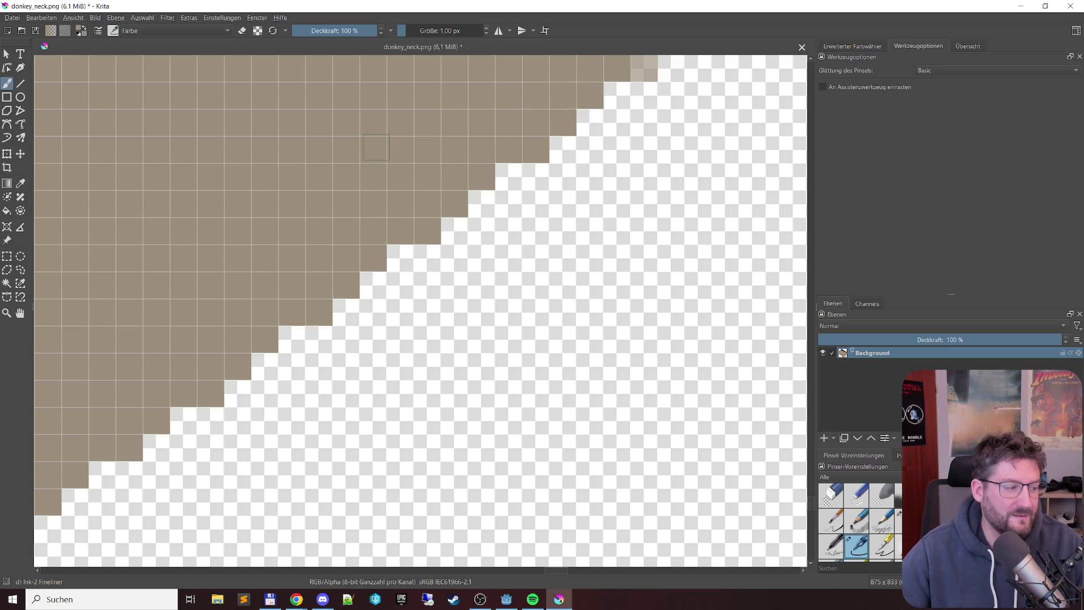
Step: Fill eight more semi-transparent pixels on the upper edge solid brown, up to the top
drag(520, 159, 282, 357)
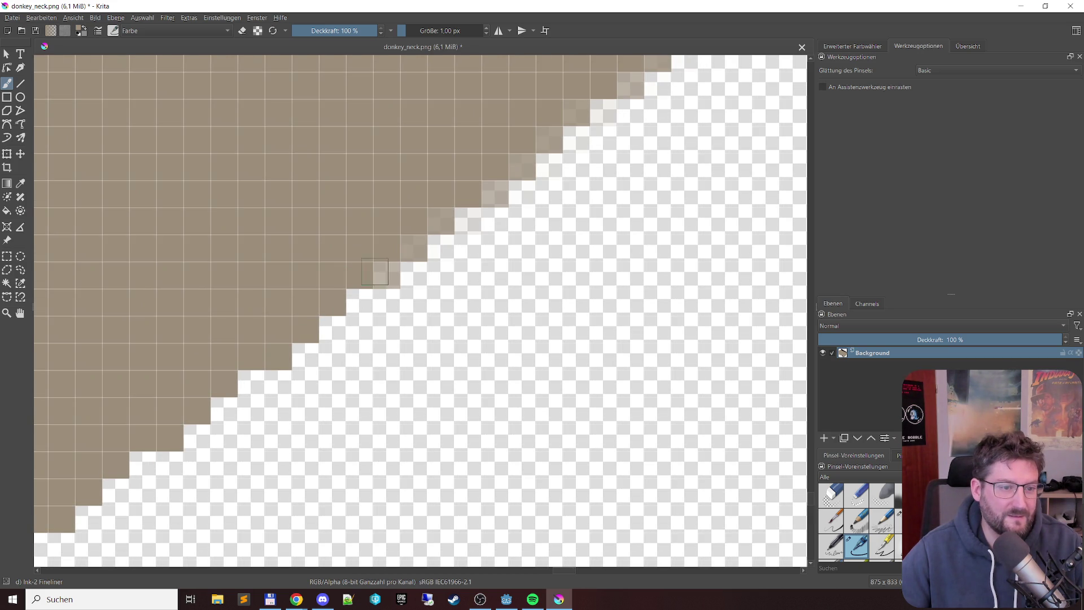
click(386, 274)
click(412, 247)
click(439, 220)
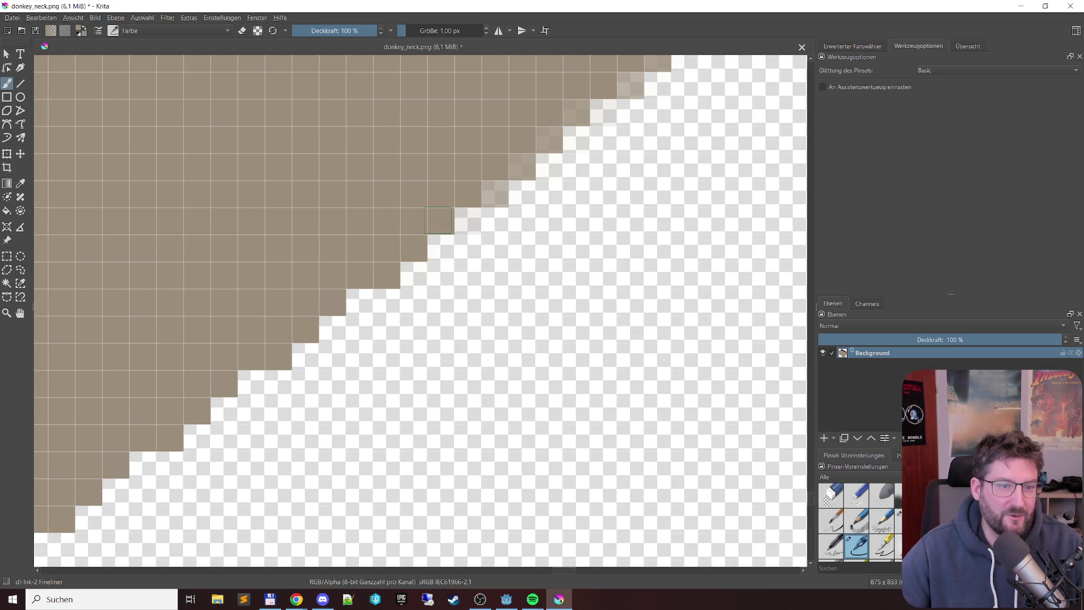
click(523, 166)
click(543, 133)
click(574, 107)
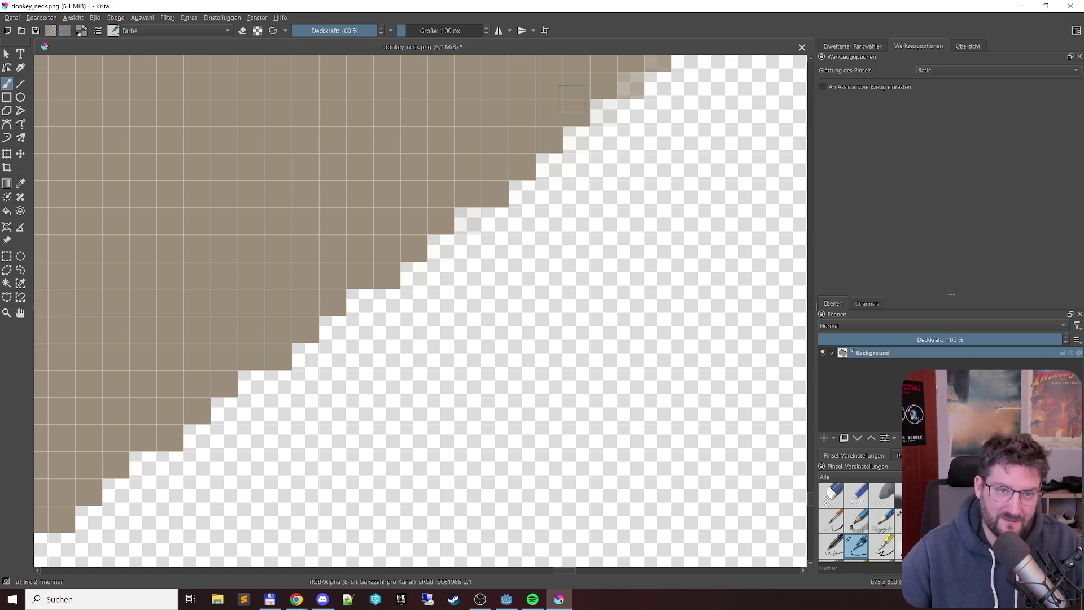
click(630, 83)
click(655, 64)
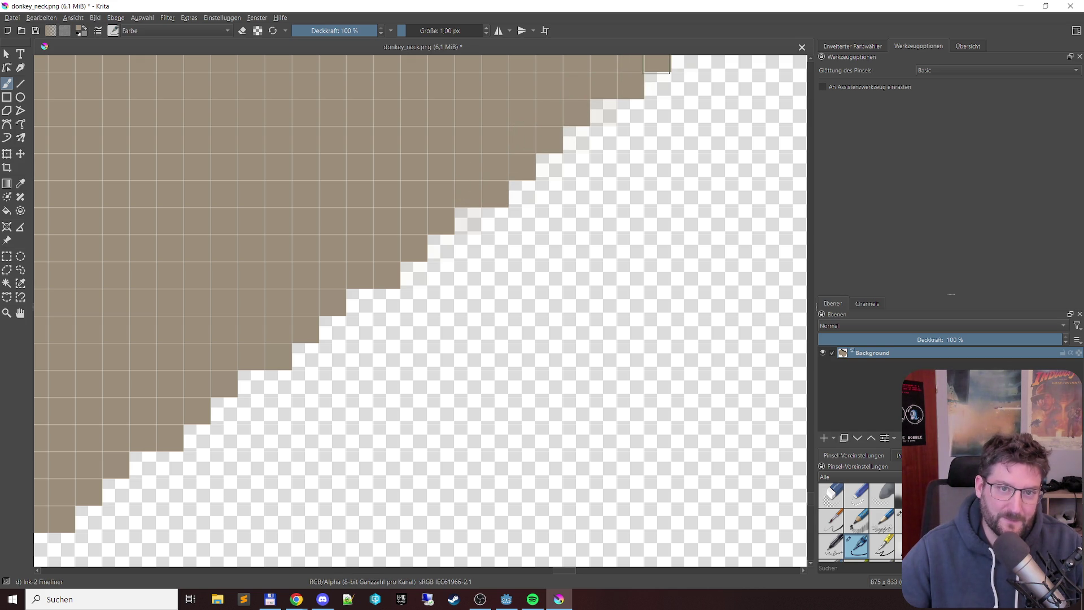
Step: Erase three semi-transparent edge pixels in eraser mode
key(e)
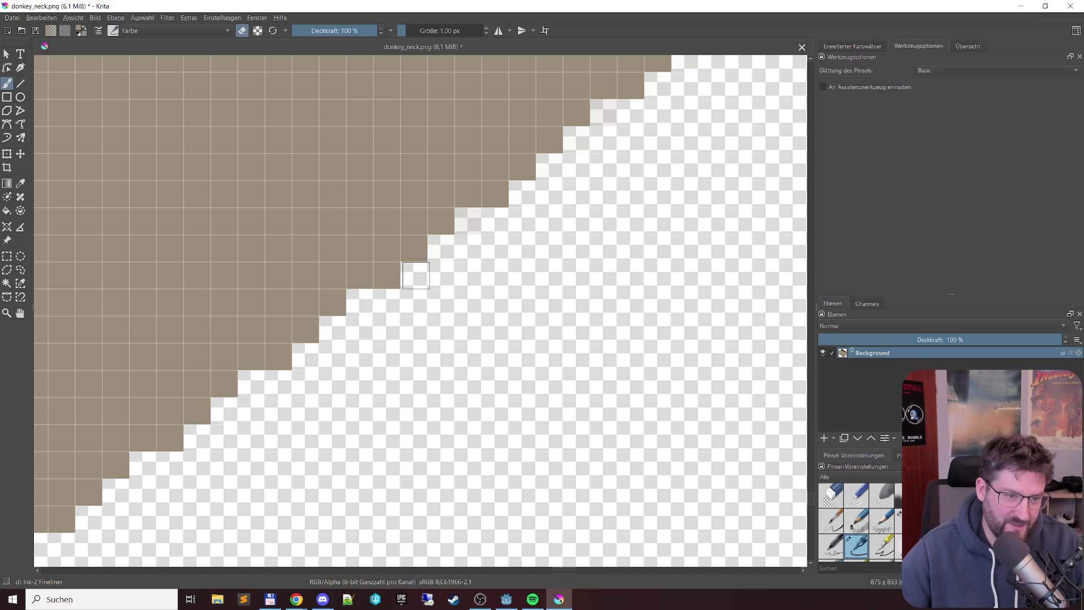
click(467, 221)
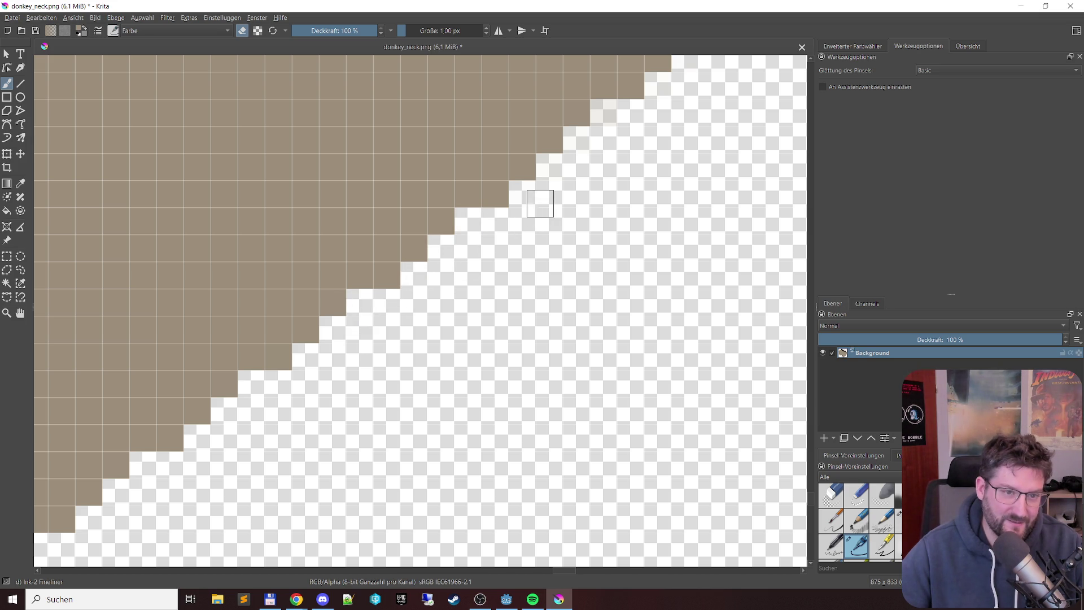
click(551, 167)
click(605, 115)
mouse_move(689, 106)
mouse_down()
mouse_move(559, 271)
mouse_move(479, 297)
mouse_up()
Step: Erase six faint pixels along this stretch of the staircase edge
click(432, 301)
click(459, 275)
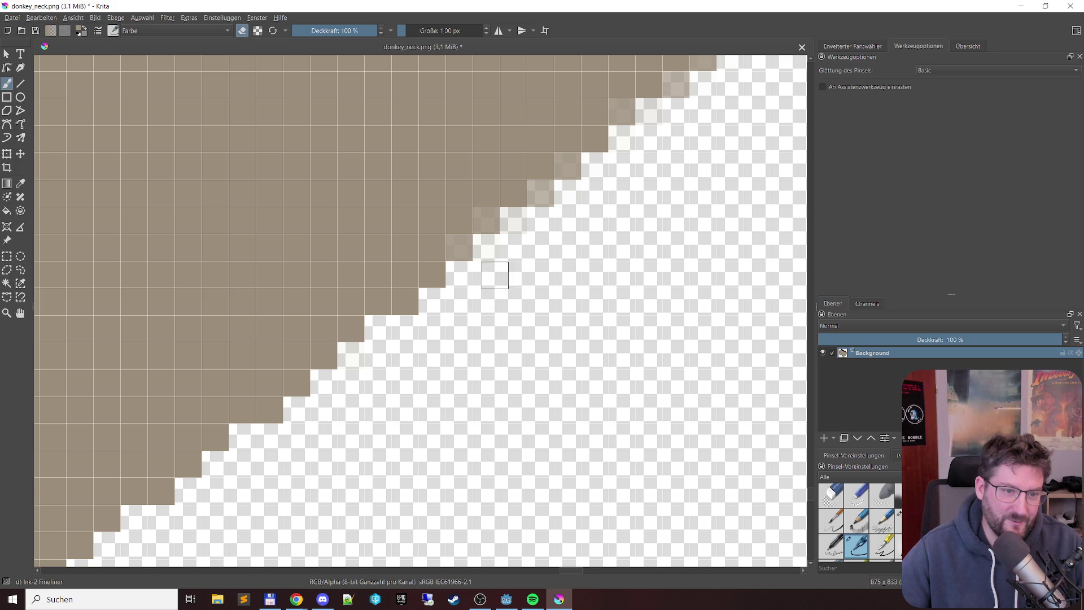
click(513, 220)
click(570, 201)
click(621, 137)
click(649, 112)
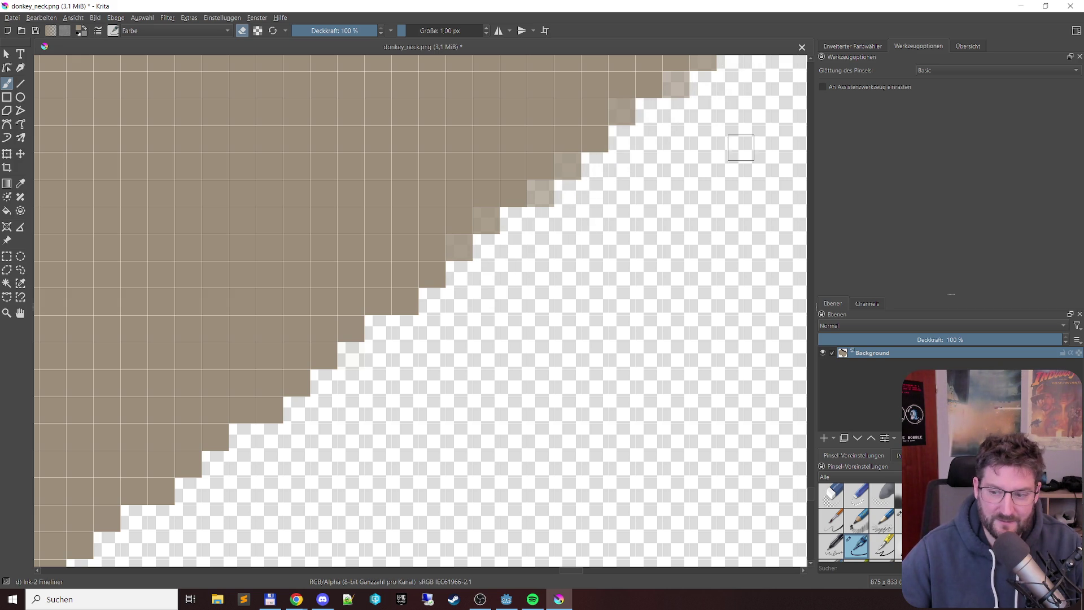
Step: Fill six semi-transparent edge pixels solid brown, up to the top light one
key(e)
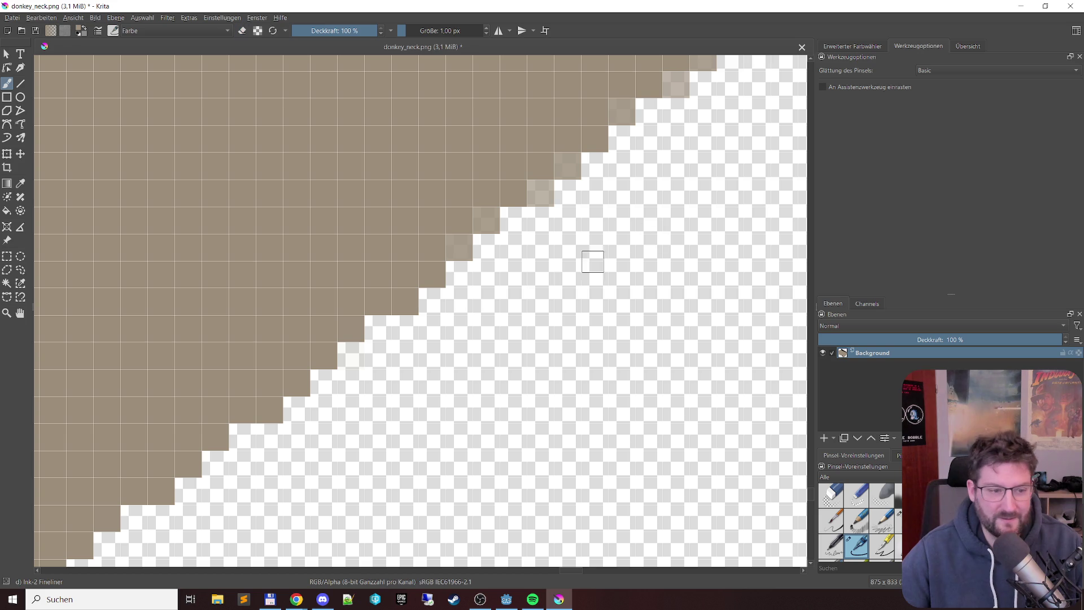
click(453, 254)
click(482, 218)
click(531, 186)
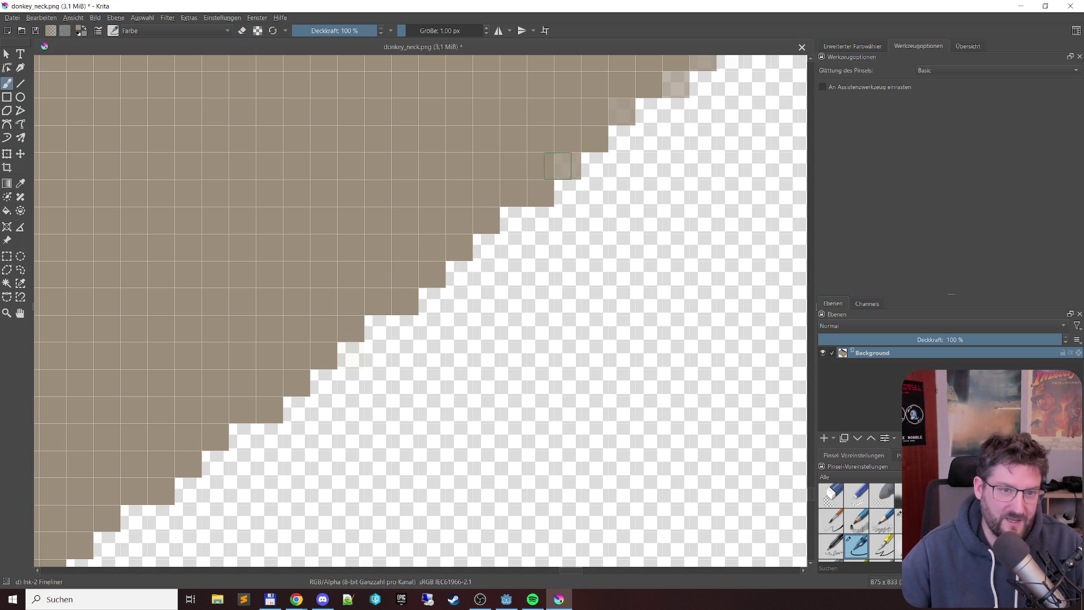
click(571, 162)
click(614, 106)
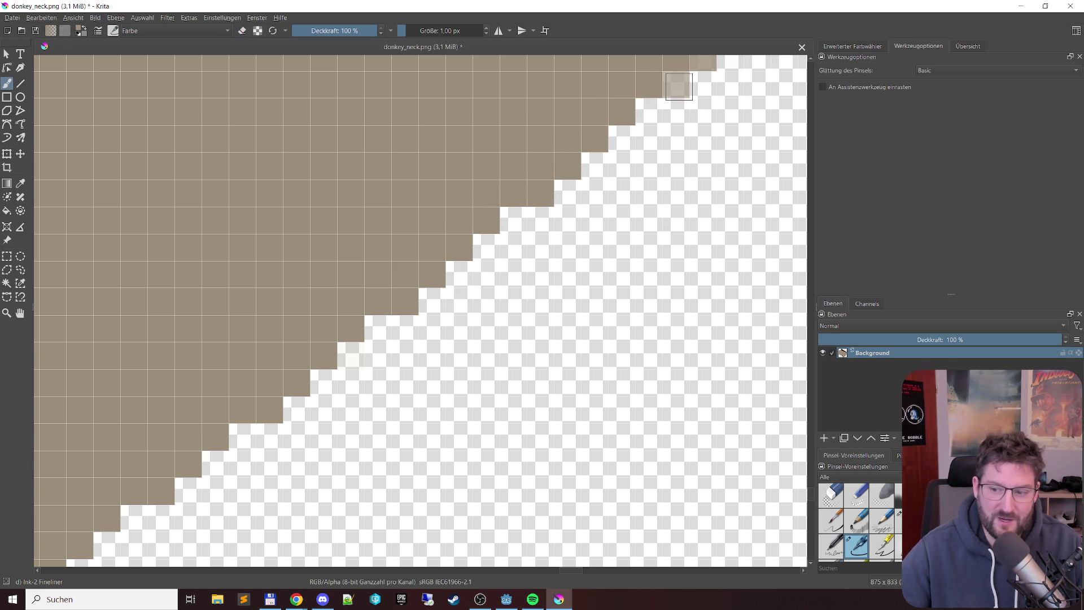
click(678, 86)
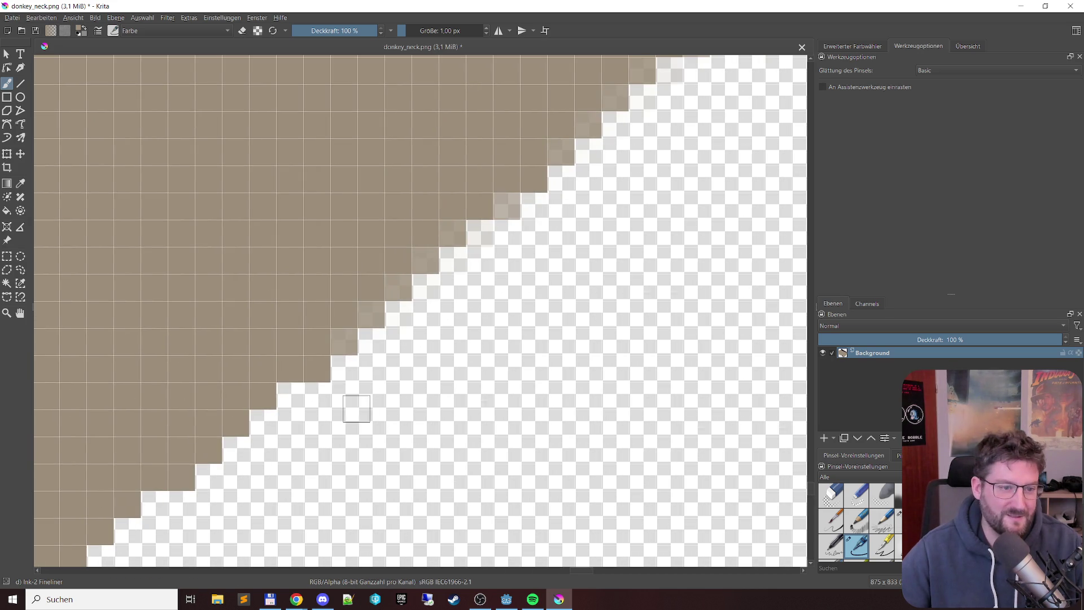
Step: Fill eight more semi-transparent pixels from the lower edge upward solid brown
click(343, 340)
click(377, 312)
click(398, 289)
click(426, 261)
click(452, 230)
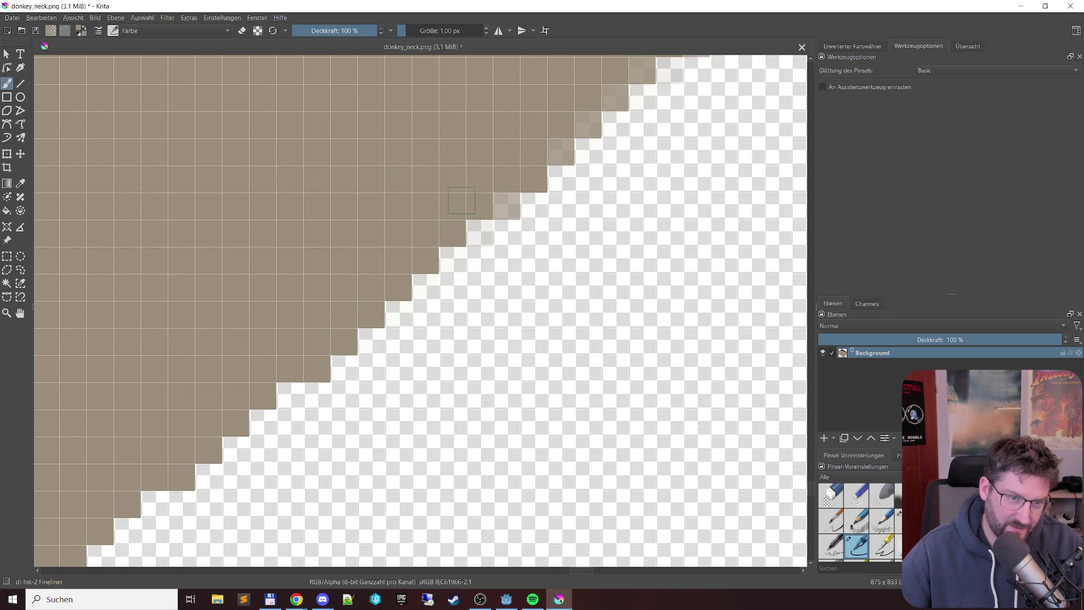
click(507, 200)
click(559, 149)
click(609, 98)
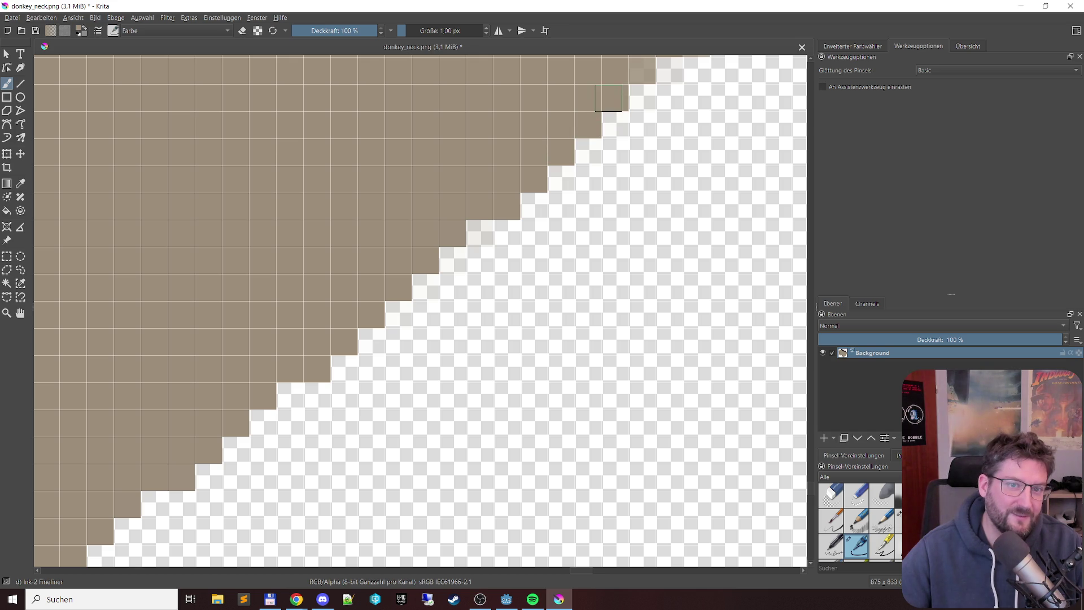
Step: Erase the semi-transparent top-row pixels and four more down the diagonal
key(e)
drag(685, 70, 669, 70)
click(588, 152)
click(561, 178)
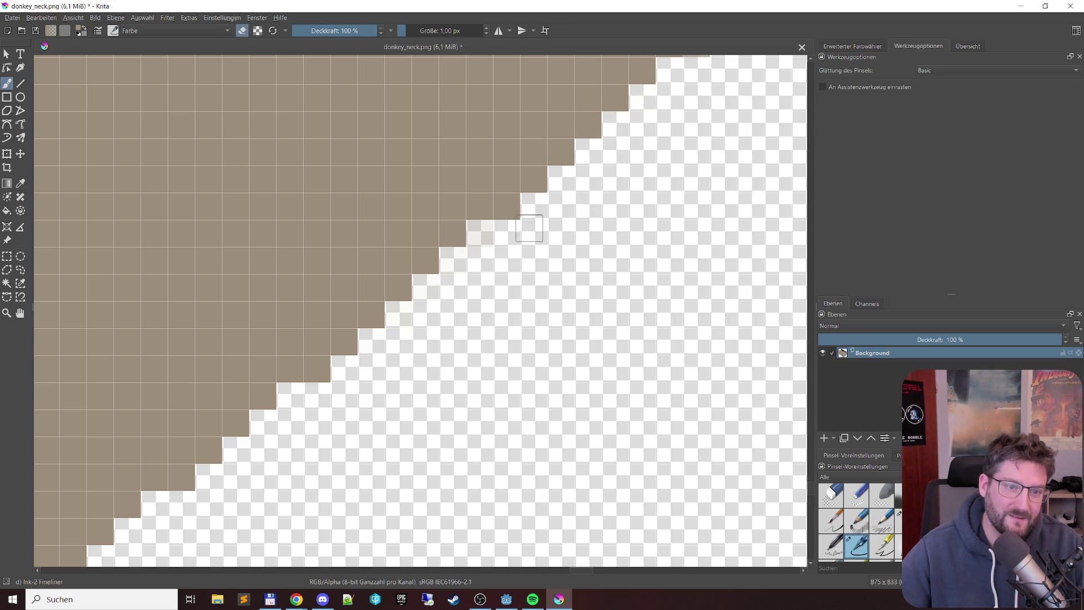
click(491, 237)
click(424, 288)
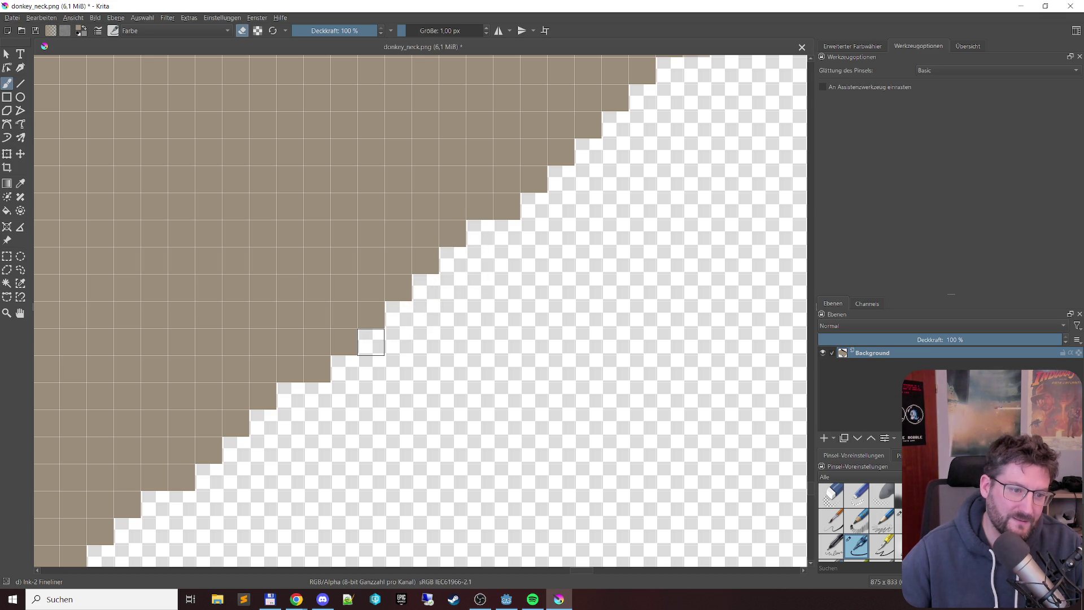
Step: On the lower stretch, erase faint stray pixels and fill eight edge cells solid tan
mouse_move(678, 171)
mouse_down()
mouse_move(527, 274)
mouse_move(308, 468)
mouse_move(441, 373)
mouse_up()
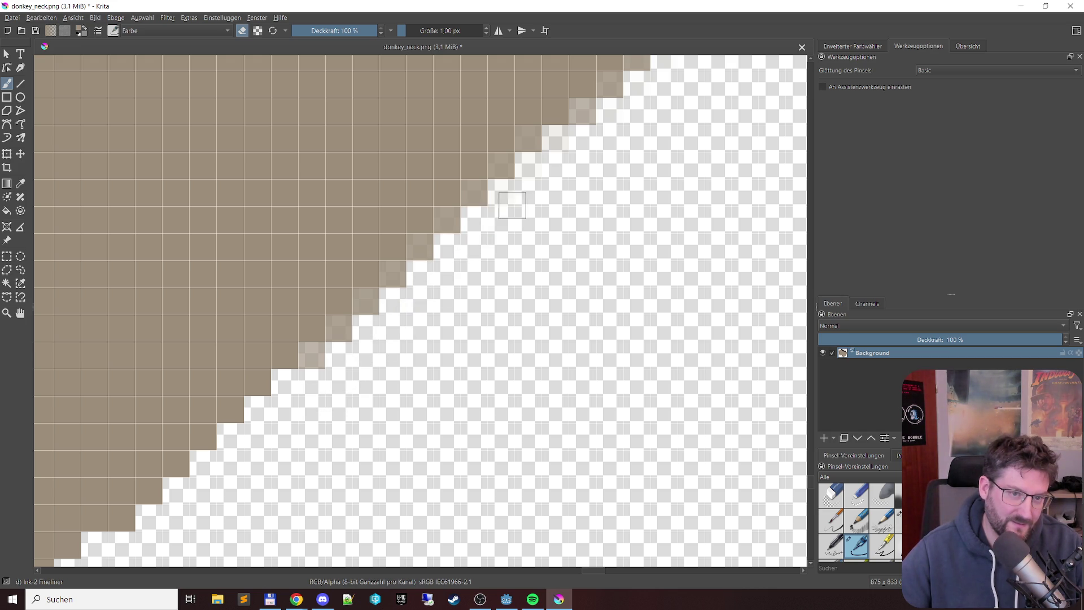
mouse_move(508, 193)
mouse_down()
mouse_move(568, 145)
mouse_move(556, 139)
mouse_move(603, 137)
mouse_up()
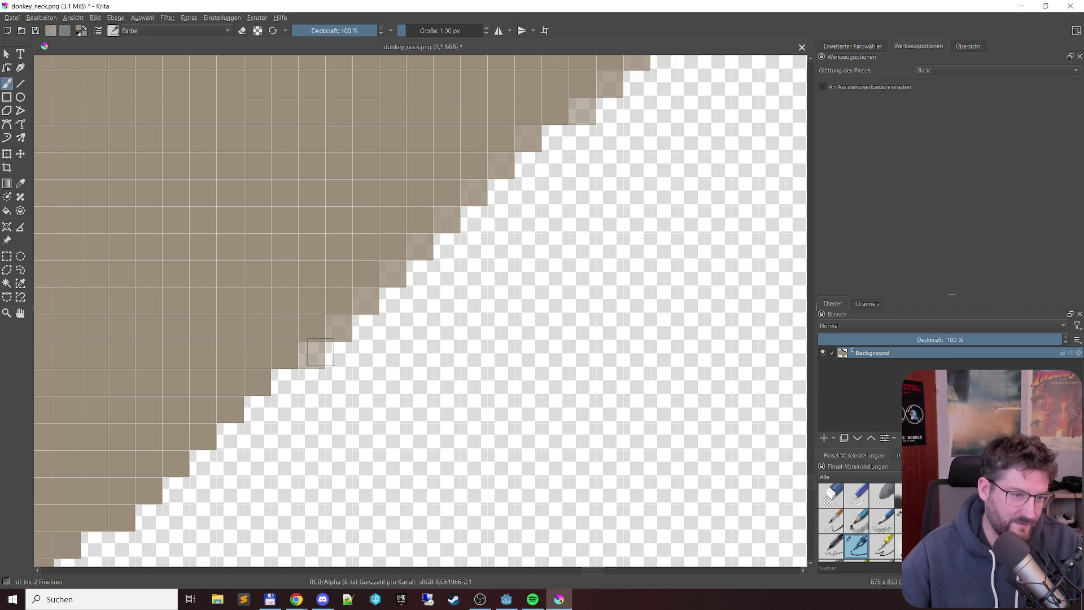
click(364, 299)
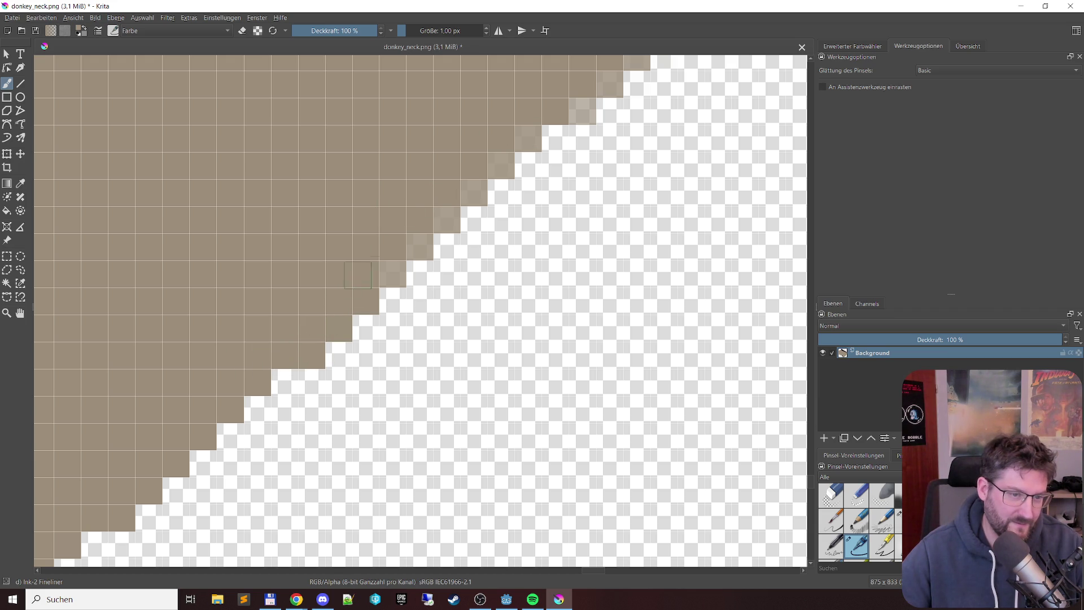
click(389, 274)
click(415, 246)
click(448, 219)
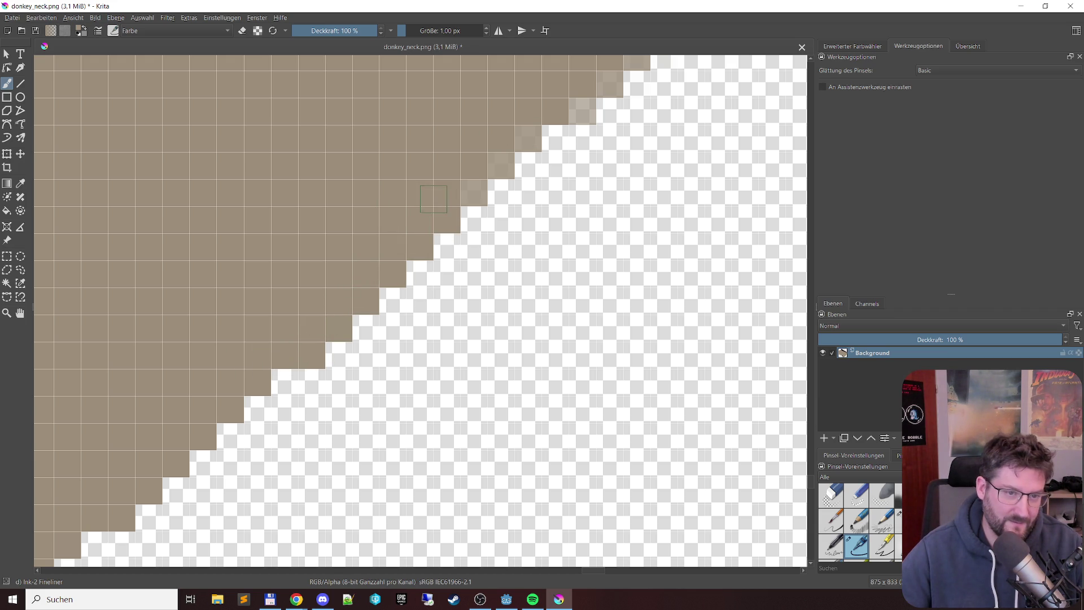
click(474, 191)
click(502, 165)
click(525, 135)
click(580, 109)
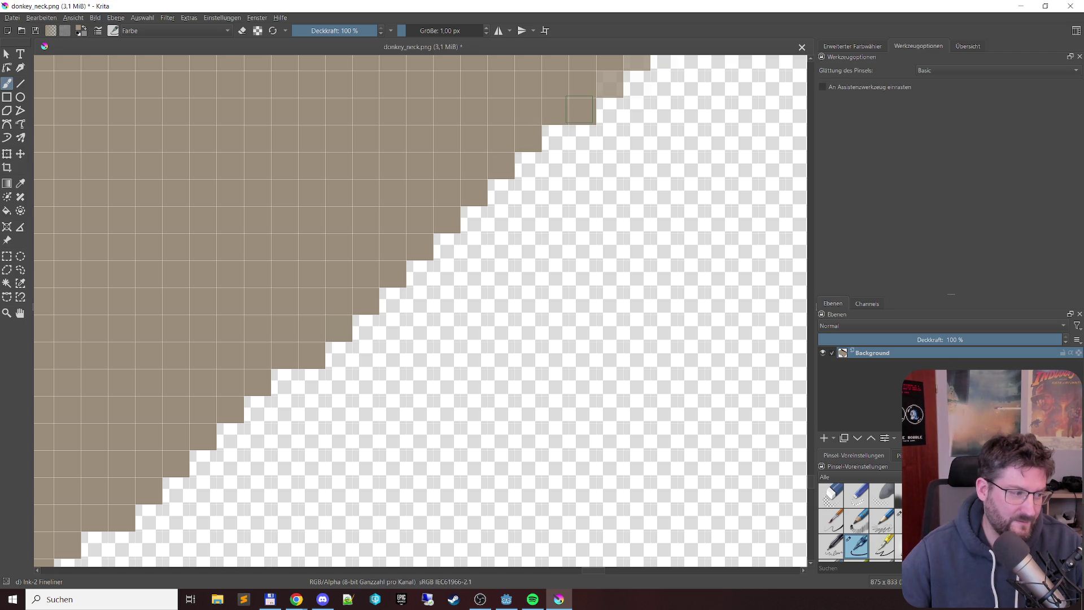
Step: Fill five more staircase cells solid tan, then undo that run of fills
scroll(508, 260, up, 2)
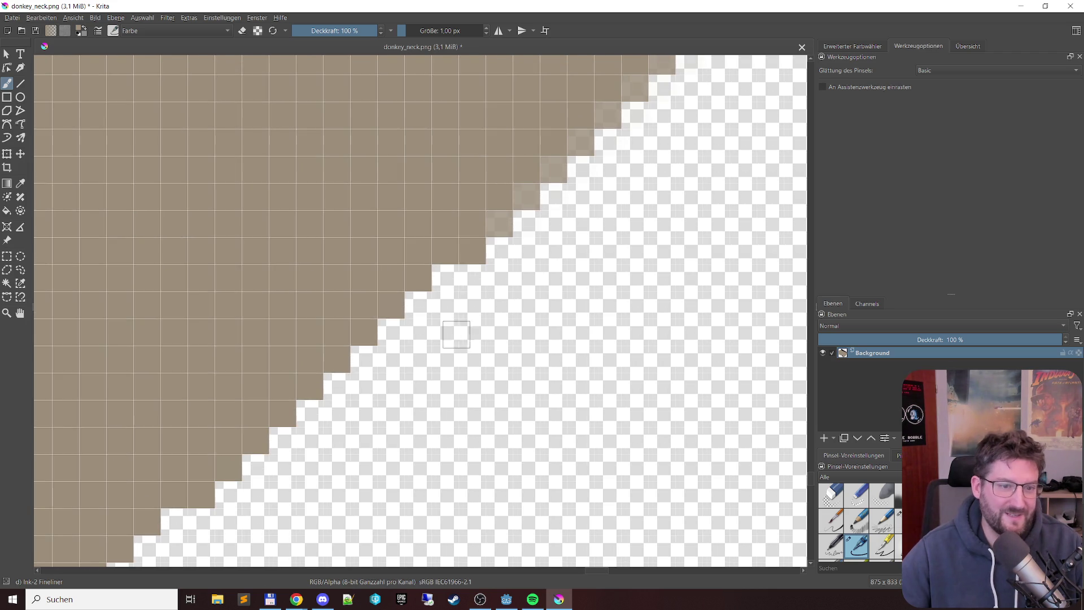
click(500, 218)
click(527, 196)
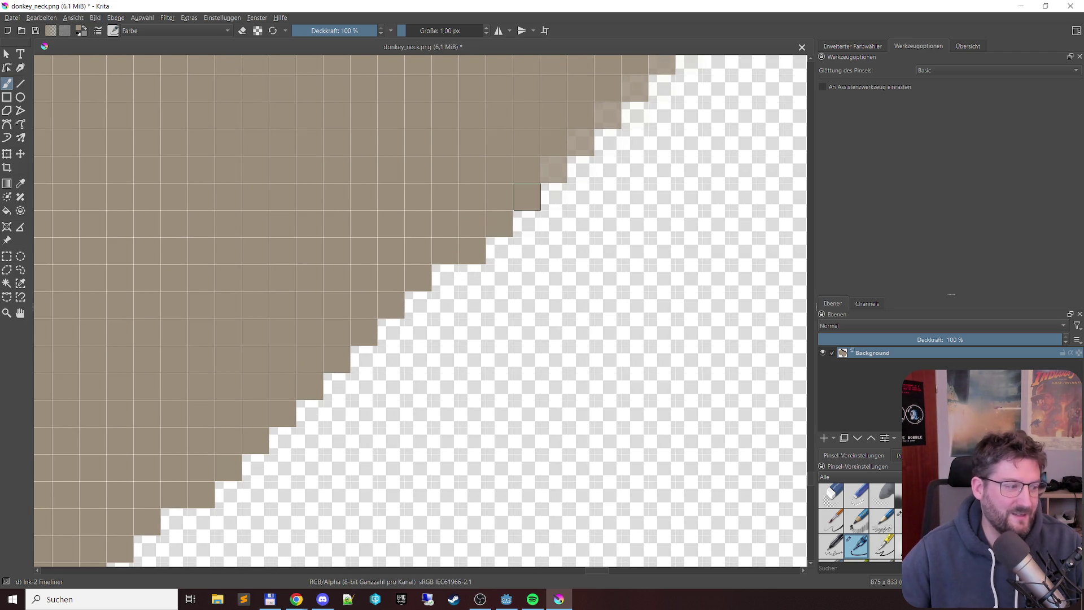
click(553, 170)
click(580, 142)
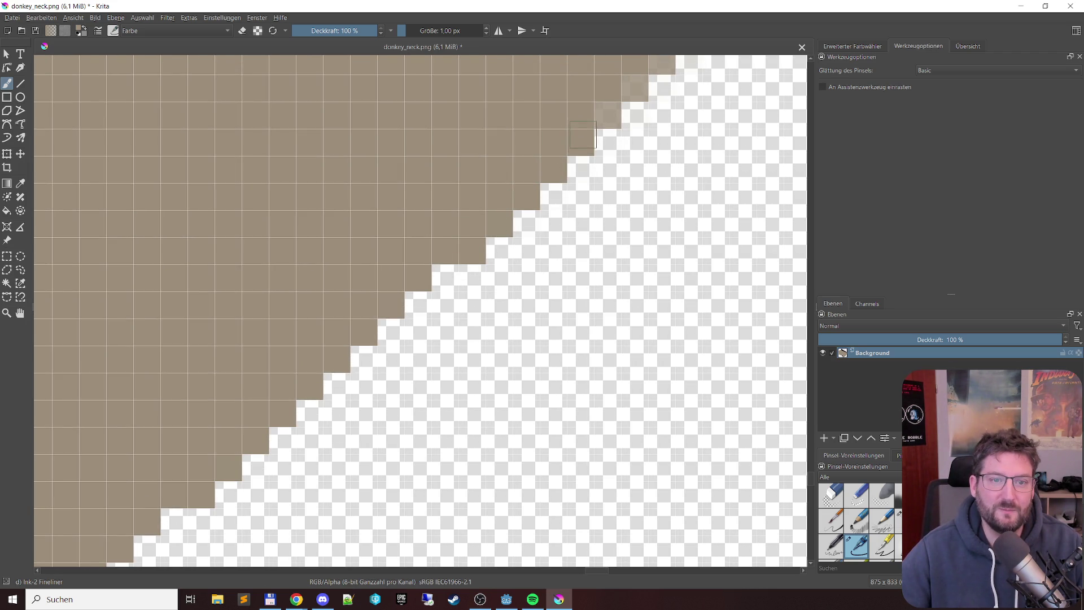
click(635, 88)
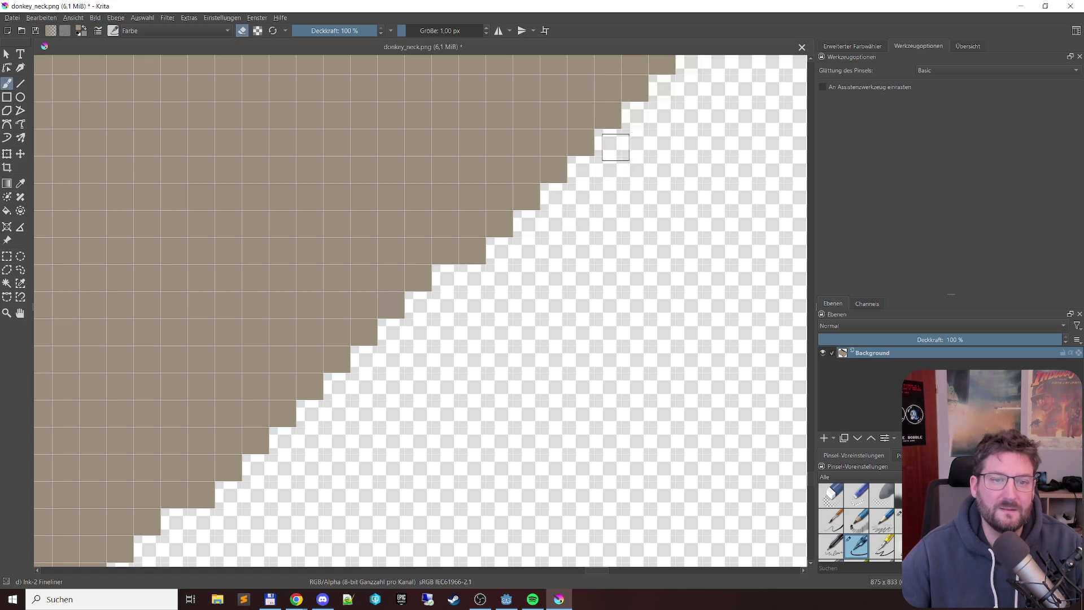
key(ctrl+z)
key(ctrl+z)
key(ctrl+z)
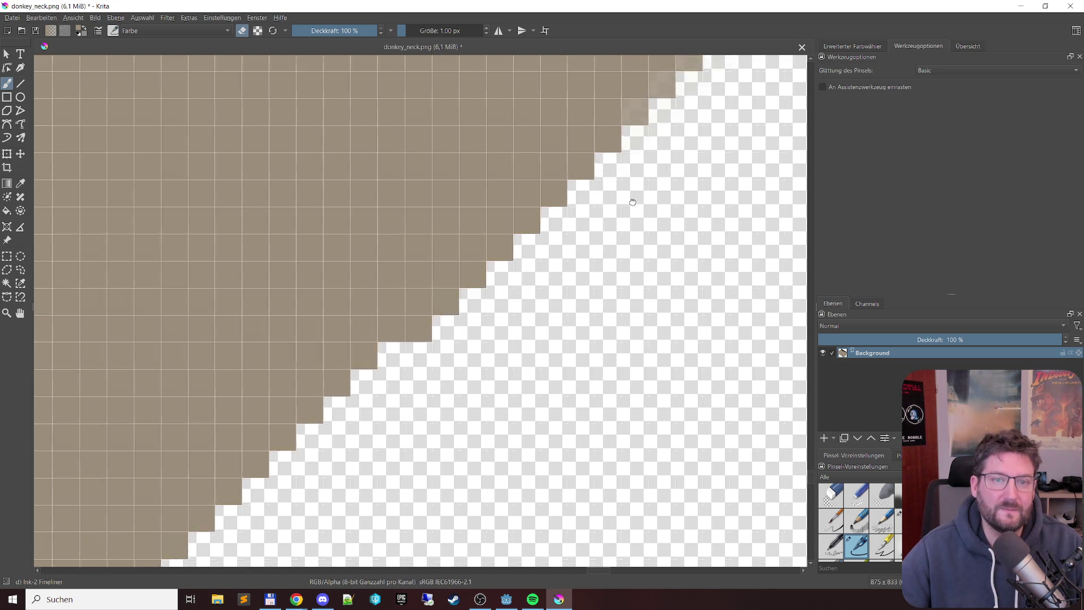
Step: Fill ten soft edge pixels solid brown, from the bottom of the diagonal to the topmost
key(e)
click(323, 367)
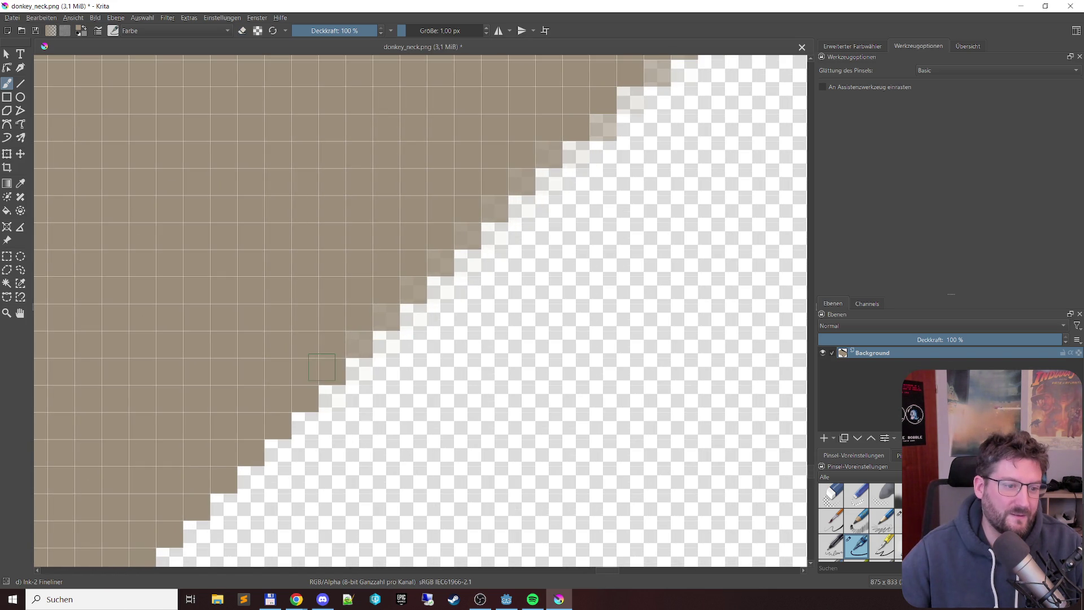
click(355, 338)
click(389, 315)
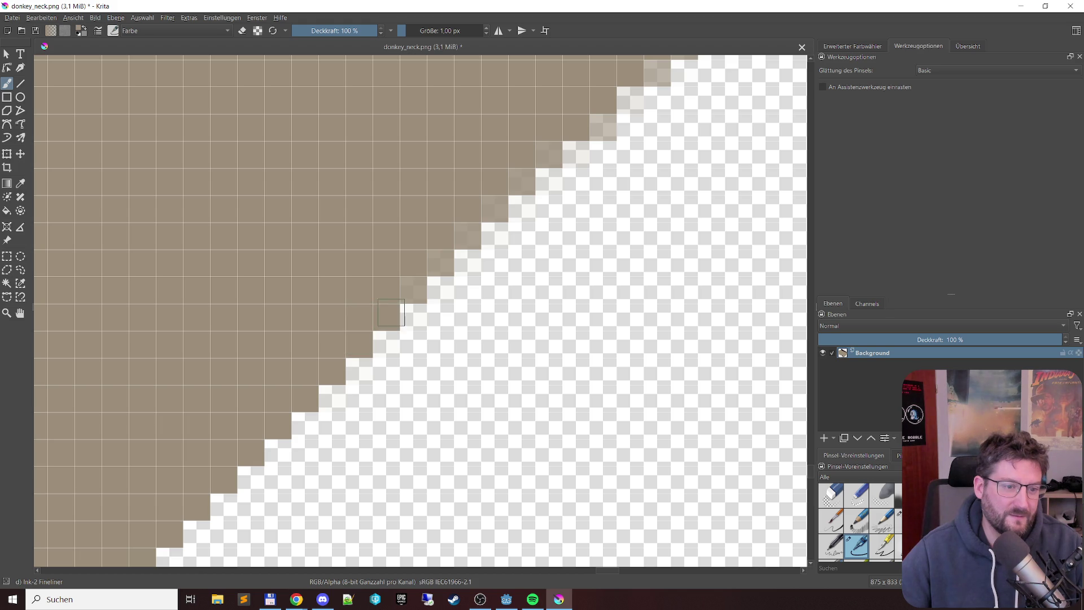
click(410, 282)
click(438, 261)
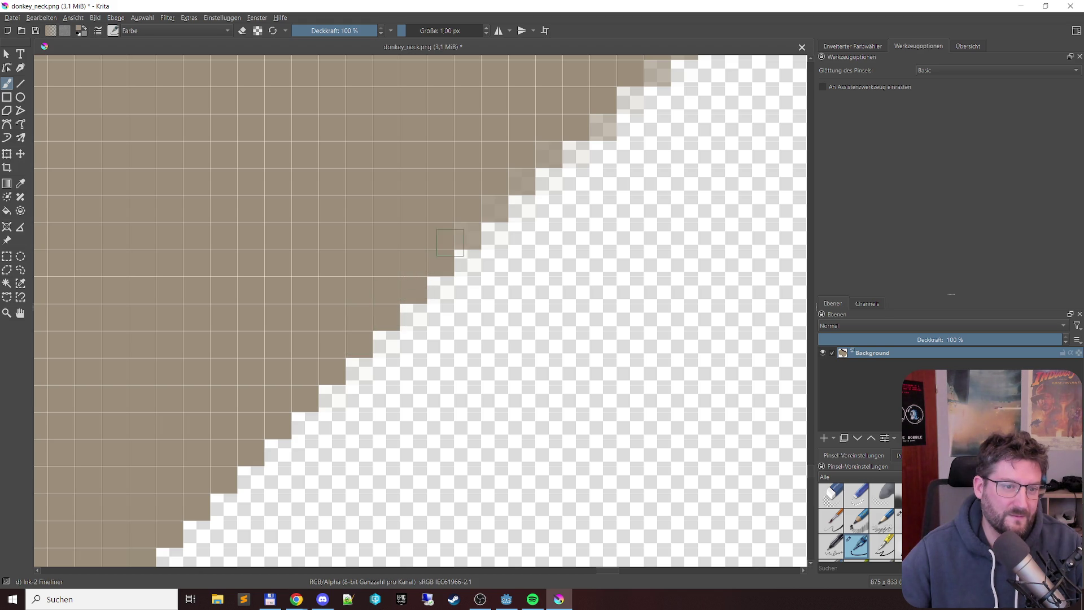
click(463, 234)
click(490, 208)
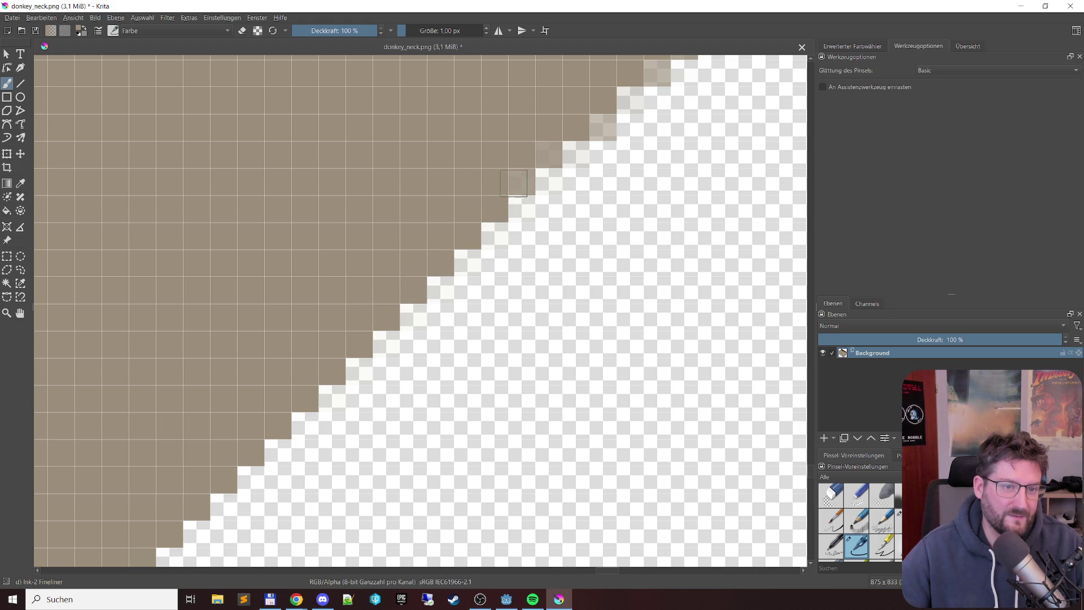
click(547, 155)
click(601, 126)
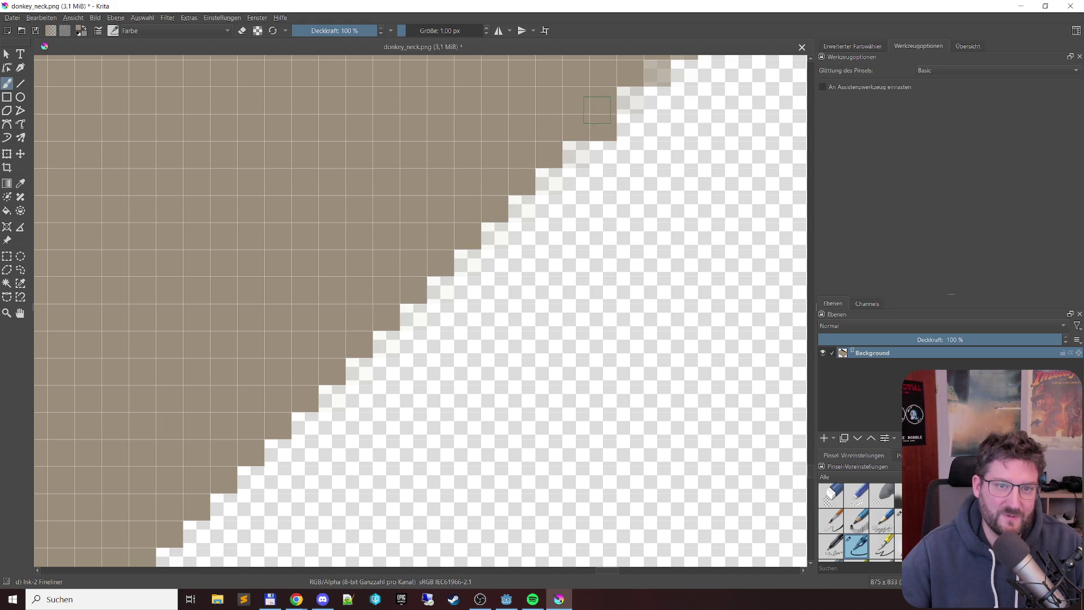
click(657, 71)
Step: Erase the faint pixels outside the edge, working from the top down the diagonal
drag(670, 100, 636, 106)
click(580, 162)
click(549, 182)
click(521, 209)
click(486, 237)
click(468, 266)
click(440, 290)
click(388, 344)
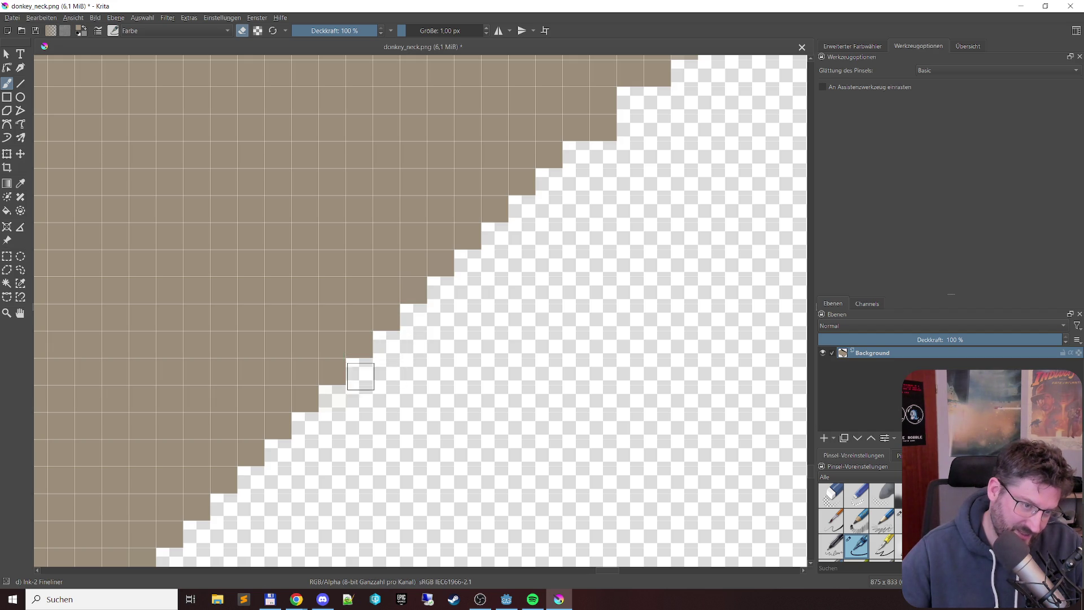
click(333, 399)
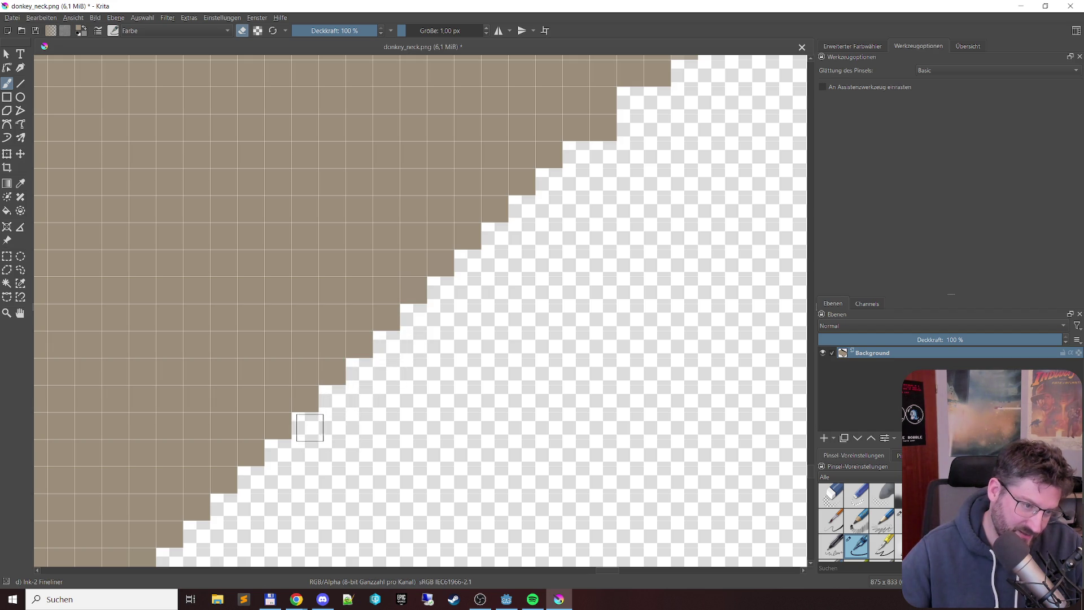
drag(598, 229, 367, 411)
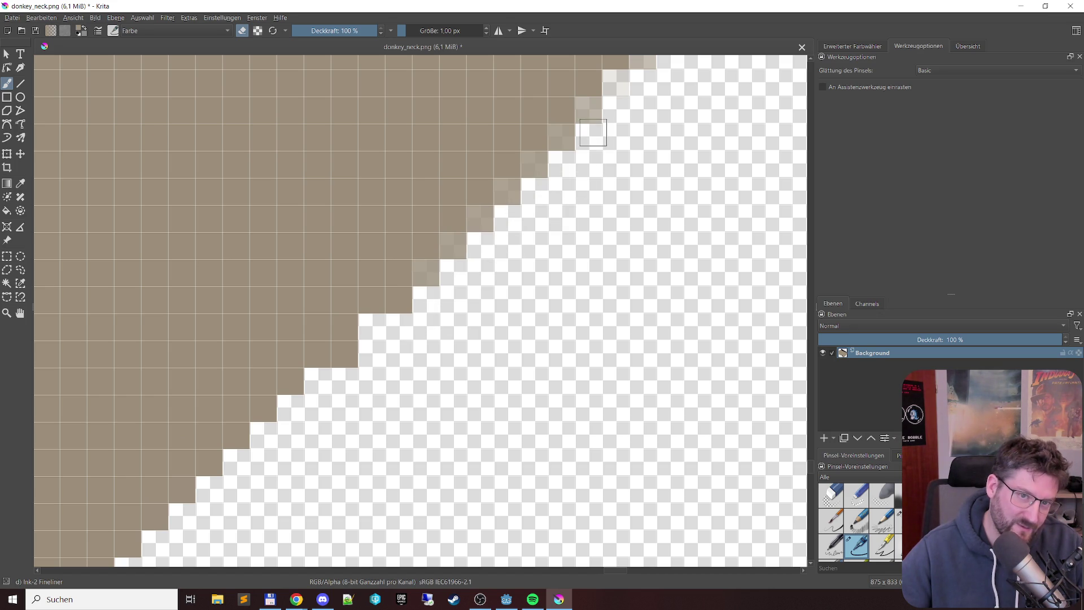
Step: Fill seven soft pixels up the diagonal edge solid brown
click(431, 273)
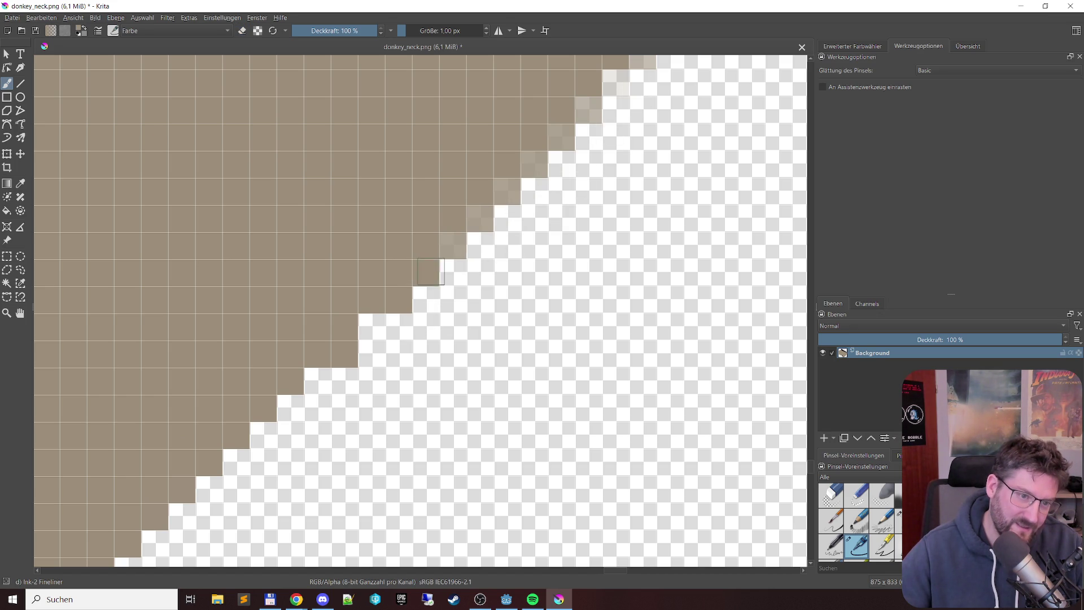
click(445, 238)
click(480, 220)
click(509, 192)
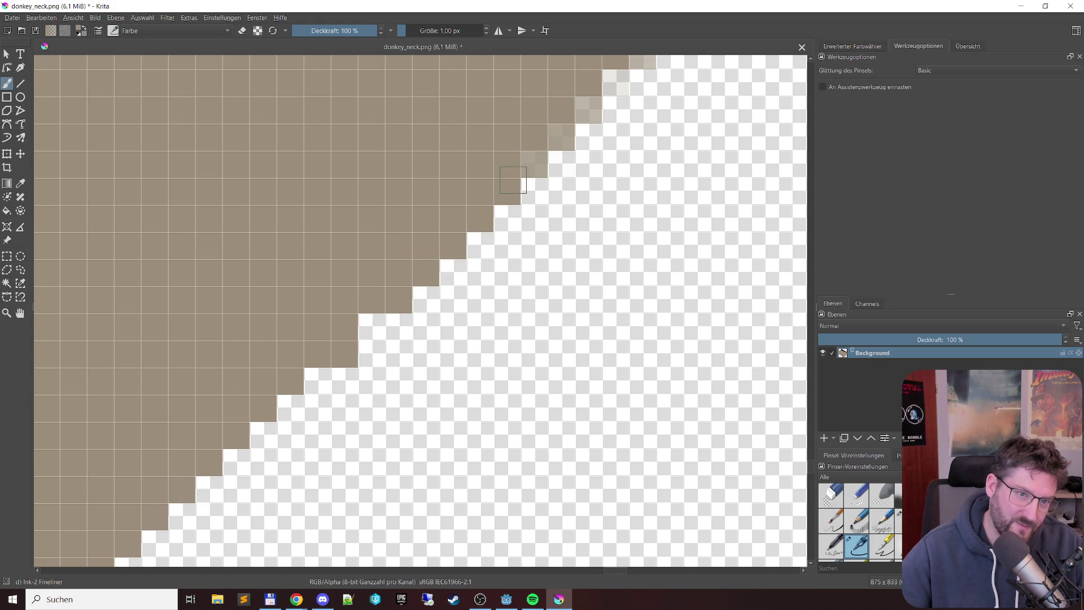
click(529, 162)
click(562, 137)
click(589, 110)
Step: On the next part of the edge, erase one faint pixel and fill five soft pixels brown
mouse_move(667, 119)
mouse_down()
mouse_move(496, 265)
mouse_move(471, 265)
mouse_up()
key(e)
click(395, 257)
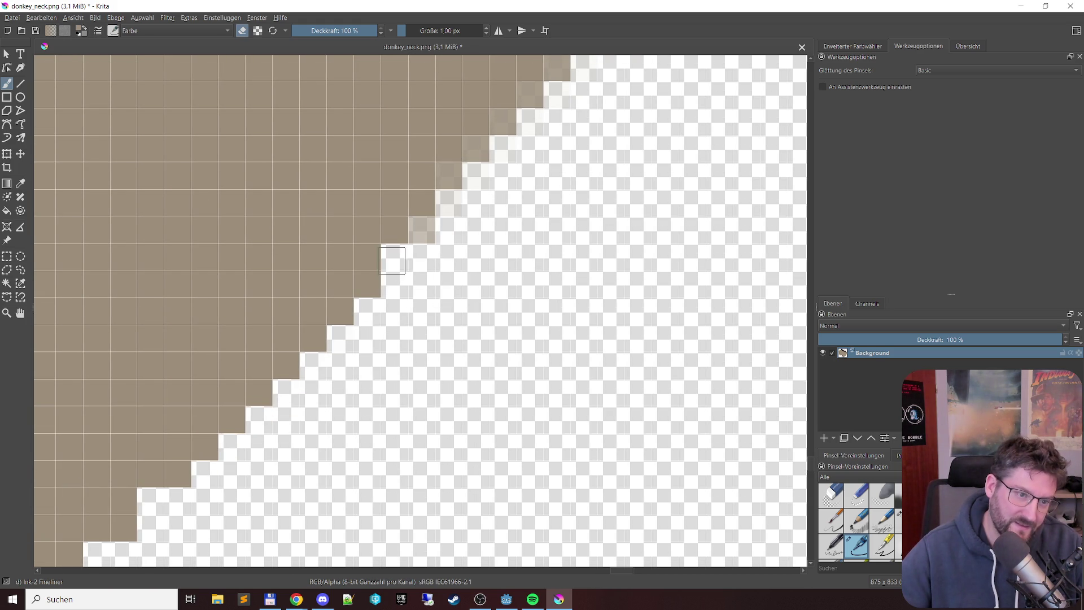
key(e)
click(426, 232)
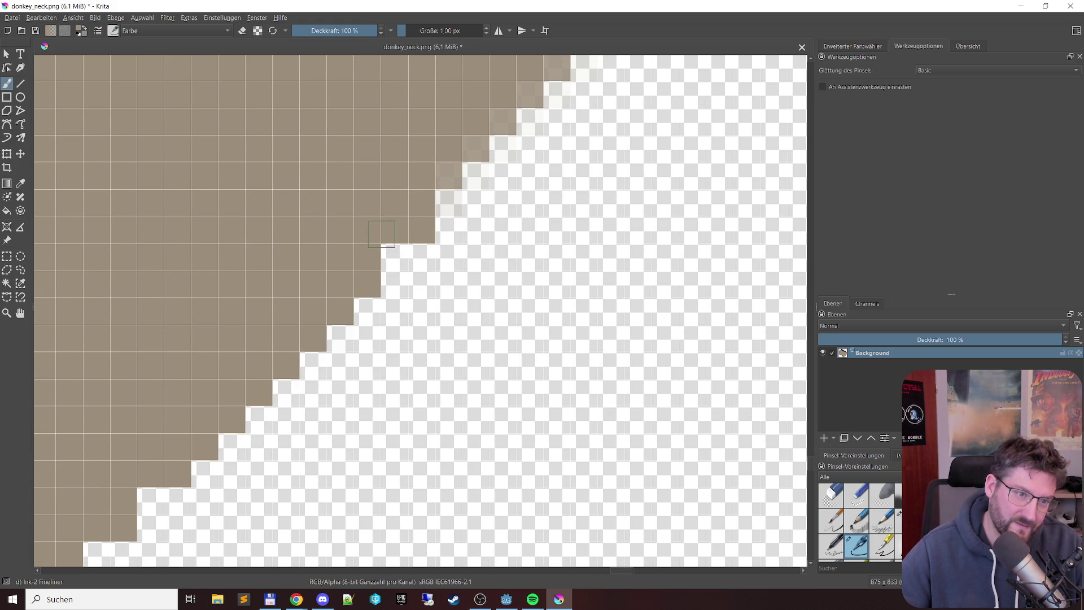
click(445, 175)
click(475, 151)
click(503, 114)
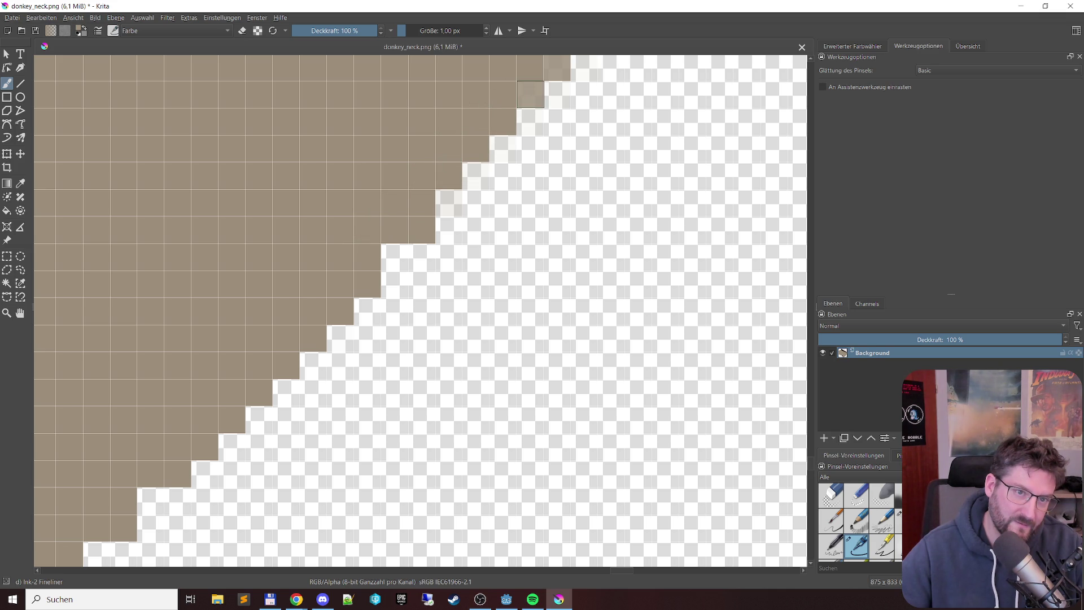
click(558, 67)
Step: Erase the faint pixels along the diagonal edge with the eraser
key(e)
drag(571, 99, 453, 203)
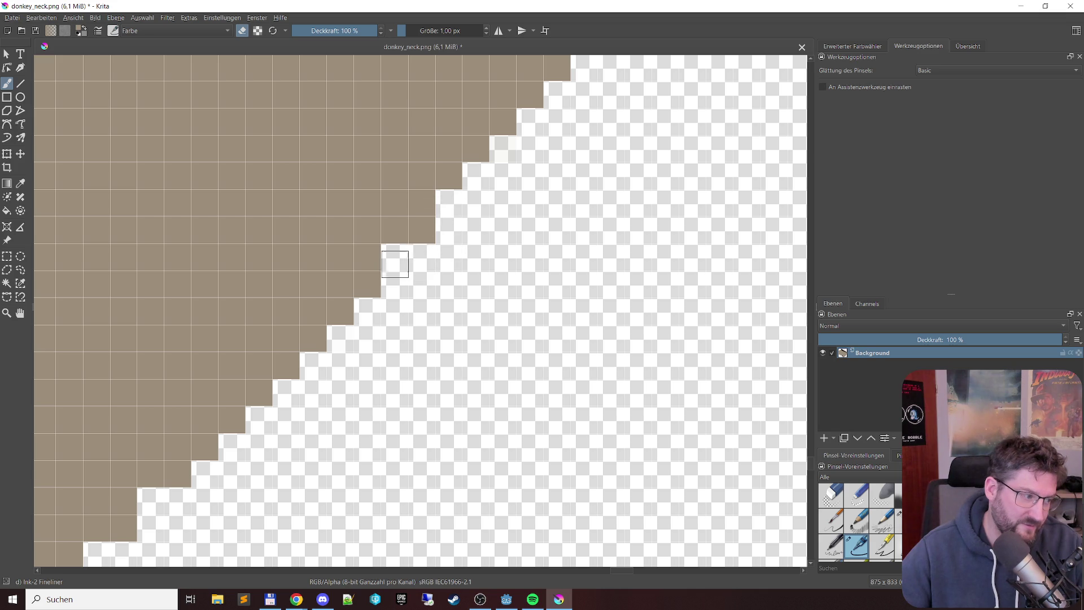
drag(587, 121, 298, 404)
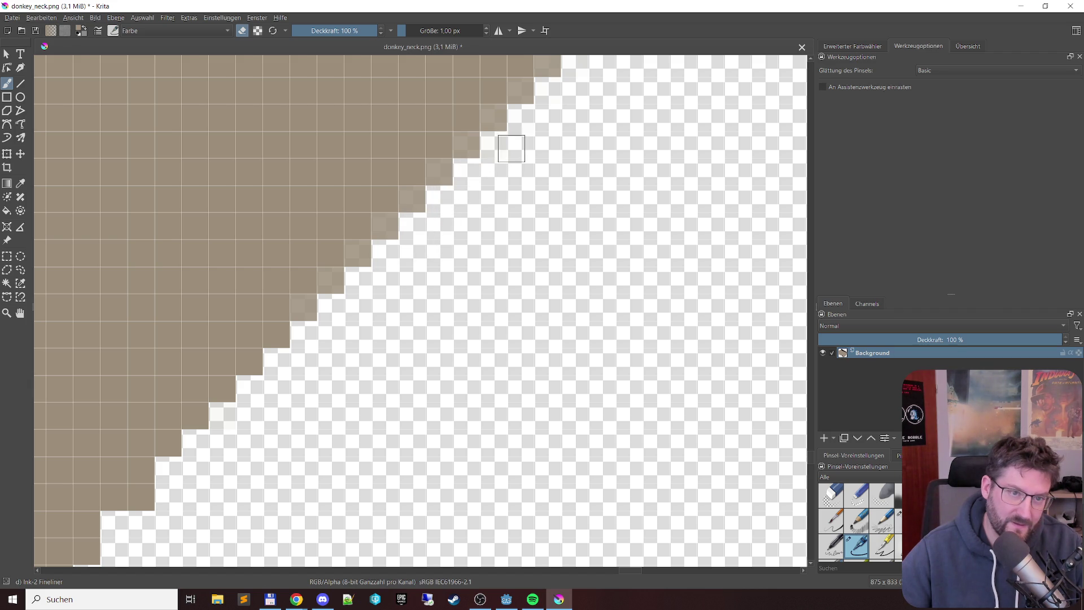
Step: Fill nine soft edge pixels solid brown, from the top-right down to the lowest
key(e)
click(549, 66)
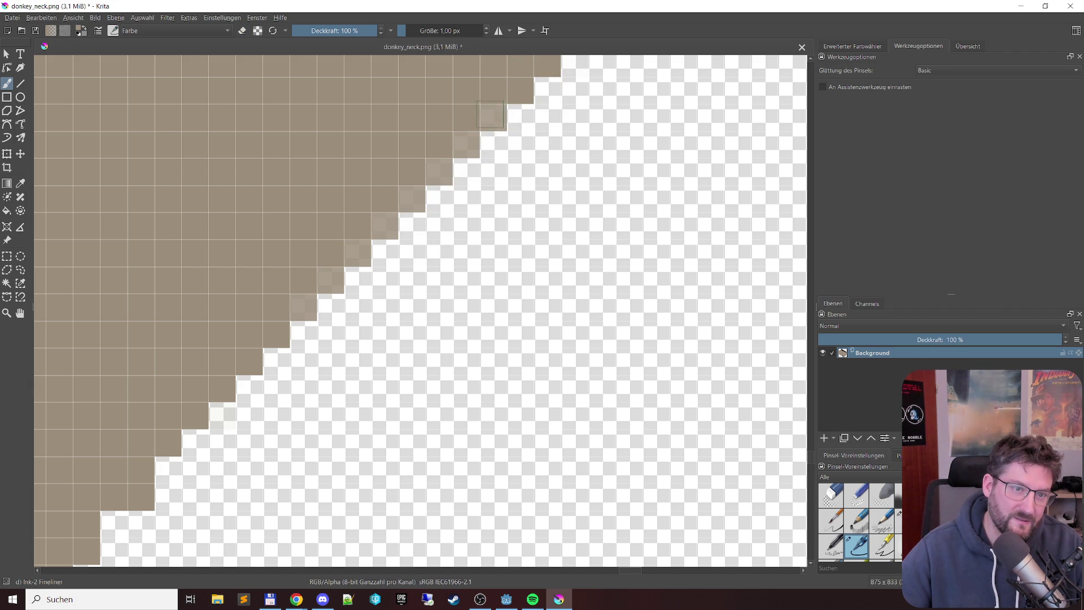
drag(490, 114, 464, 140)
click(440, 173)
click(412, 199)
click(385, 227)
click(358, 254)
click(330, 282)
click(302, 305)
Step: On the upper part of the edge, fill six remaining soft pixels solid brown
drag(295, 459, 289, 417)
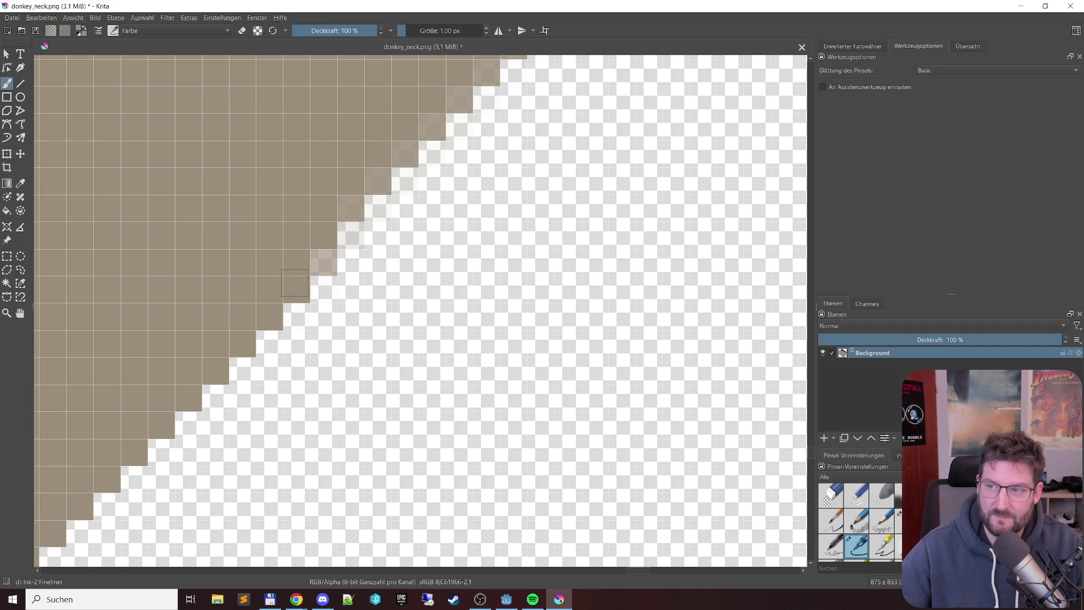
click(329, 259)
click(351, 209)
click(377, 182)
click(403, 153)
click(459, 100)
click(486, 72)
Step: Erase the five remaining faint pixels beside the diagonal edge
key(e)
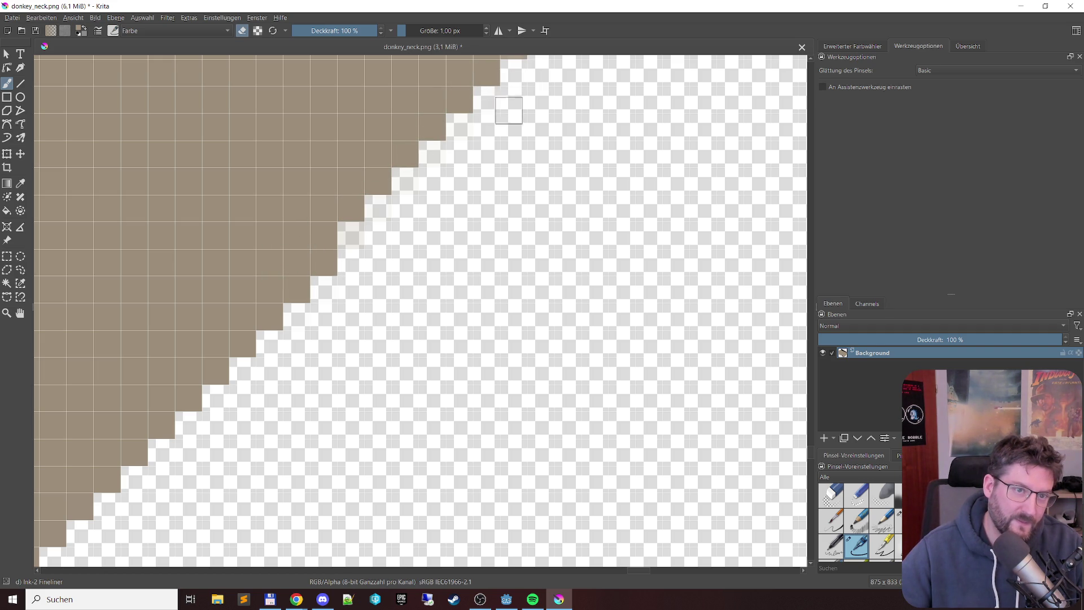
click(432, 154)
click(410, 185)
click(376, 208)
click(356, 238)
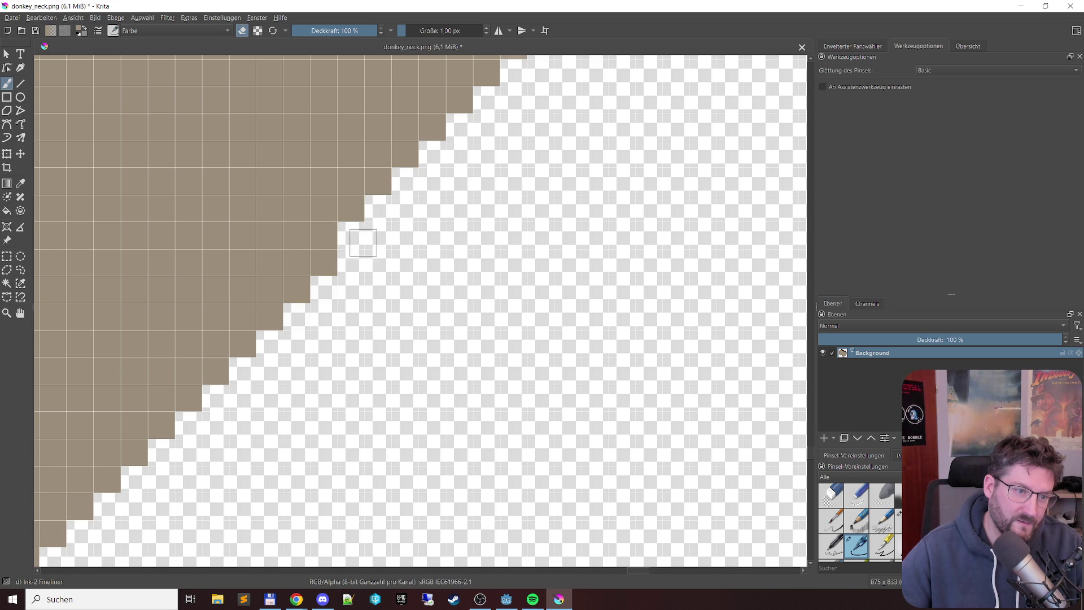
click(325, 290)
scroll(483, 209, down, 3)
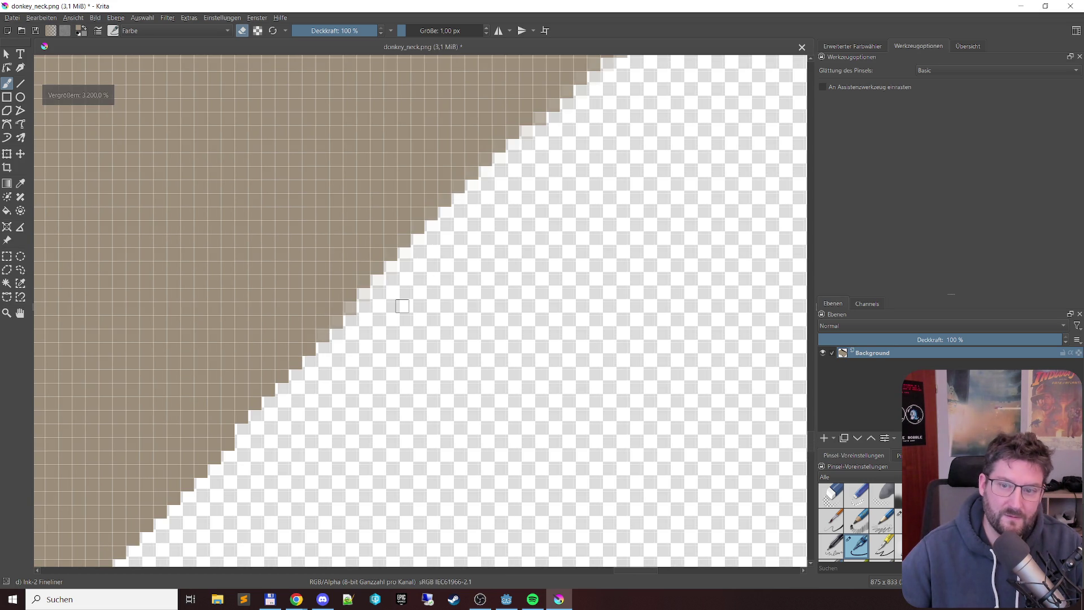
Step: Save donkey_neck.png as PNG in Krita, accepting the PNG settings, and close Krita
scroll(402, 306, down, 8)
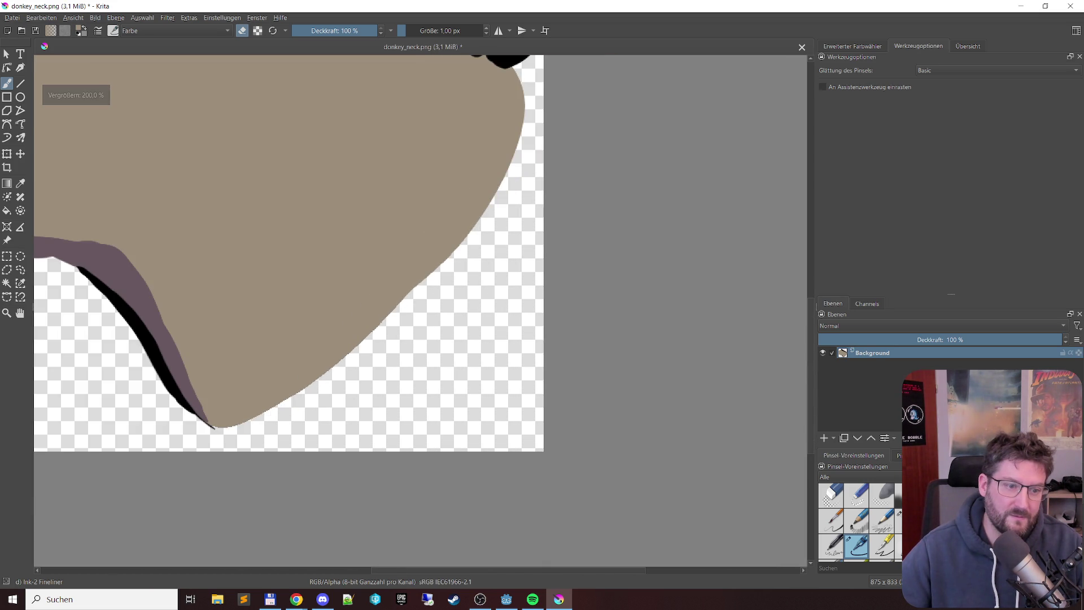
scroll(402, 296, up, 3)
scroll(401, 297, down, 2)
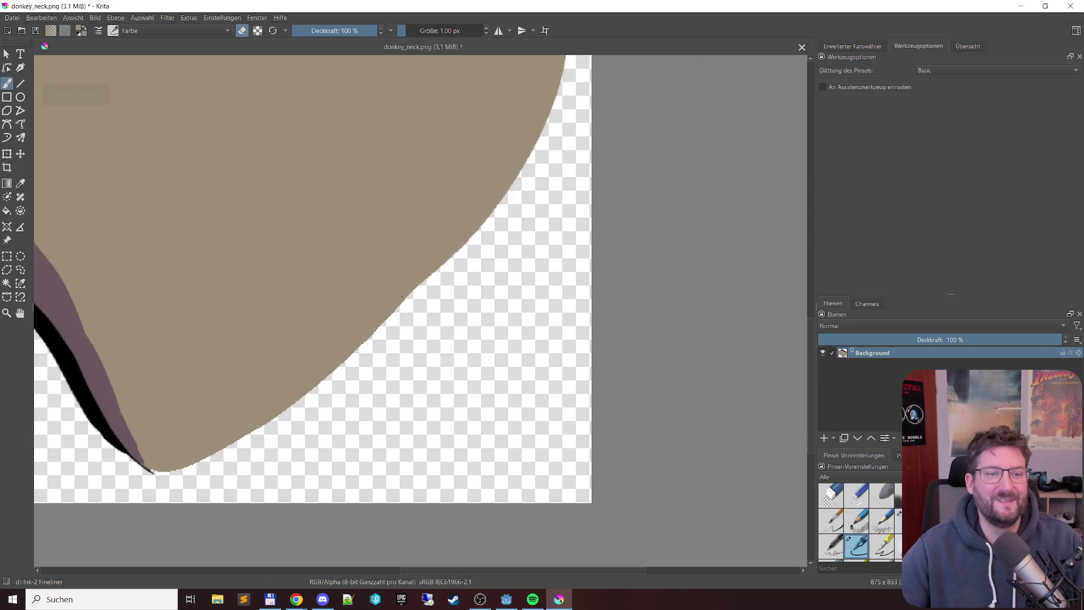
scroll(401, 296, down, 1)
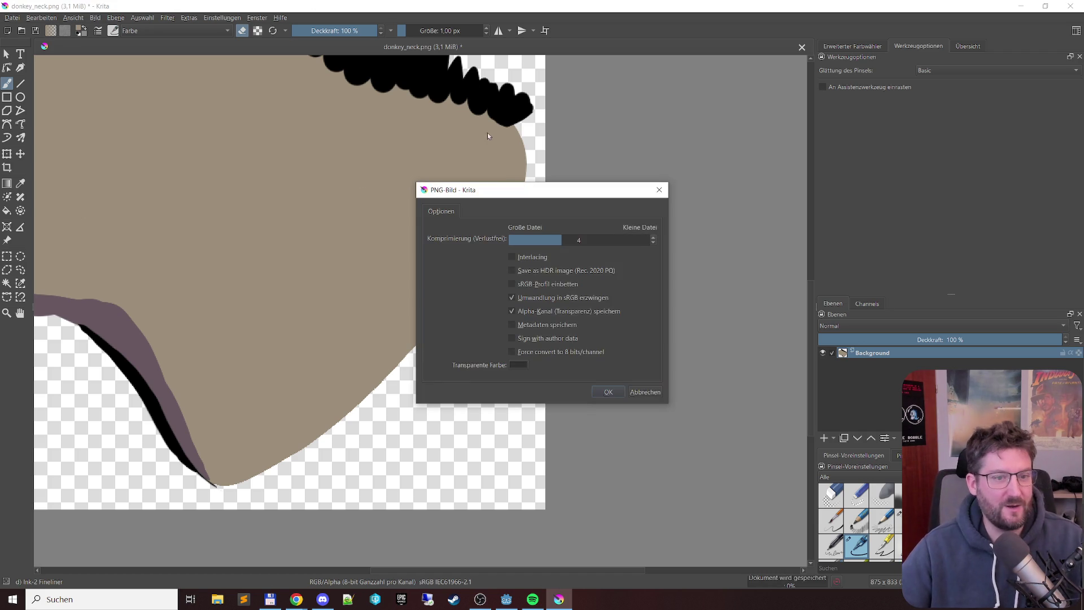
click(600, 392)
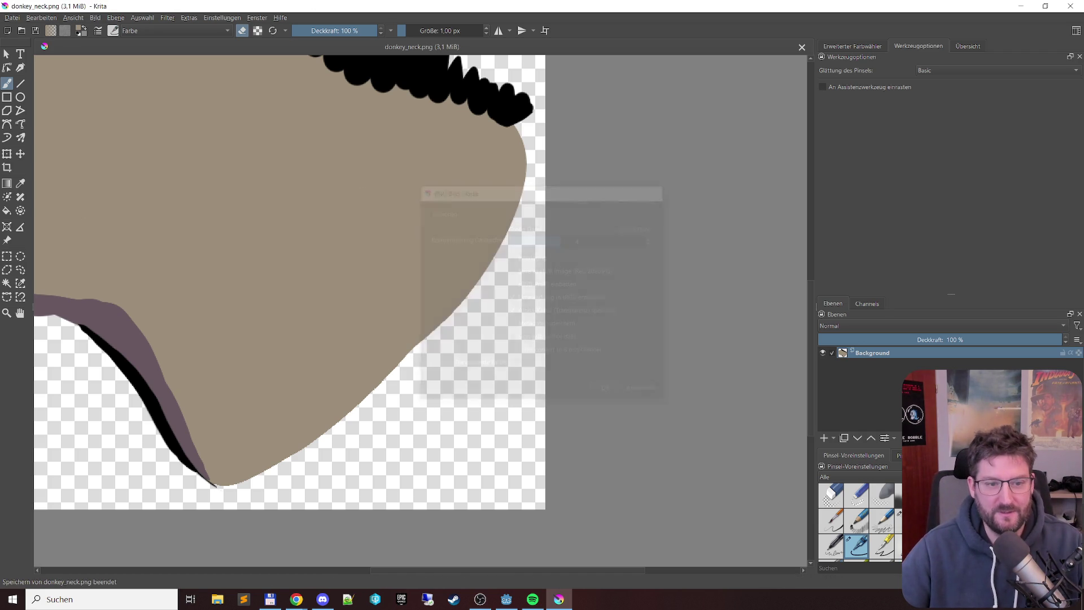
click(1061, 5)
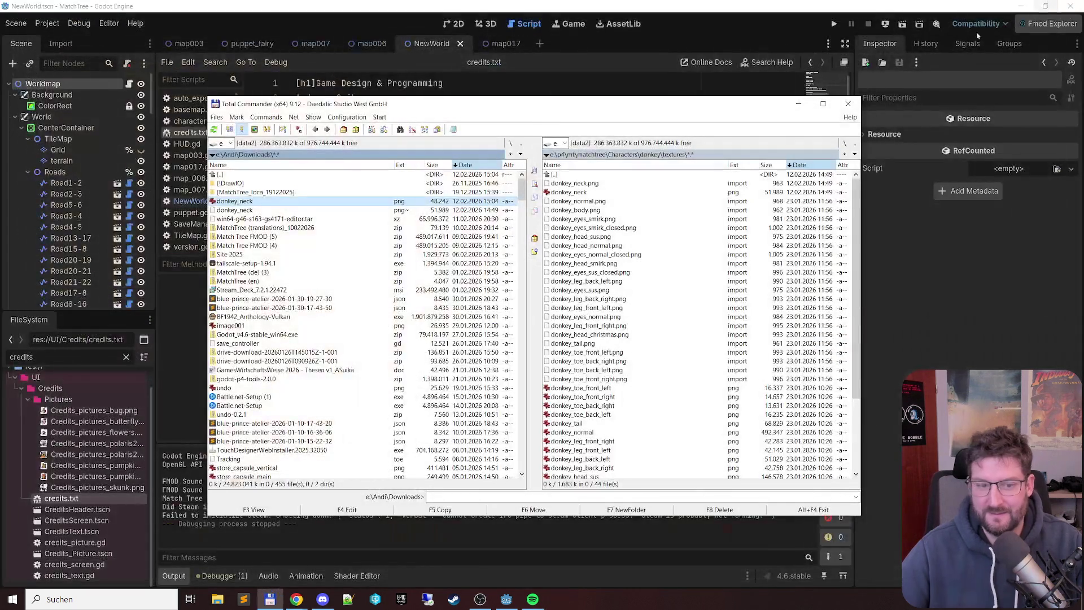
Step: Copy donkey_neck.png into the game's donkey textures folder, overwriting the old copy
click(323, 204)
key(F5)
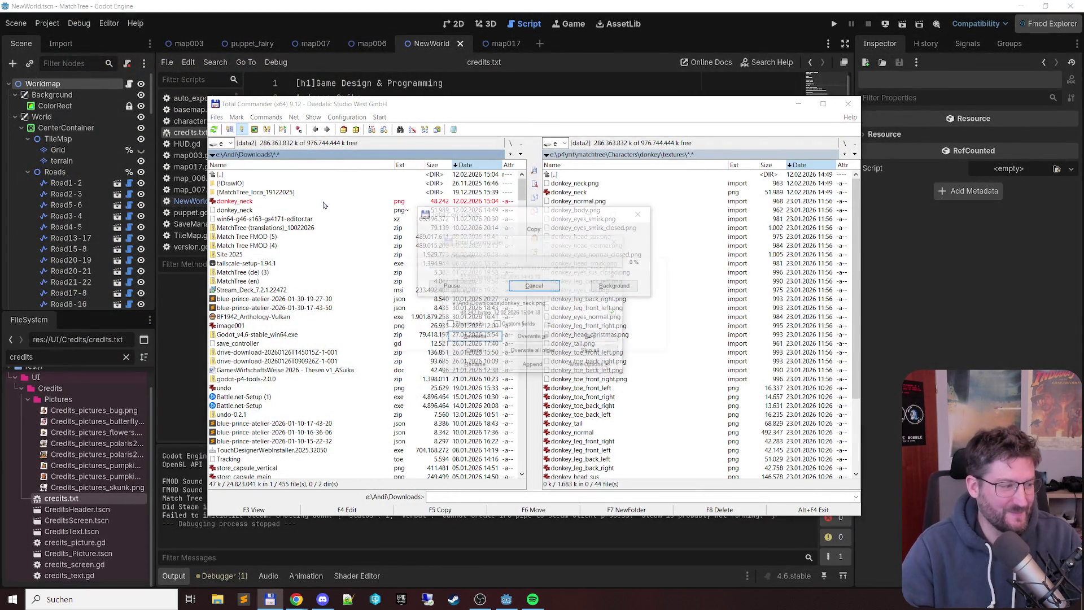
key(Return)
click(473, 337)
Step: Back in Godot, run the game briefly and close it
click(510, 3)
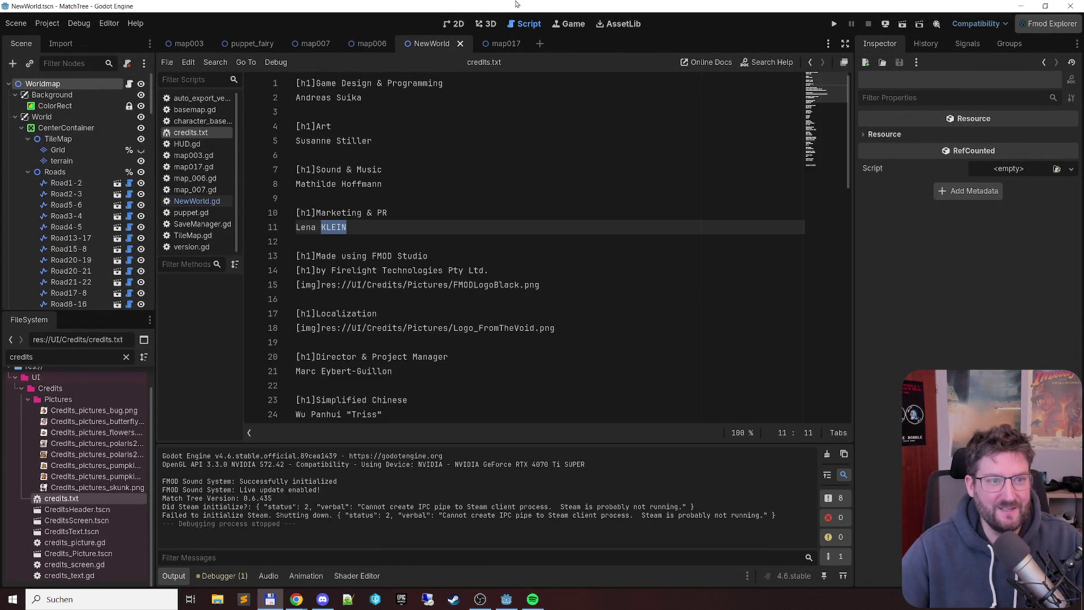
key(F5)
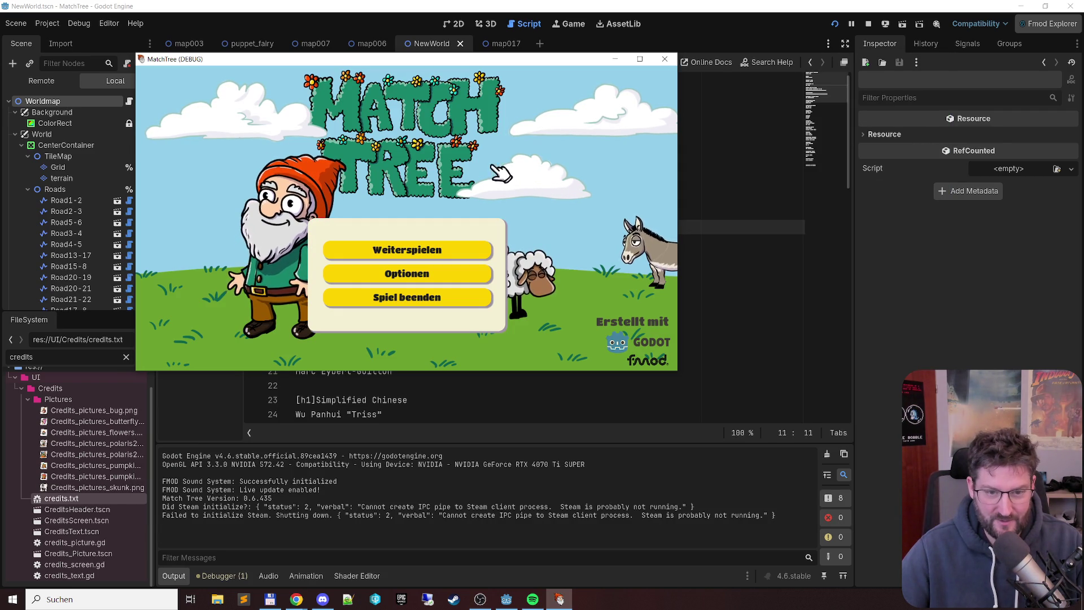
click(664, 59)
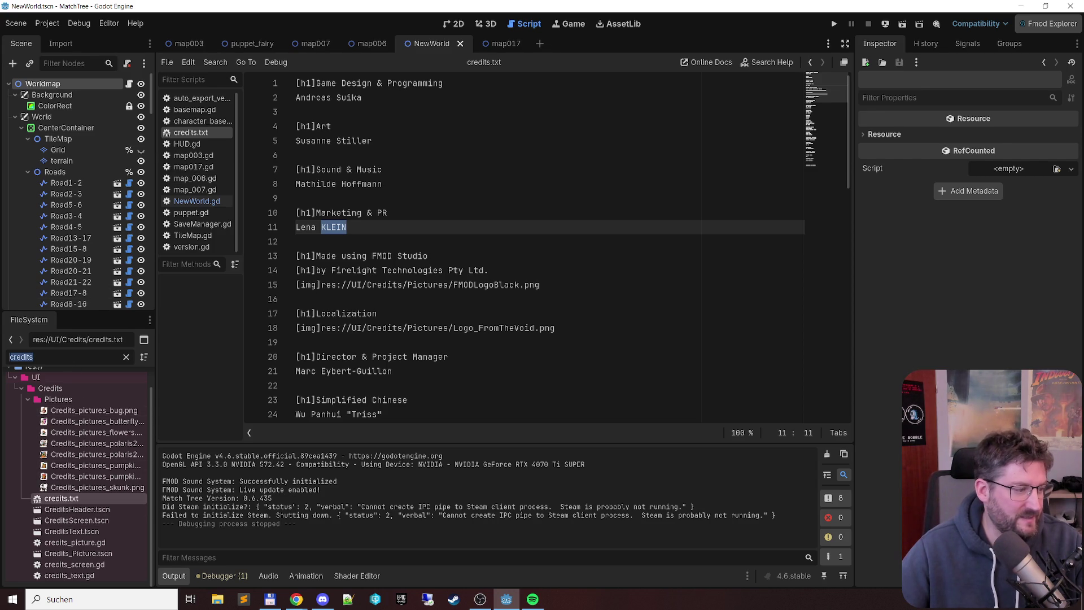
Step: Reimport donkey_neck.png from its import settings and run the game again to check the sprite
text(neck)
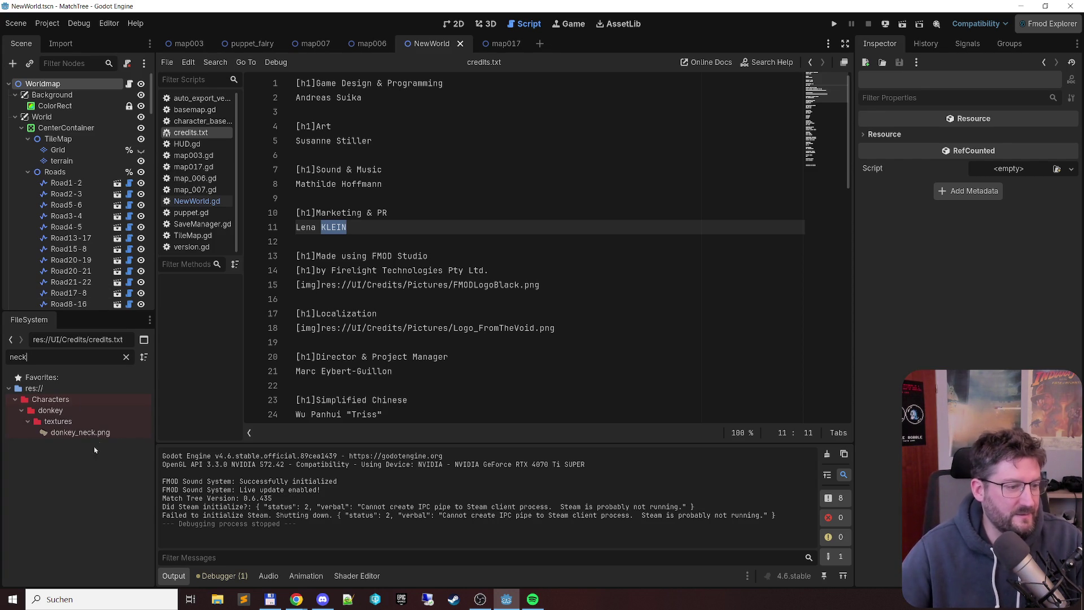
click(102, 435)
click(60, 44)
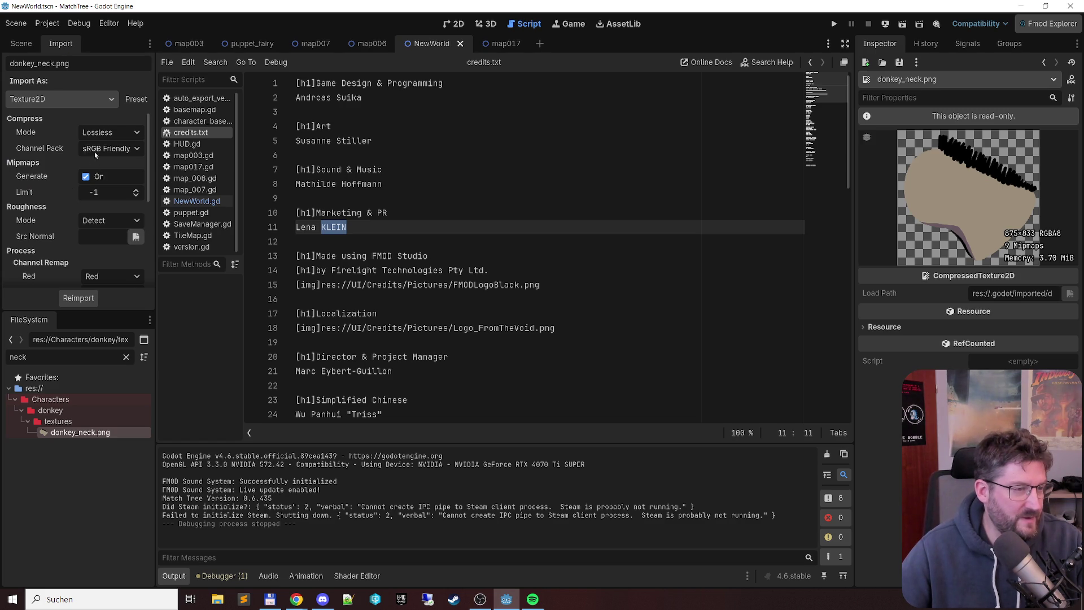
click(88, 305)
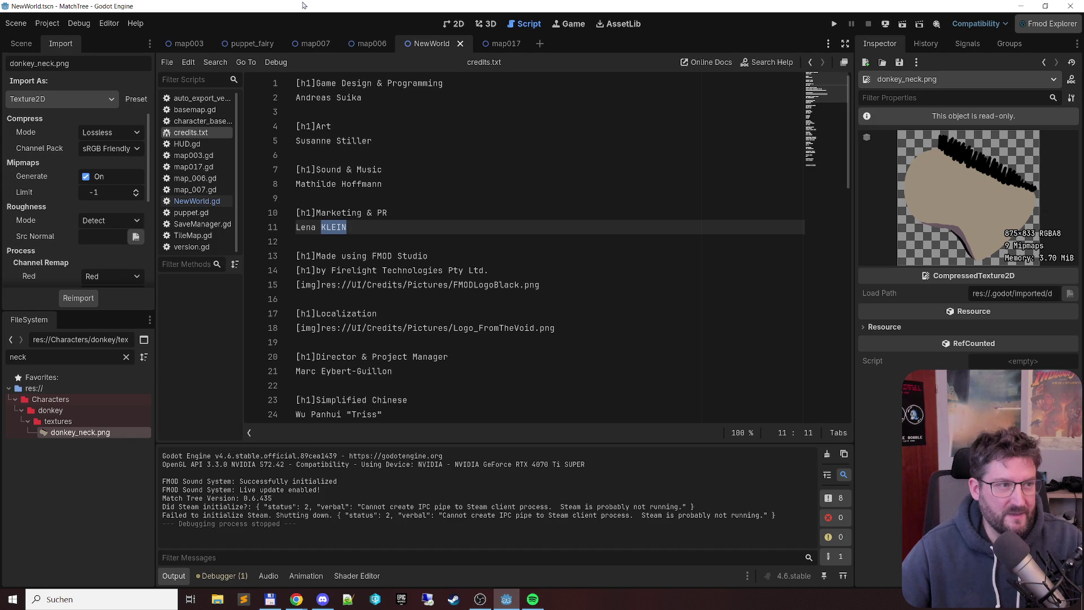
key(F5)
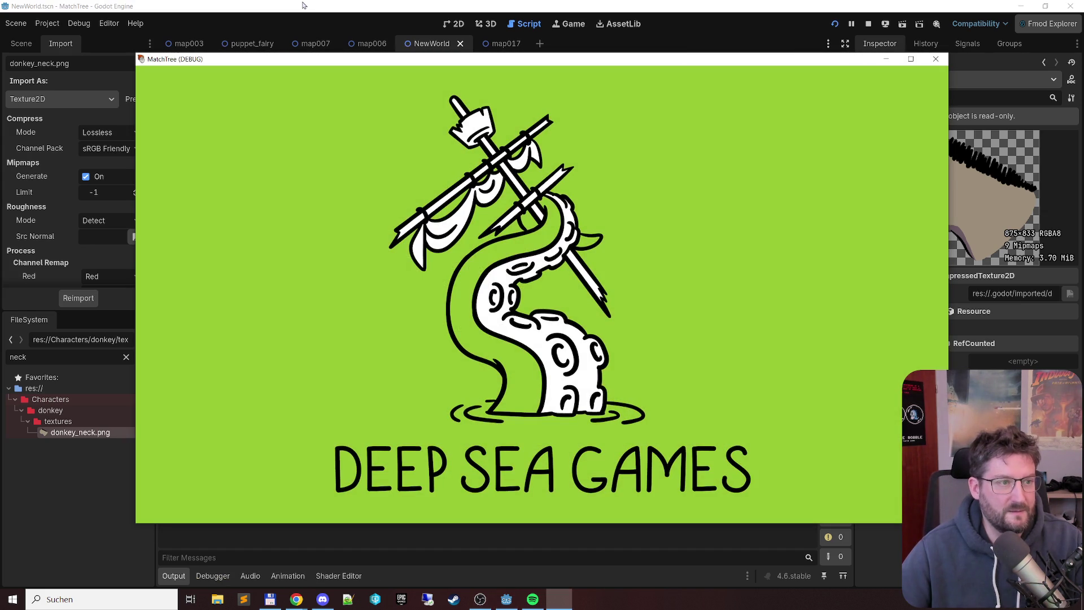